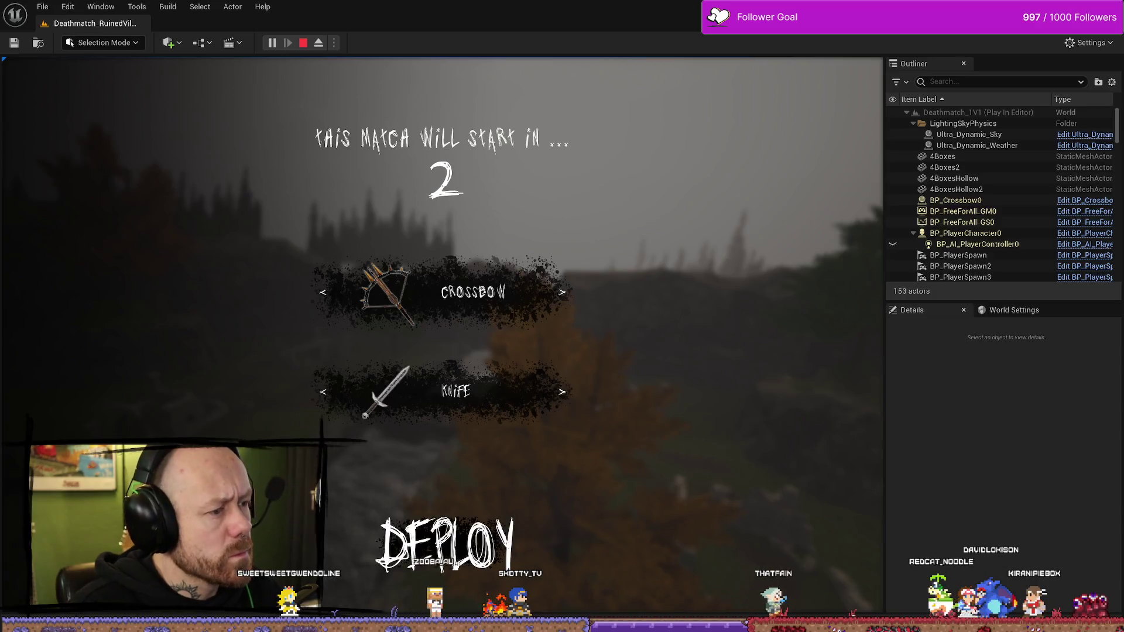
# Playtest the deathmatch, shoot an enemy, check the Tab scoreboard ranking, then stop the session
pyautogui.press('F11')
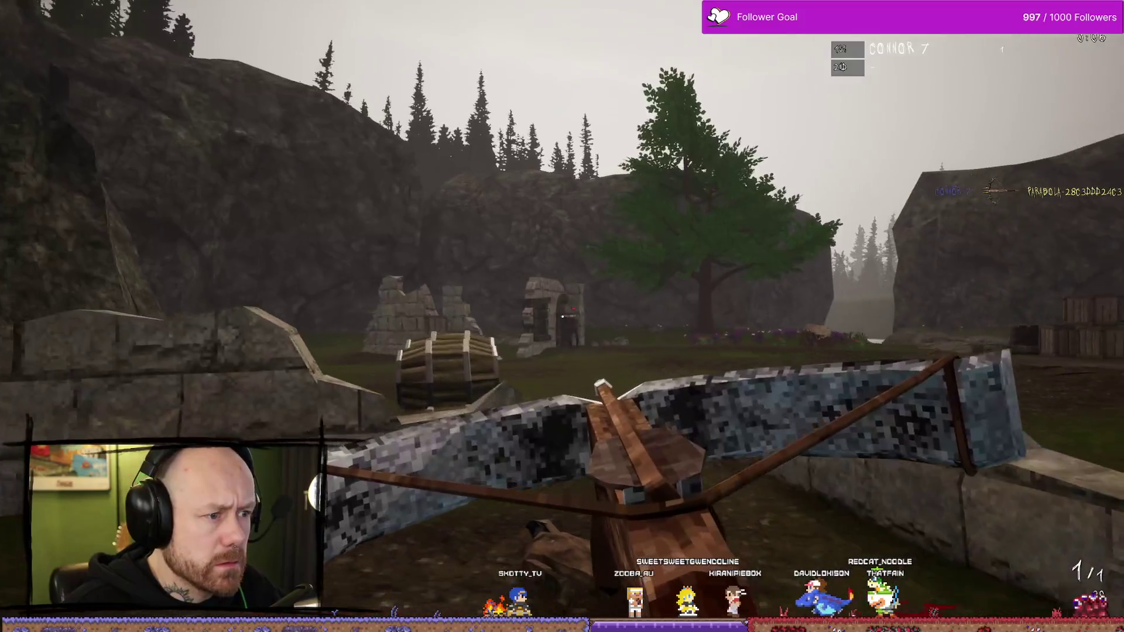
pyautogui.press('Tab')
pyautogui.click(562, 316)
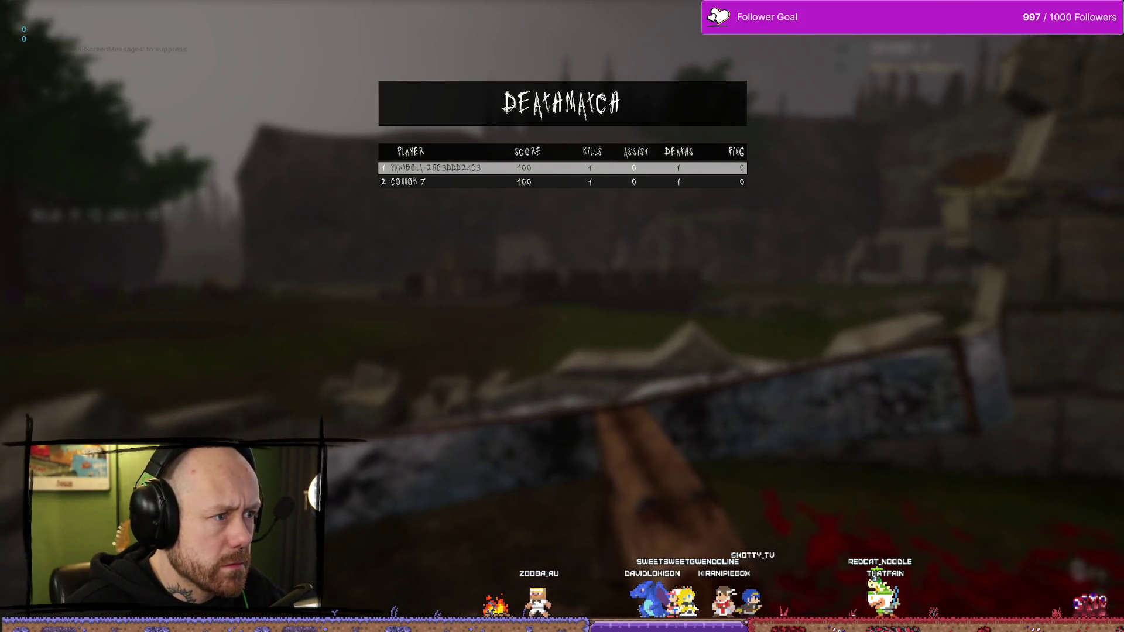
pyautogui.press('Tab')
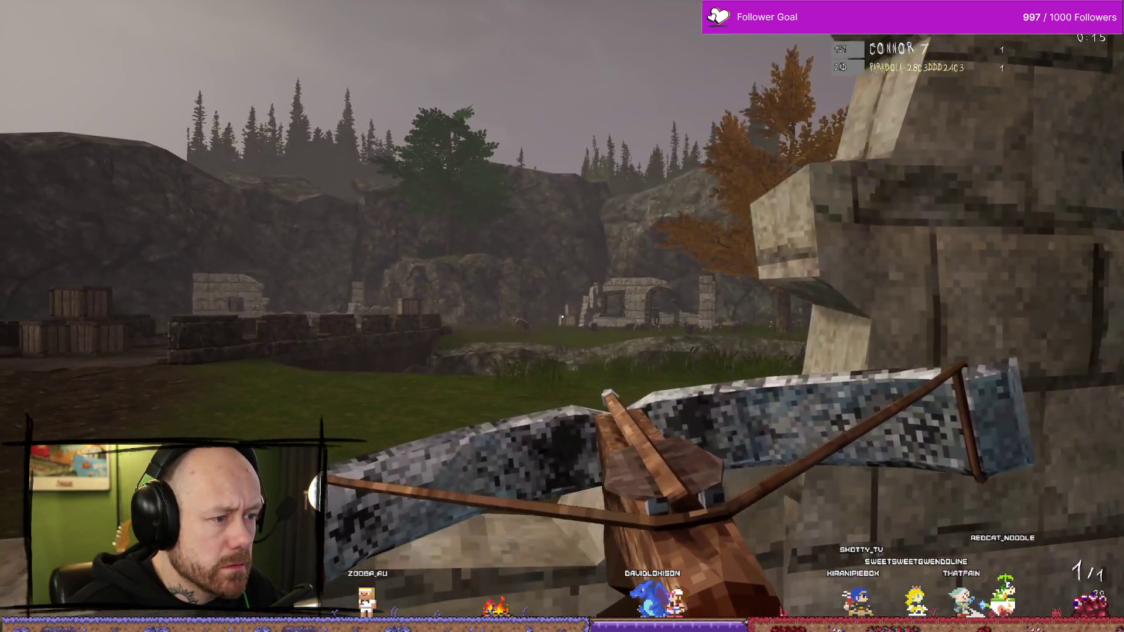
pyautogui.rightClick(562, 317)
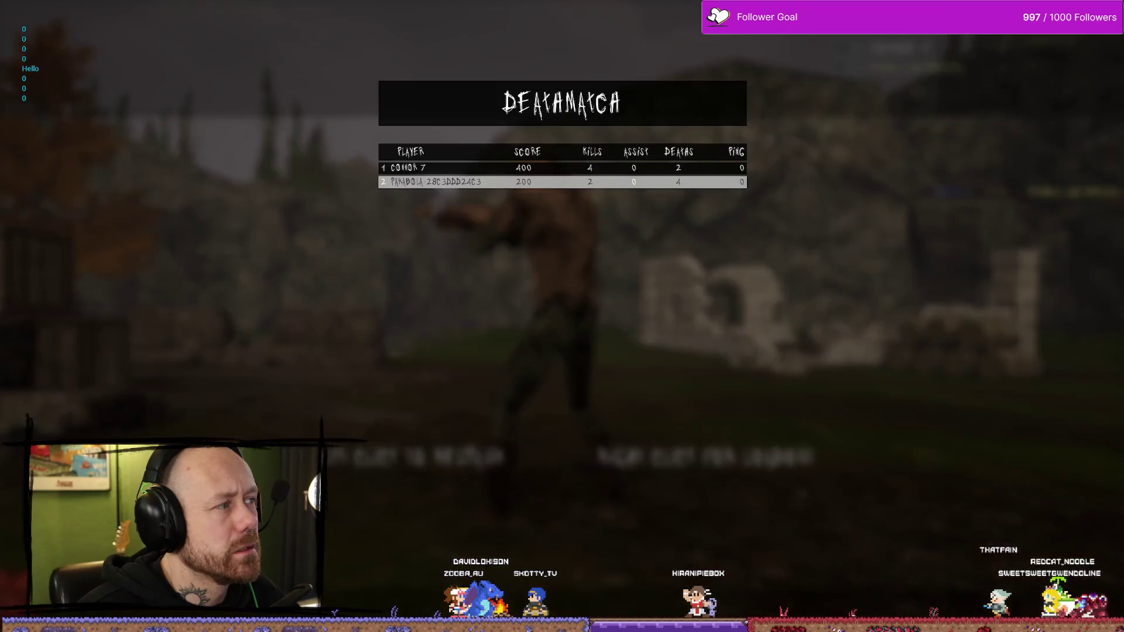
pyautogui.press('Escape')
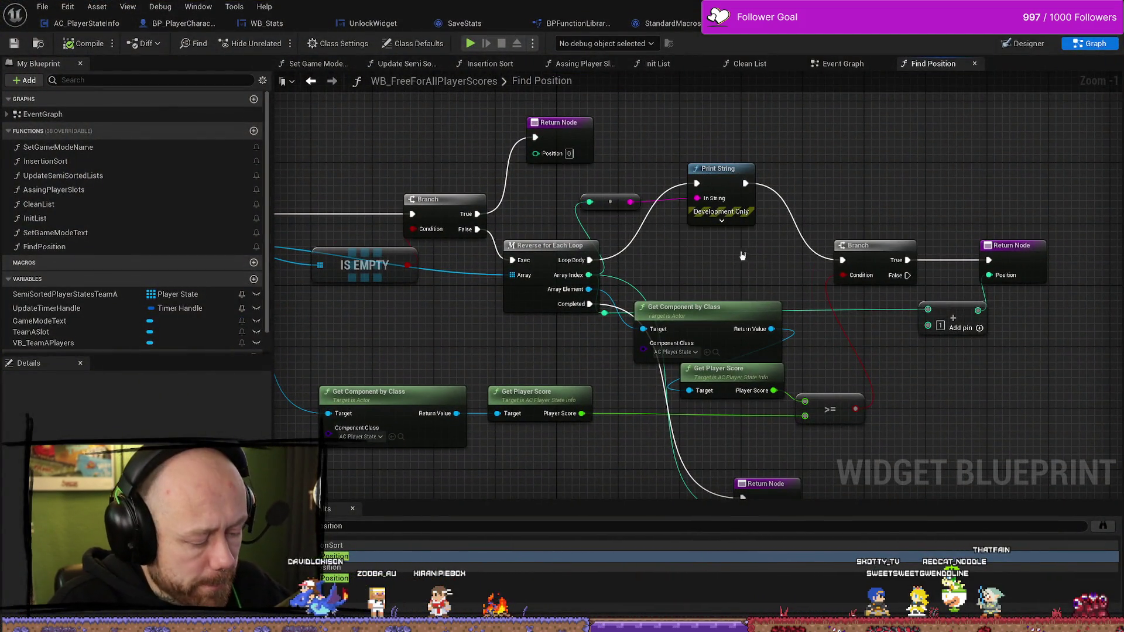
# Remove the debug Print String from Find Position and delete the Find Position call in WB_EndGameScoresFreeForAll
pyautogui.hotkey('ctrl', 'z')
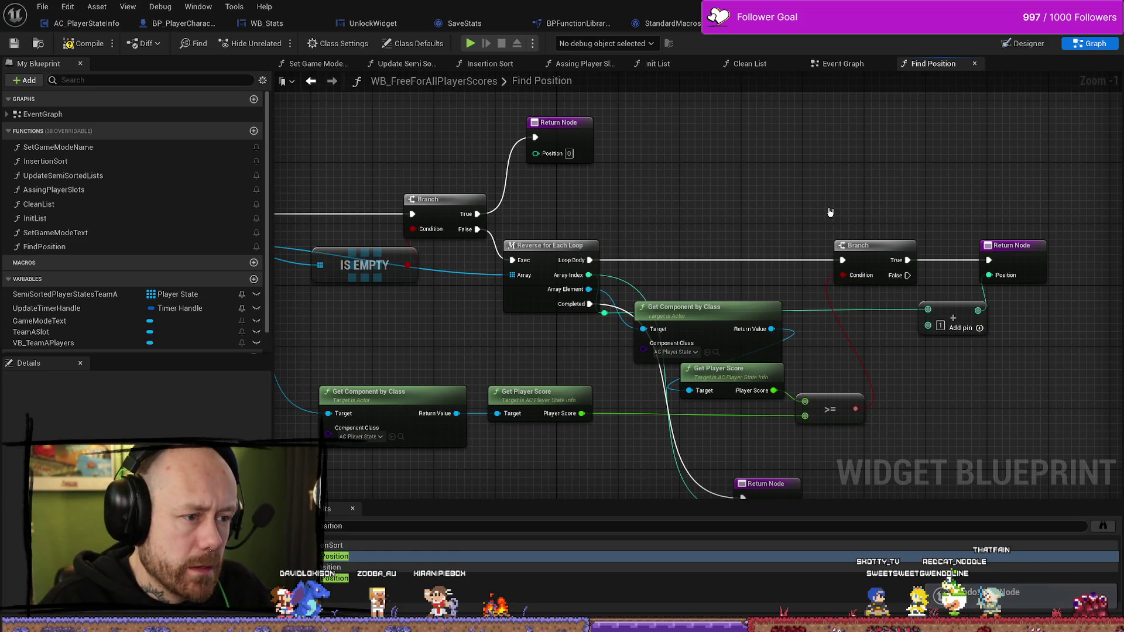
pyautogui.moveTo(759, 205); pyautogui.dragTo(749, 188)
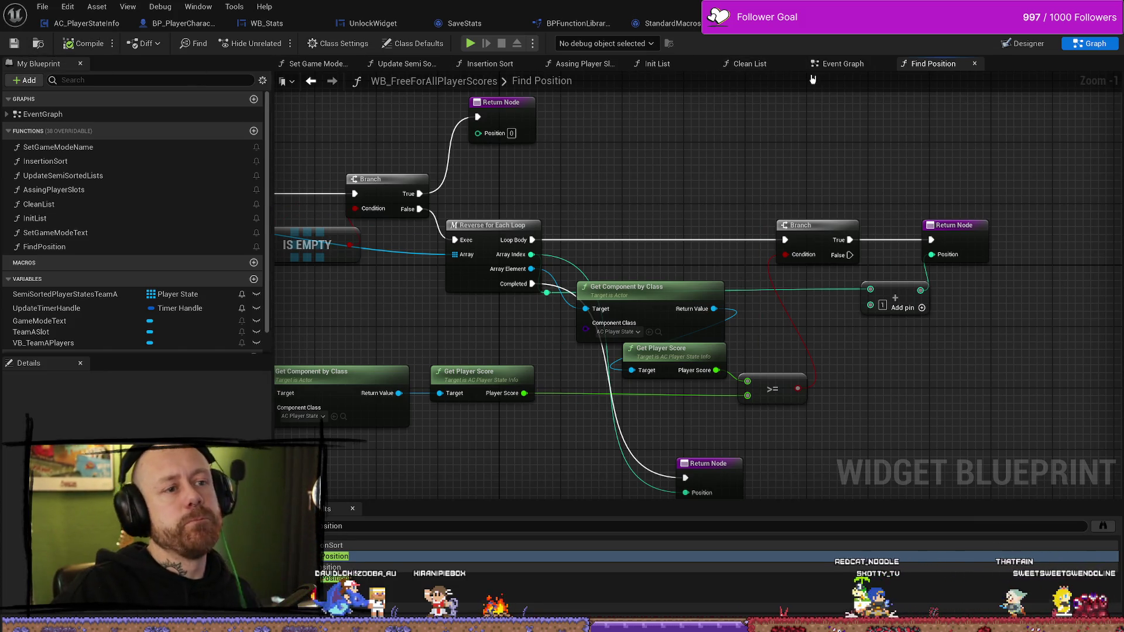
pyautogui.click(931, 23)
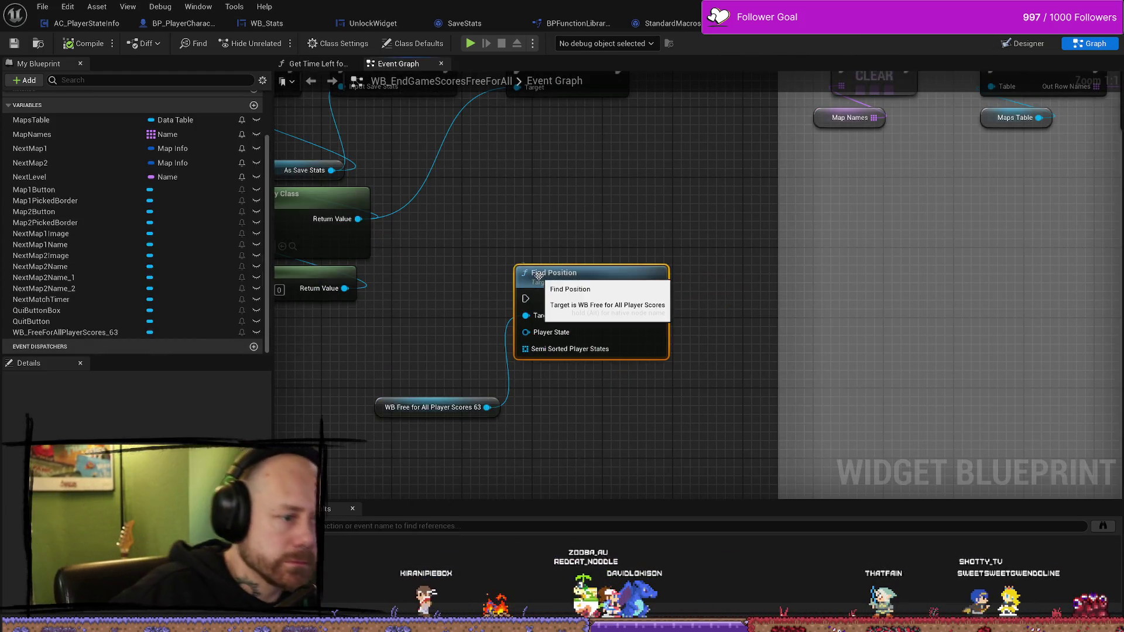
pyautogui.press('Delete')
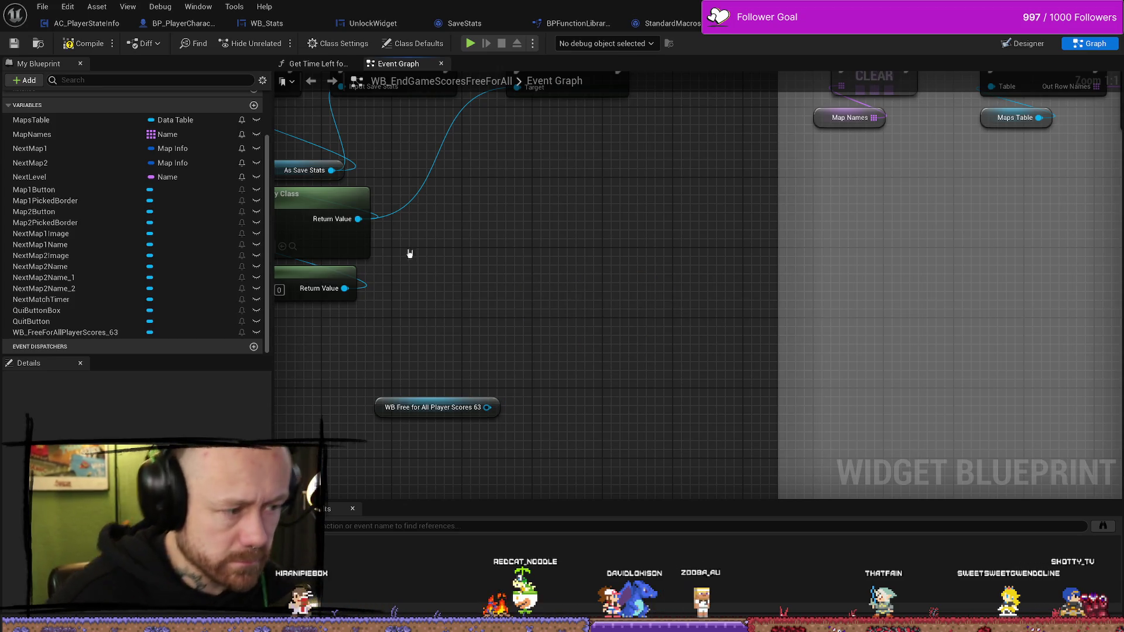
pyautogui.click(847, 24)
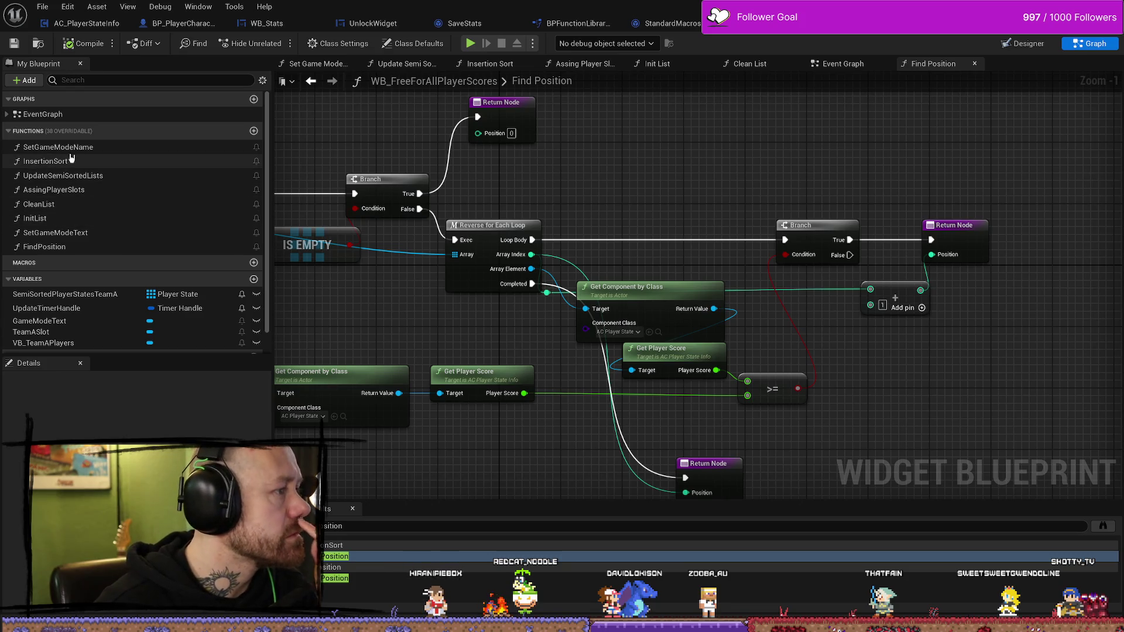
# Browse SetGameModeName and the SemiSortedPlayerStatesTeamA variable, then open the Clean List function
pyautogui.click(8, 116)
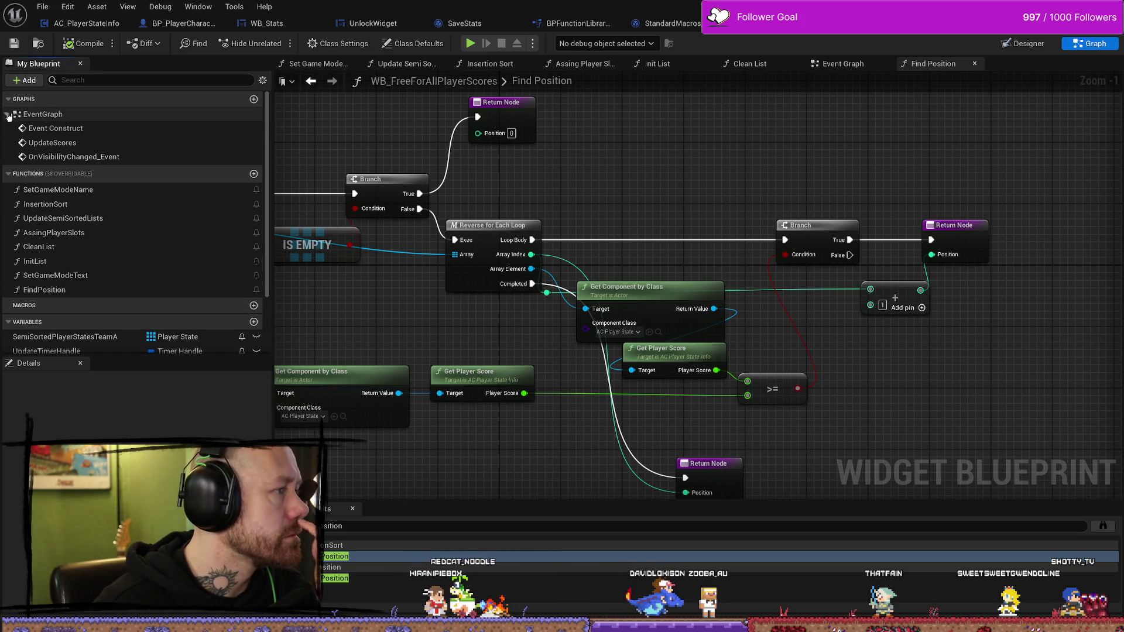
pyautogui.click(9, 115)
pyautogui.doubleClick(58, 147)
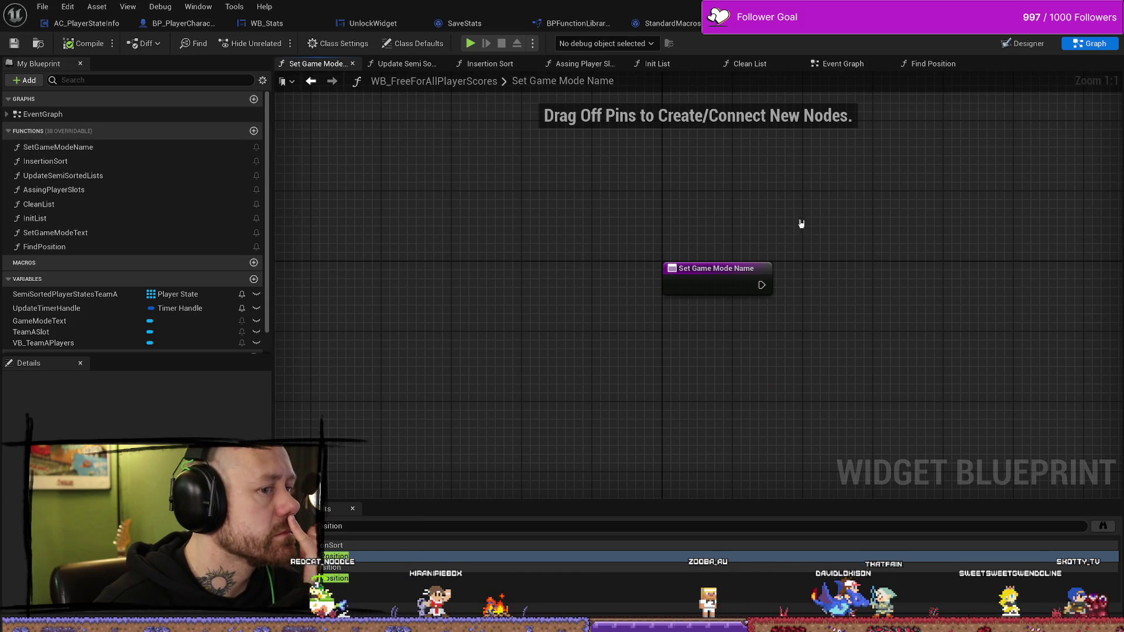
pyautogui.click(719, 278)
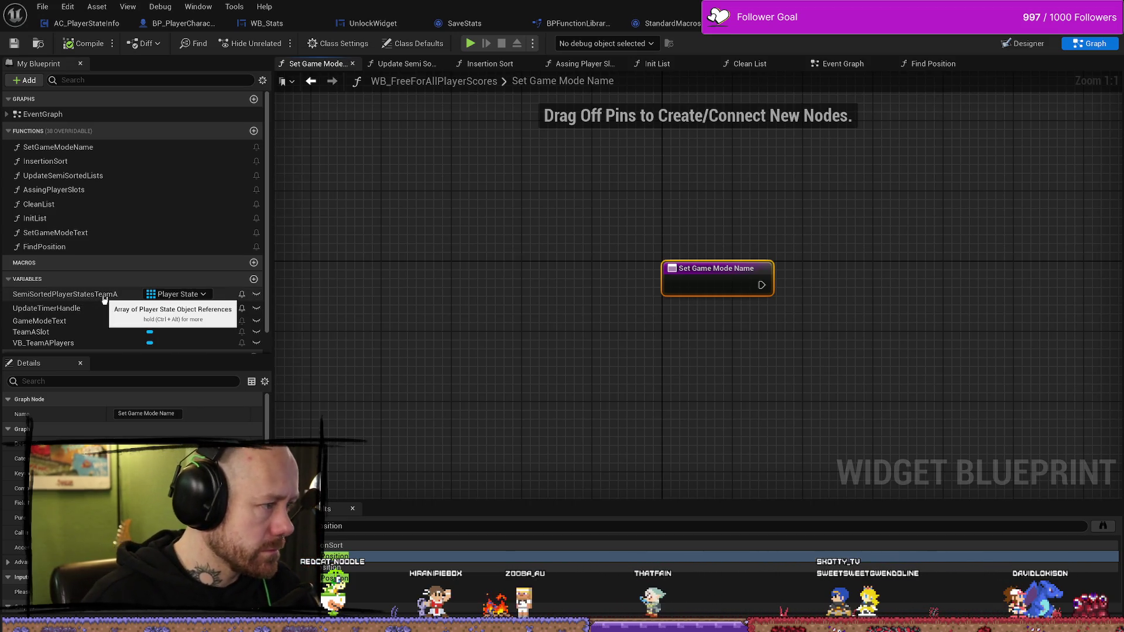
pyautogui.click(104, 296)
pyautogui.click(428, 266)
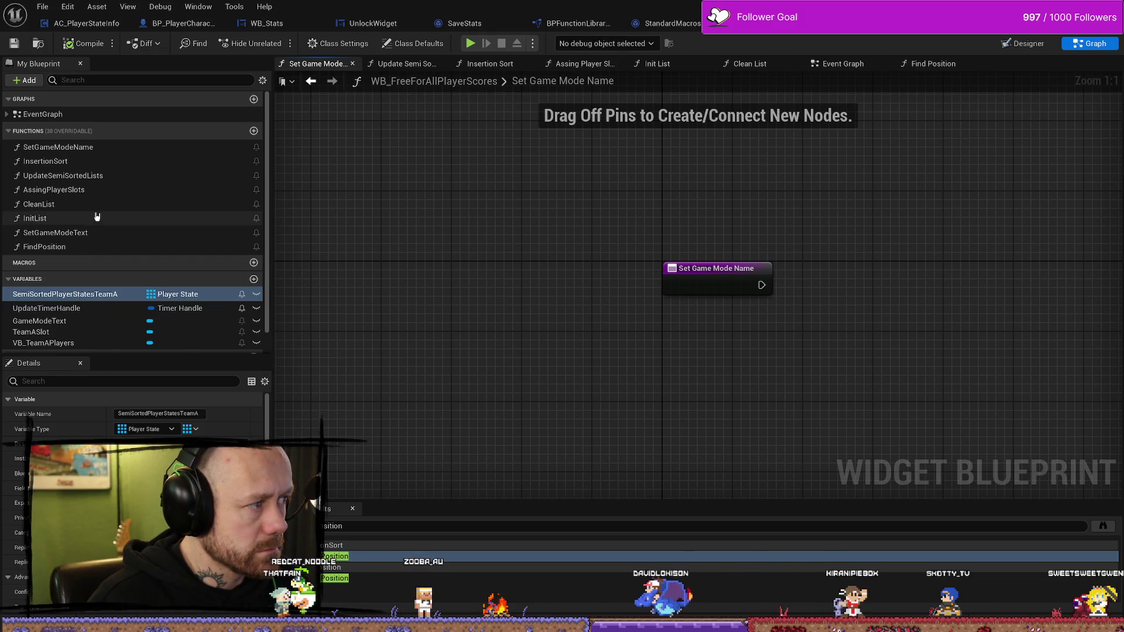
pyautogui.click(113, 147)
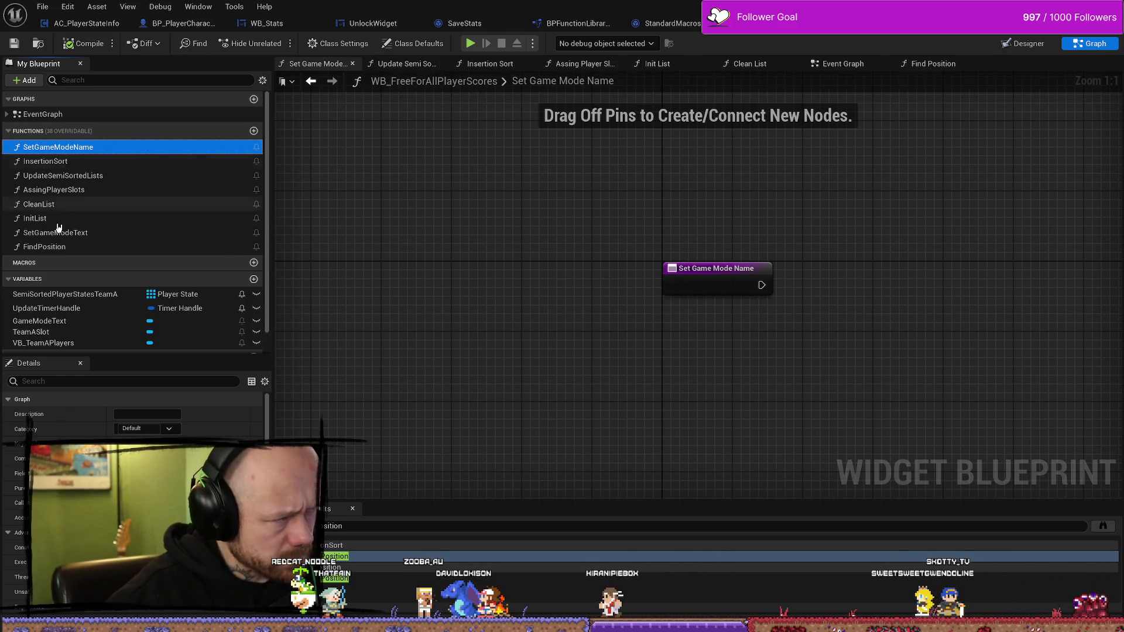
pyautogui.doubleClick(69, 204)
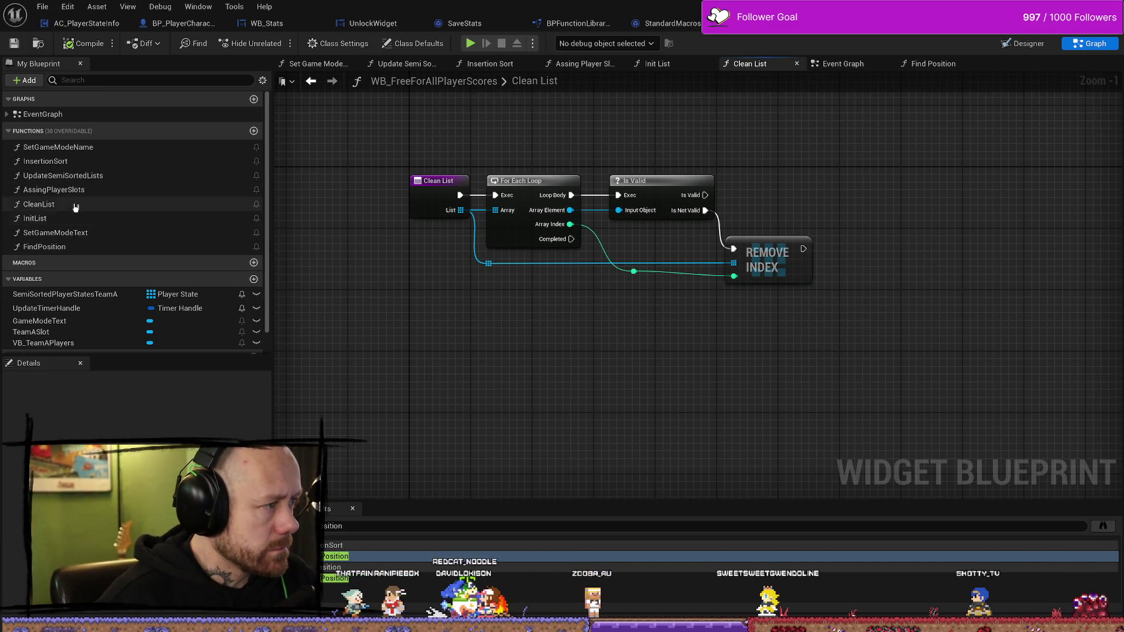
# Open SetGameModeText, then go back to the FindPosition function graph
pyautogui.doubleClick(55, 233)
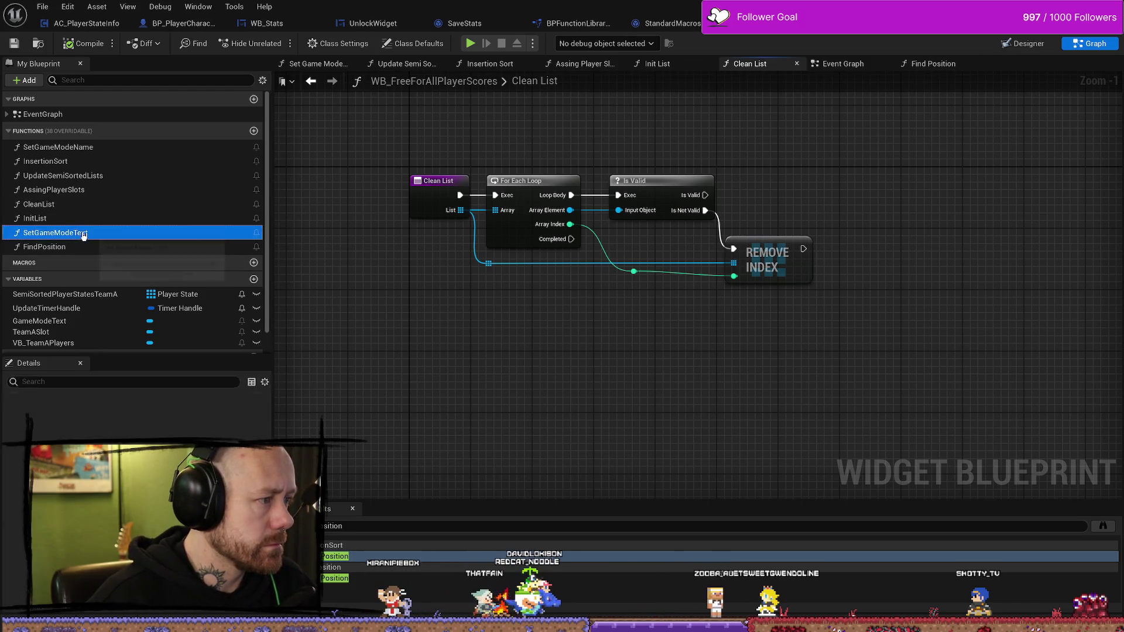
pyautogui.doubleClick(53, 247)
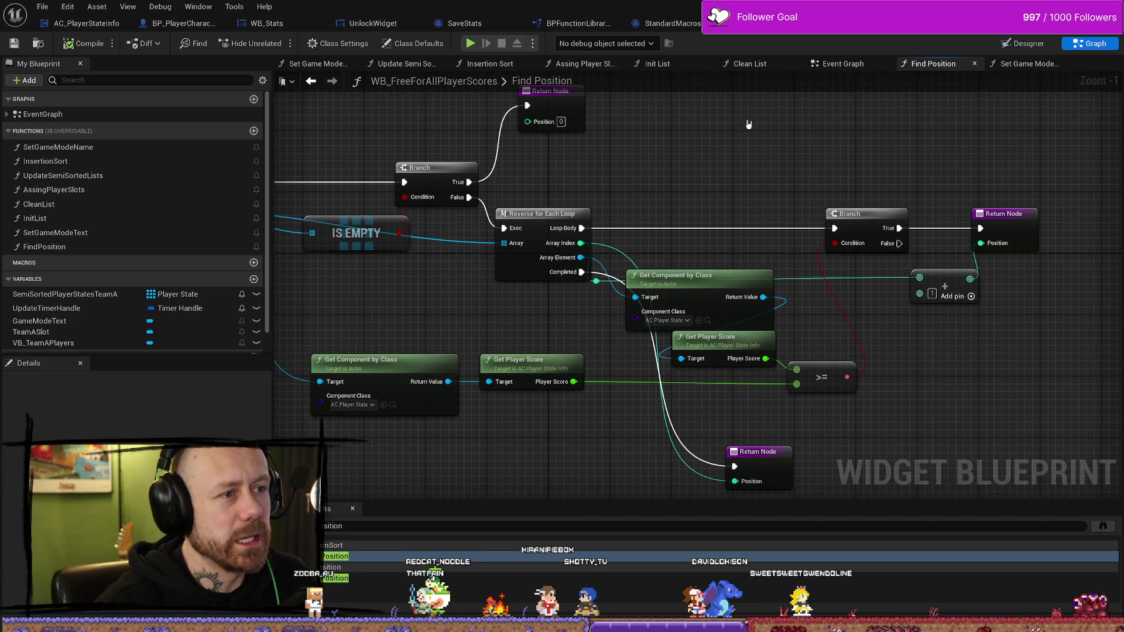
# Pan around the Find Position loop and undo an accidental node nudge
pyautogui.moveTo(748, 125); pyautogui.dragTo(880, 109)
pyautogui.moveTo(715, 306); pyautogui.dragTo(585, 303)
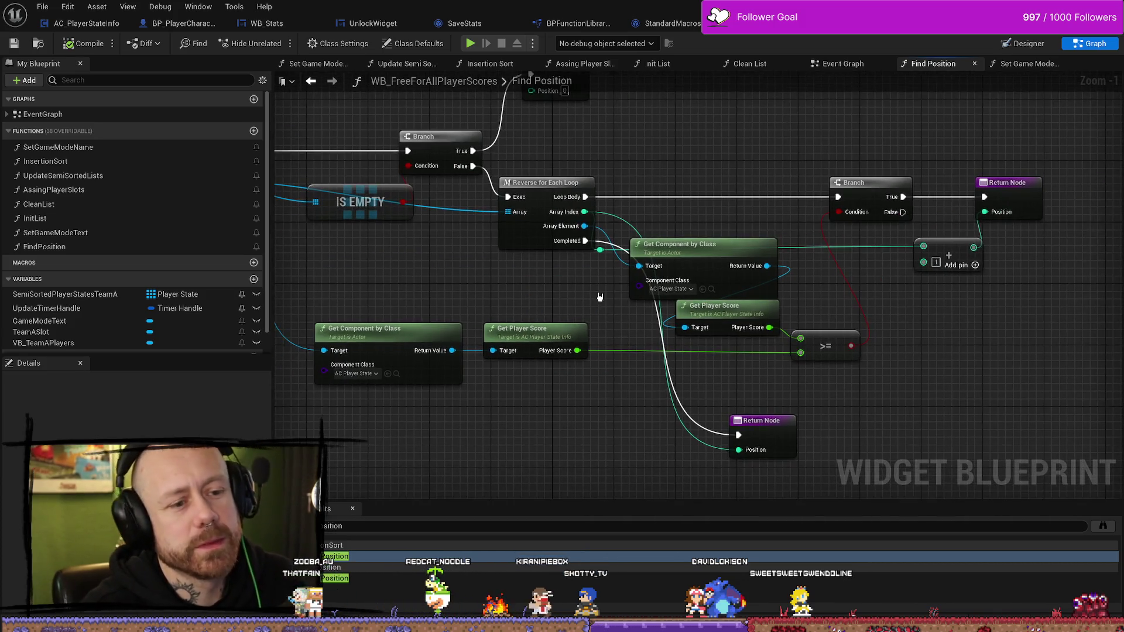
pyautogui.moveTo(687, 241); pyautogui.dragTo(686, 233)
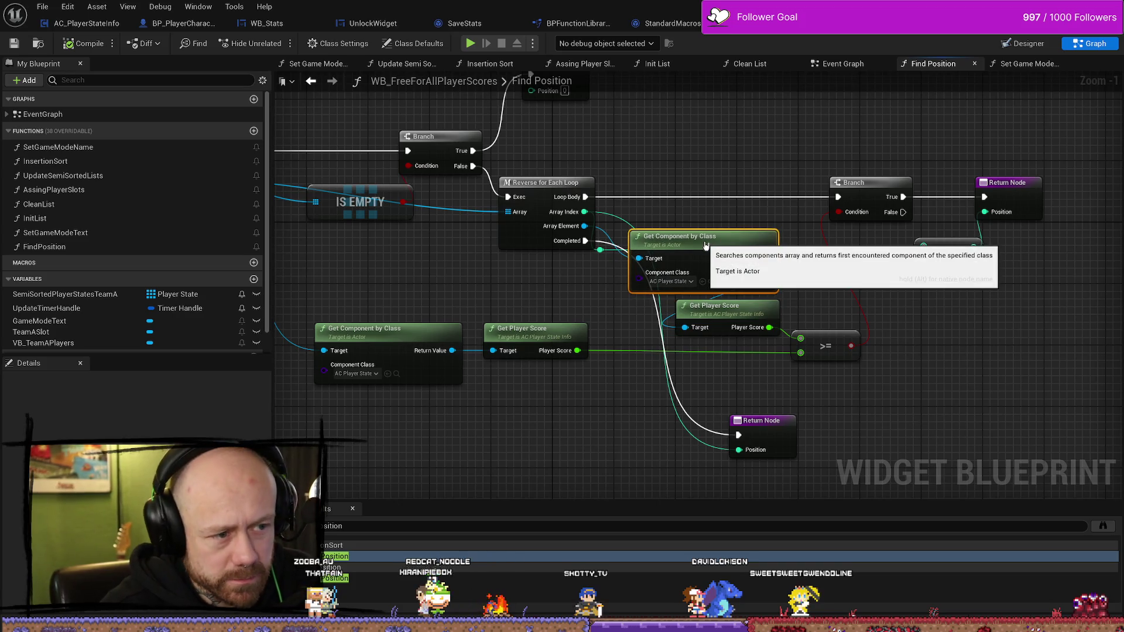
pyautogui.moveTo(1046, 349); pyautogui.dragTo(975, 323)
pyautogui.hotkey('ctrl', 'z')
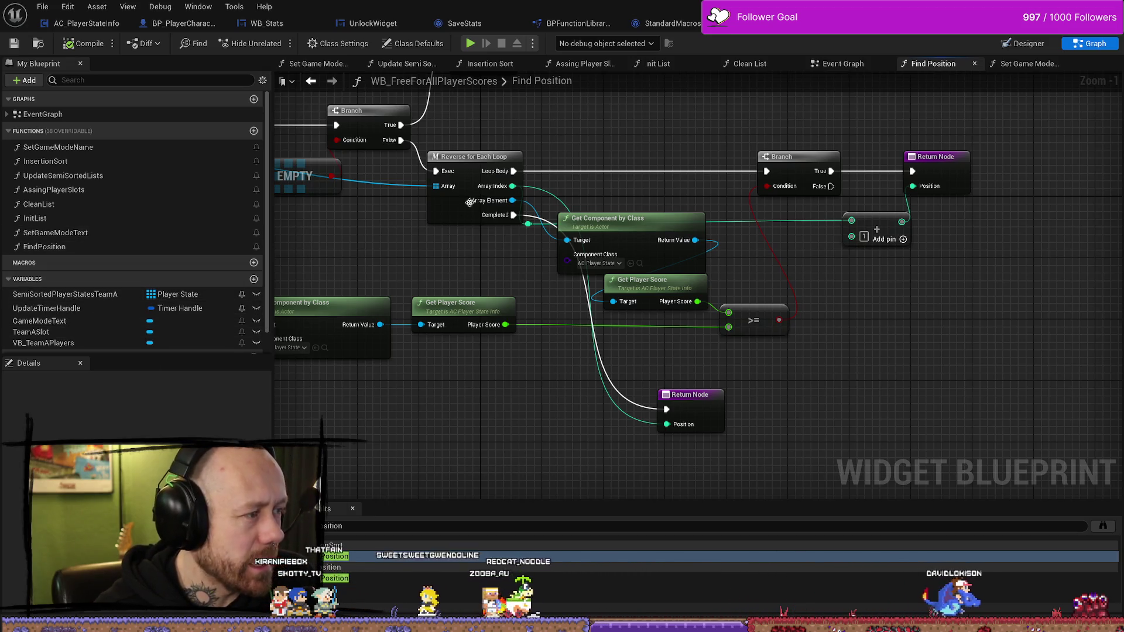
# Find references to SemiSortedPlayerStatesTeamA and follow the UpdateScores chain to Assing Player Slots
pyautogui.click(108, 294)
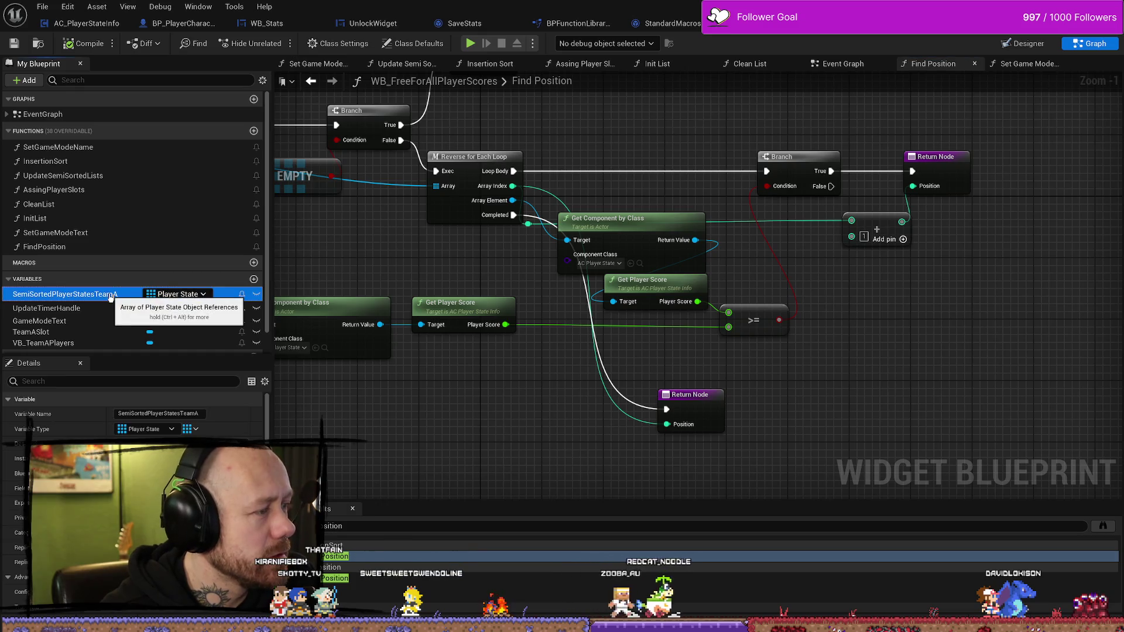
pyautogui.rightClick(121, 301)
pyautogui.click(151, 316)
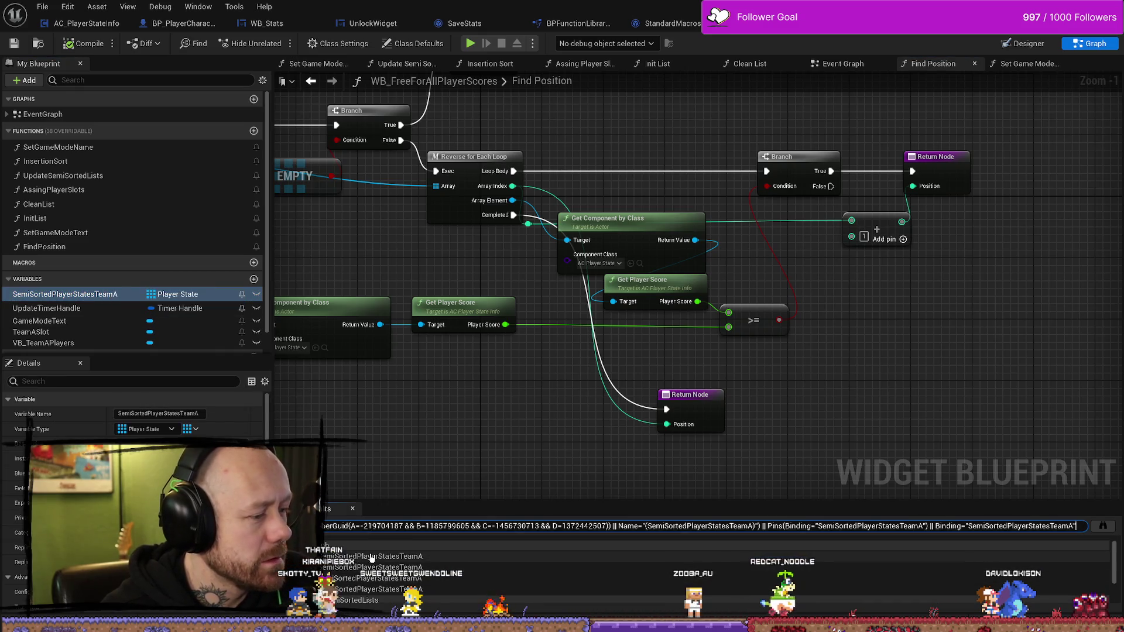
pyautogui.doubleClick(363, 568)
pyautogui.scroll(-4, 562, 320)
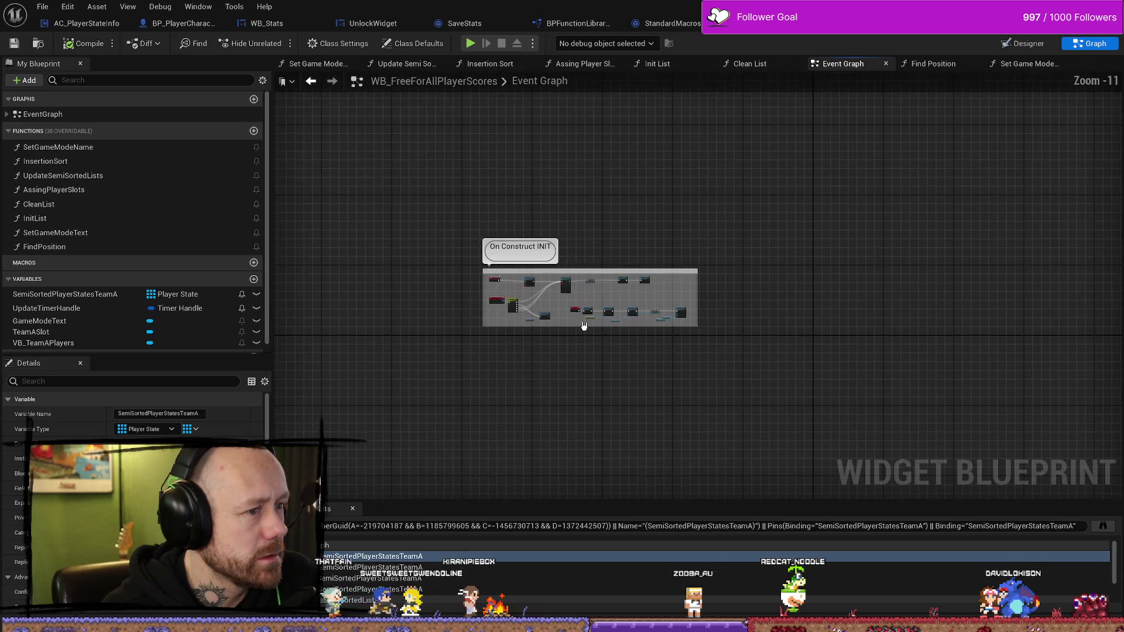
pyautogui.scroll(2, 562, 321)
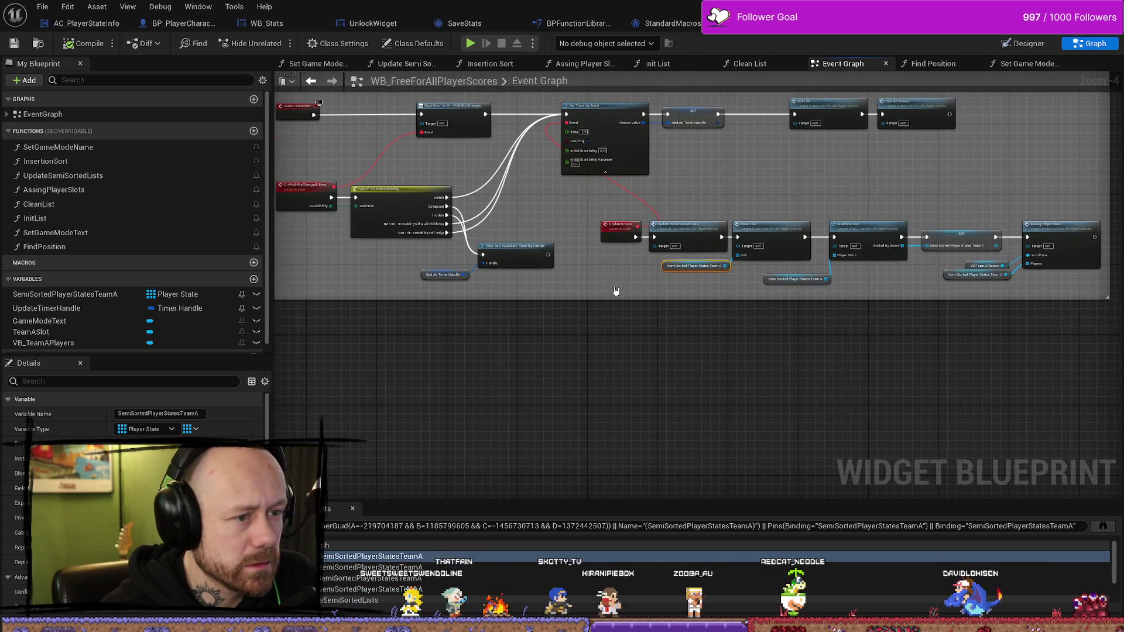
pyautogui.scroll(2, 616, 291)
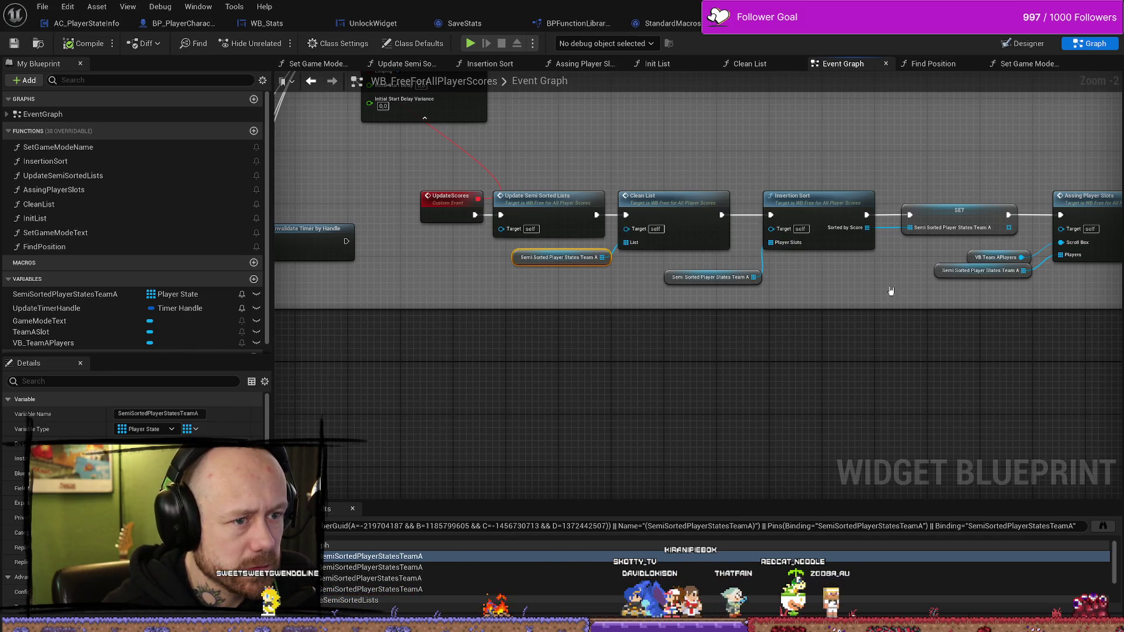
pyautogui.moveTo(890, 291); pyautogui.dragTo(753, 296)
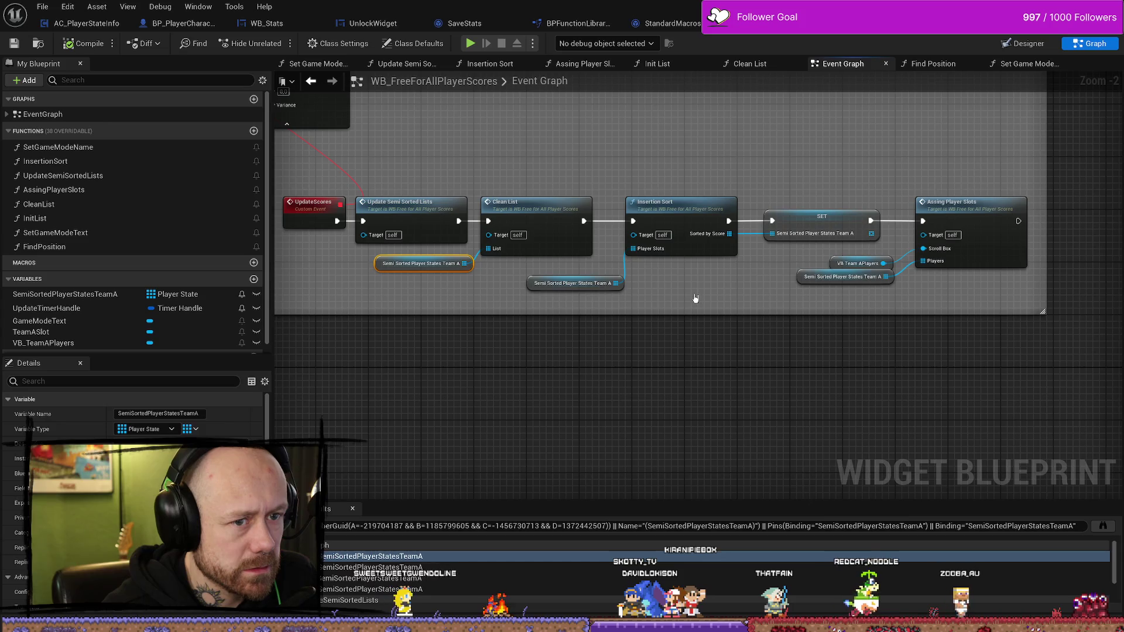
pyautogui.moveTo(936, 304); pyautogui.dragTo(760, 306)
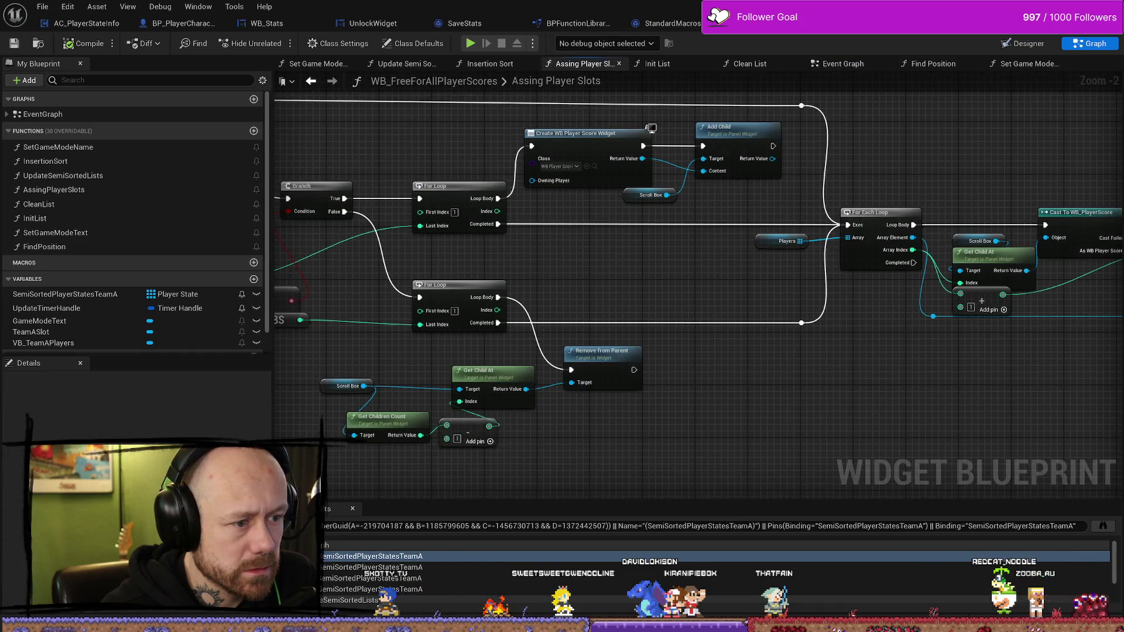
# Inspect the Assing Player Slots For Each loops, then open Update Player Score Info in WB_PlayerScore
pyautogui.scroll(-2, 799, 340)
pyautogui.scroll(2, 761, 280)
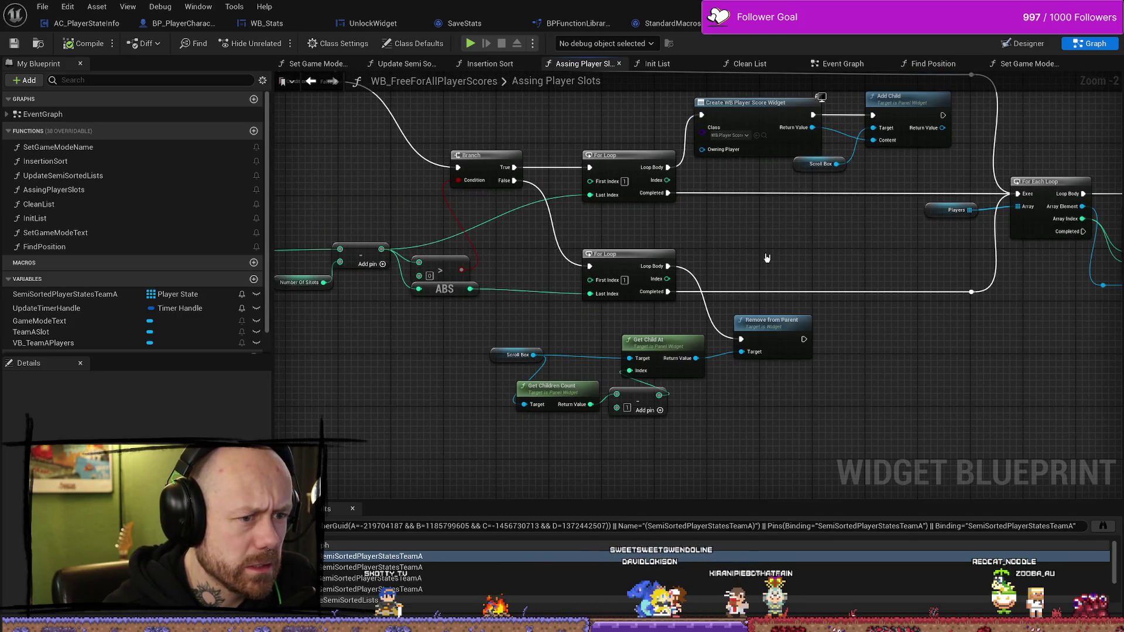
pyautogui.moveTo(800, 227); pyautogui.dragTo(849, 216)
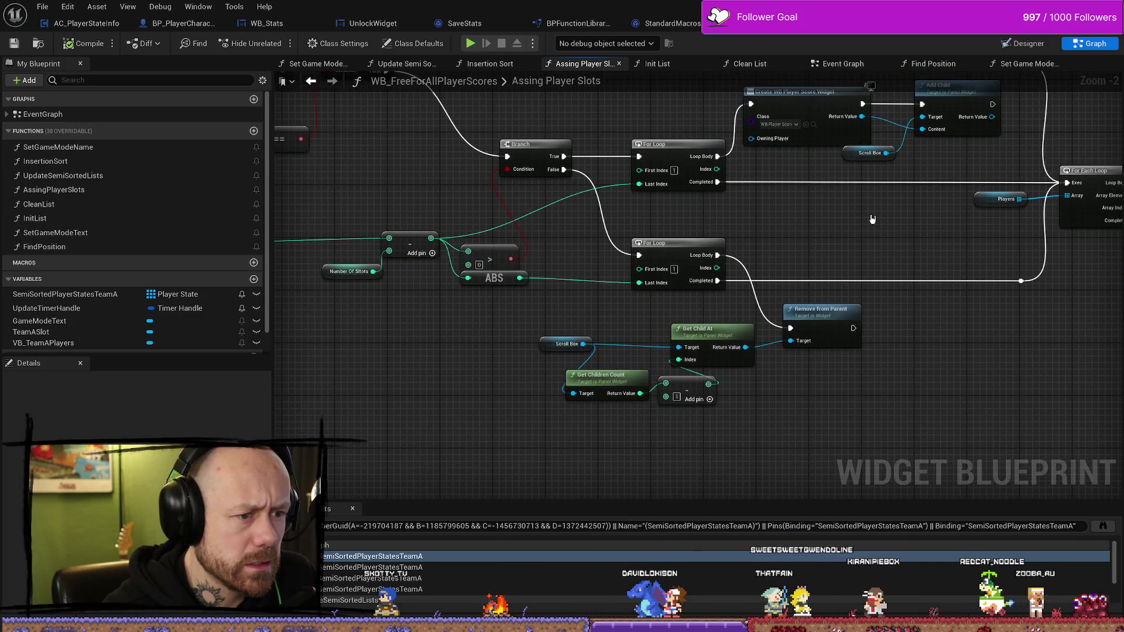
pyautogui.scroll(-2, 808, 281)
pyautogui.moveTo(808, 281); pyautogui.dragTo(632, 309)
pyautogui.scroll(3, 735, 296)
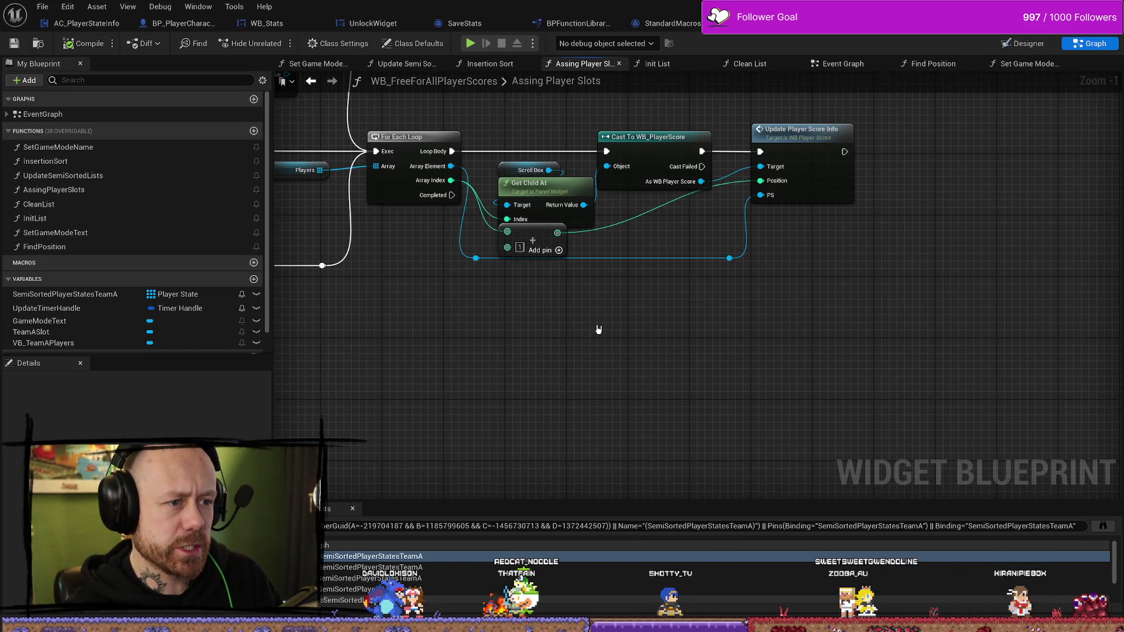
pyautogui.doubleClick(829, 134)
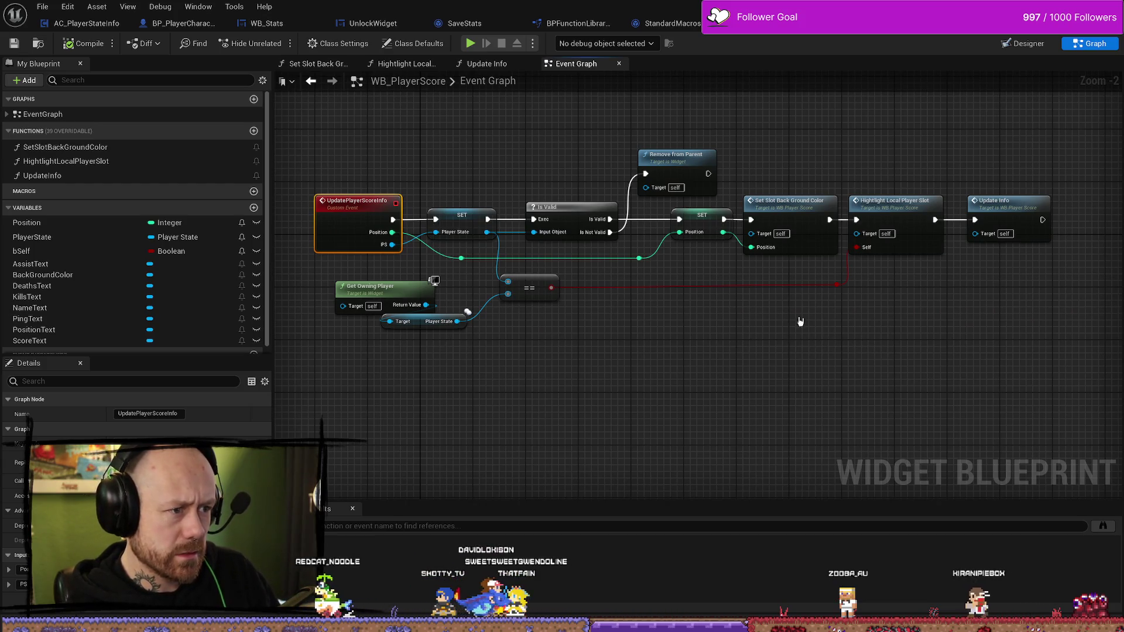
# Inspect the PositionText text widget in the Designer view, then return to the Graph
pyautogui.click(1024, 43)
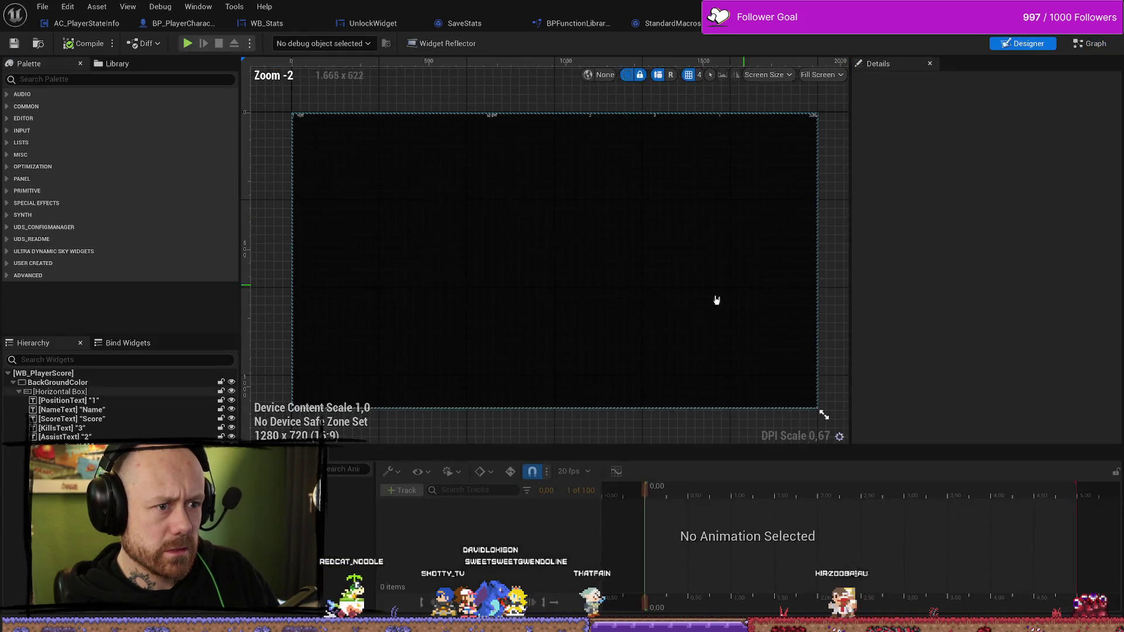
pyautogui.click(99, 402)
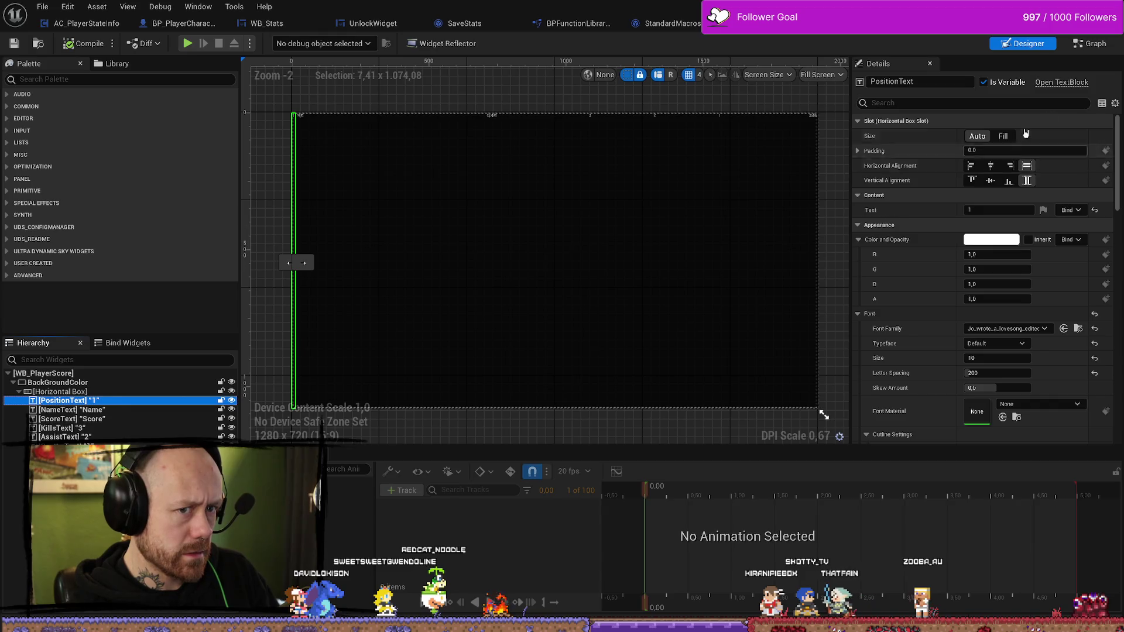
pyautogui.click(1090, 44)
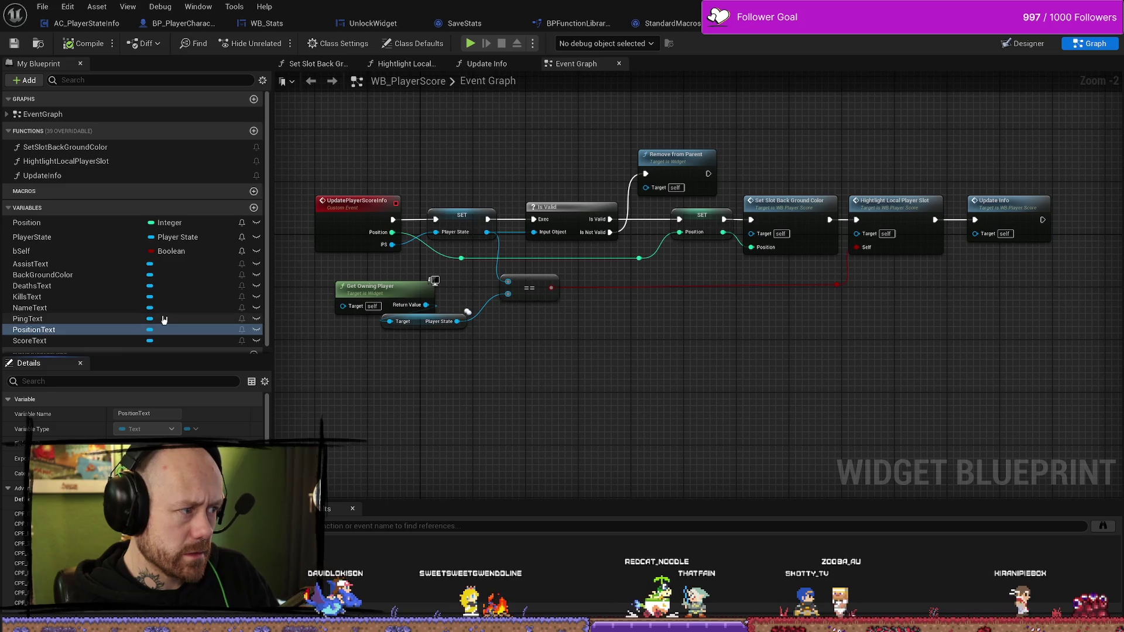
# Find PositionText references and inspect its Position Text setter in Update Info
pyautogui.rightClick(88, 330)
pyautogui.click(117, 350)
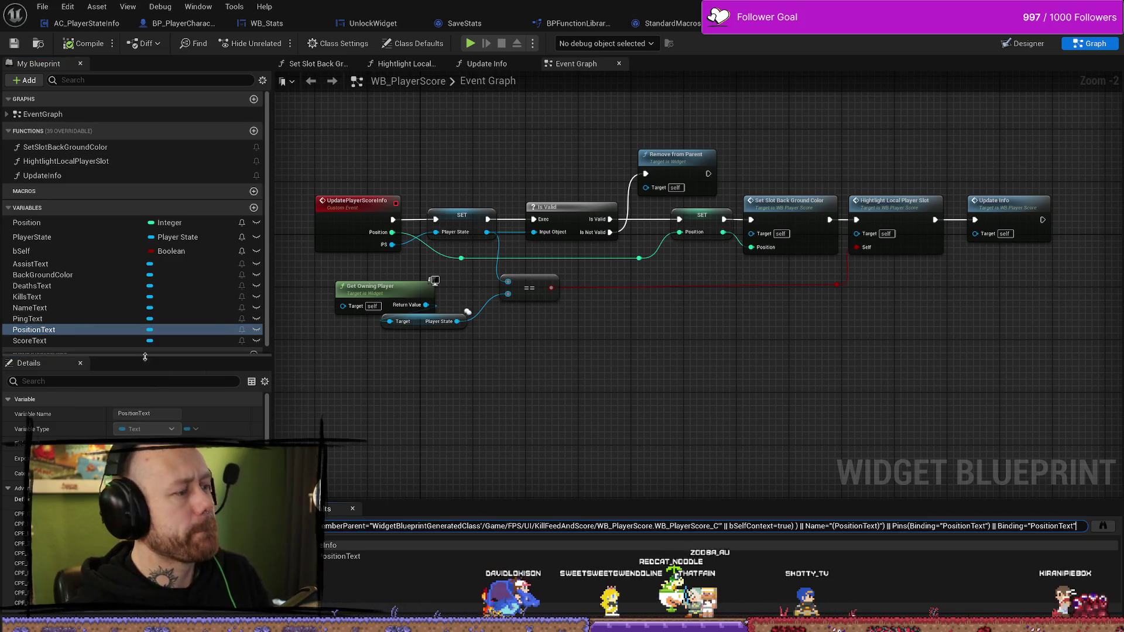
pyautogui.click(345, 556)
pyautogui.scroll(-10, 635, 398)
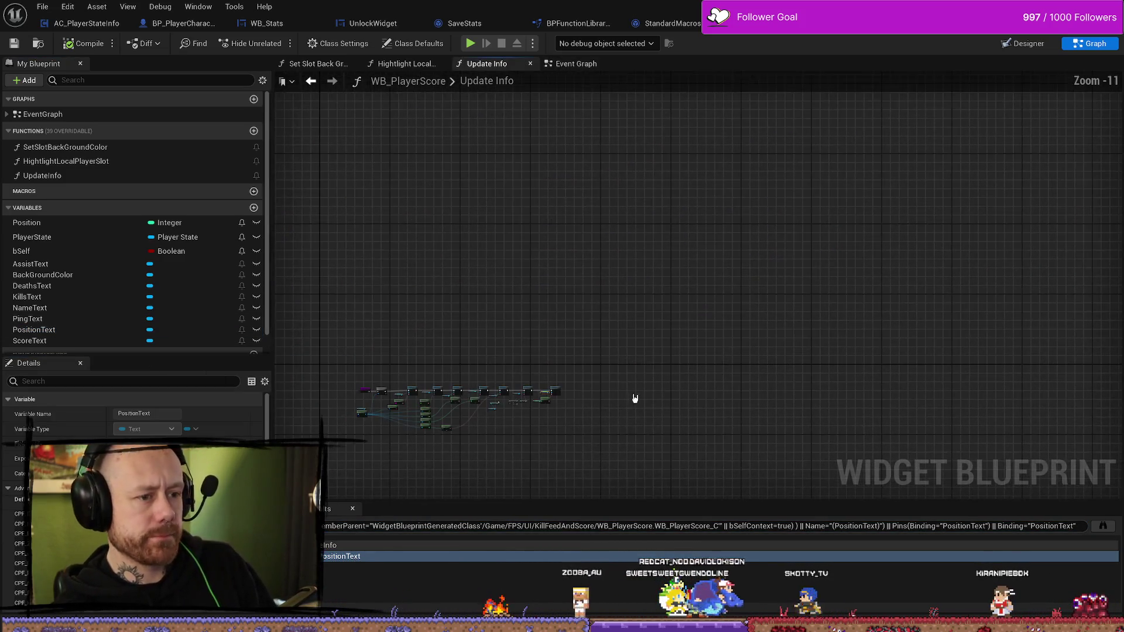
pyautogui.scroll(9, 636, 398)
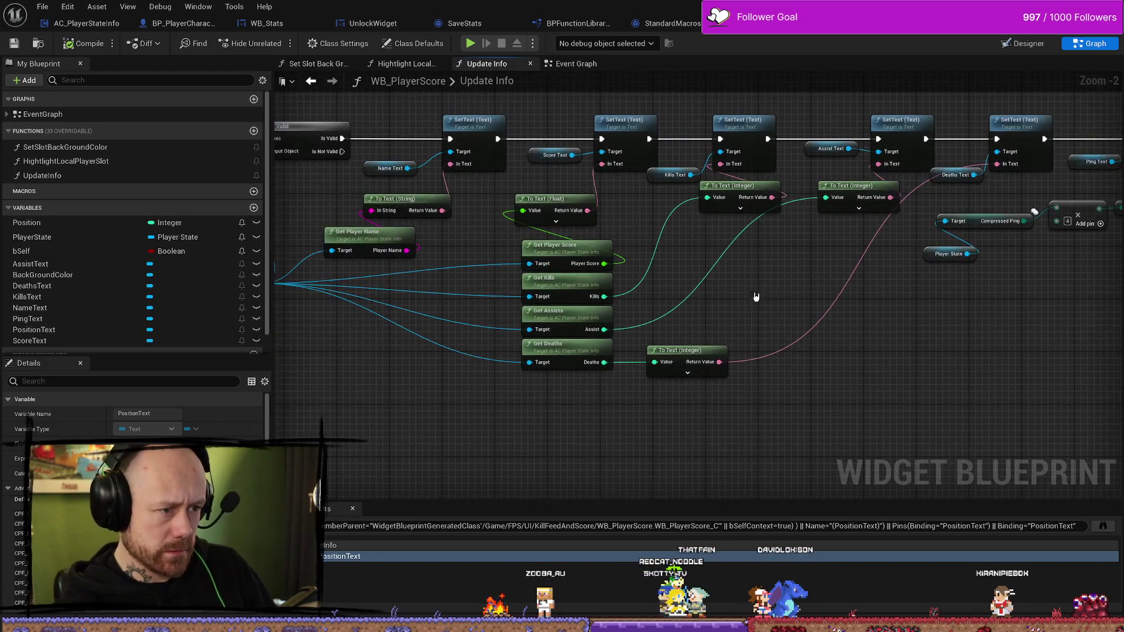
pyautogui.moveTo(530, 411)
pyautogui.mouseDown()
pyautogui.moveTo(644, 427)
pyautogui.moveTo(711, 414)
pyautogui.mouseUp()
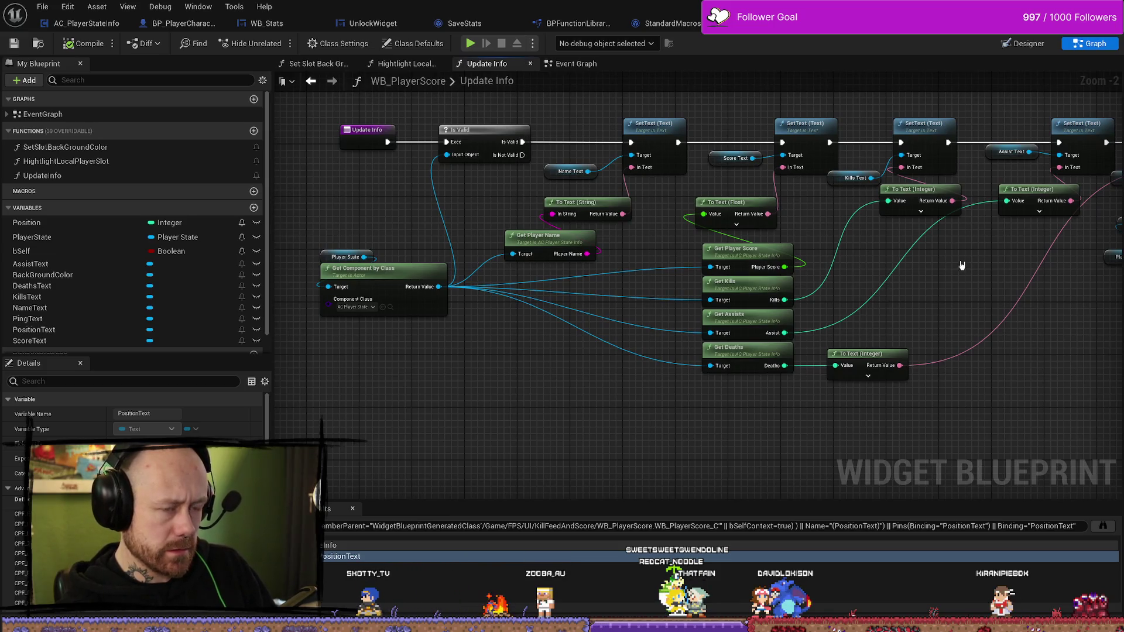
pyautogui.moveTo(962, 265)
pyautogui.mouseDown()
pyautogui.moveTo(772, 305)
pyautogui.moveTo(809, 388)
pyautogui.mouseUp()
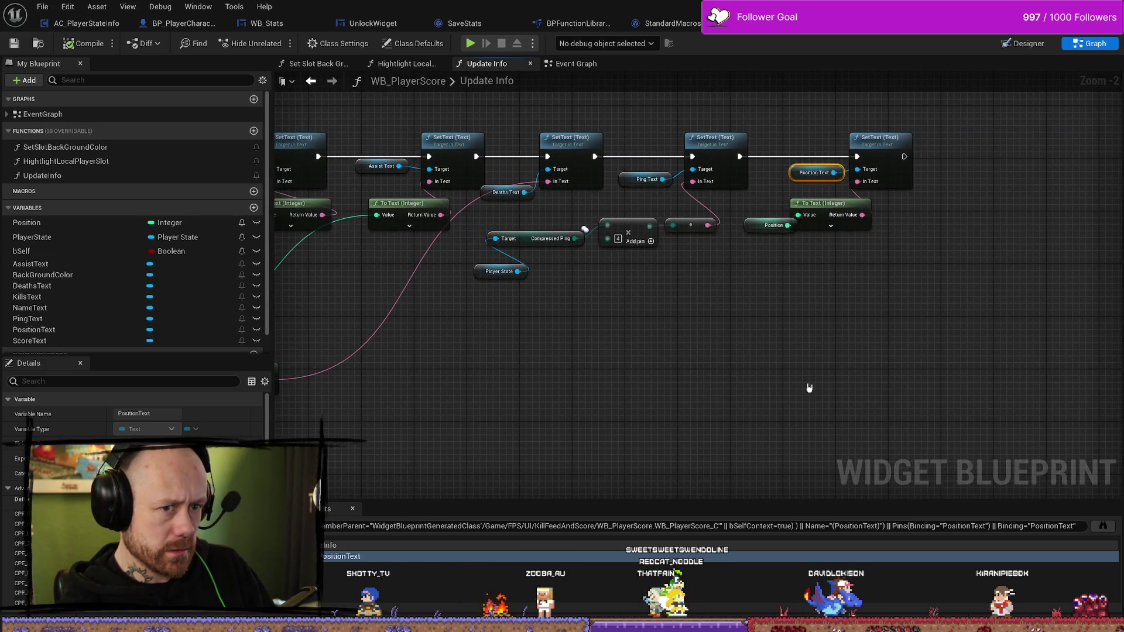
pyautogui.moveTo(663, 321); pyautogui.dragTo(694, 326)
pyautogui.moveTo(600, 347); pyautogui.dragTo(685, 347)
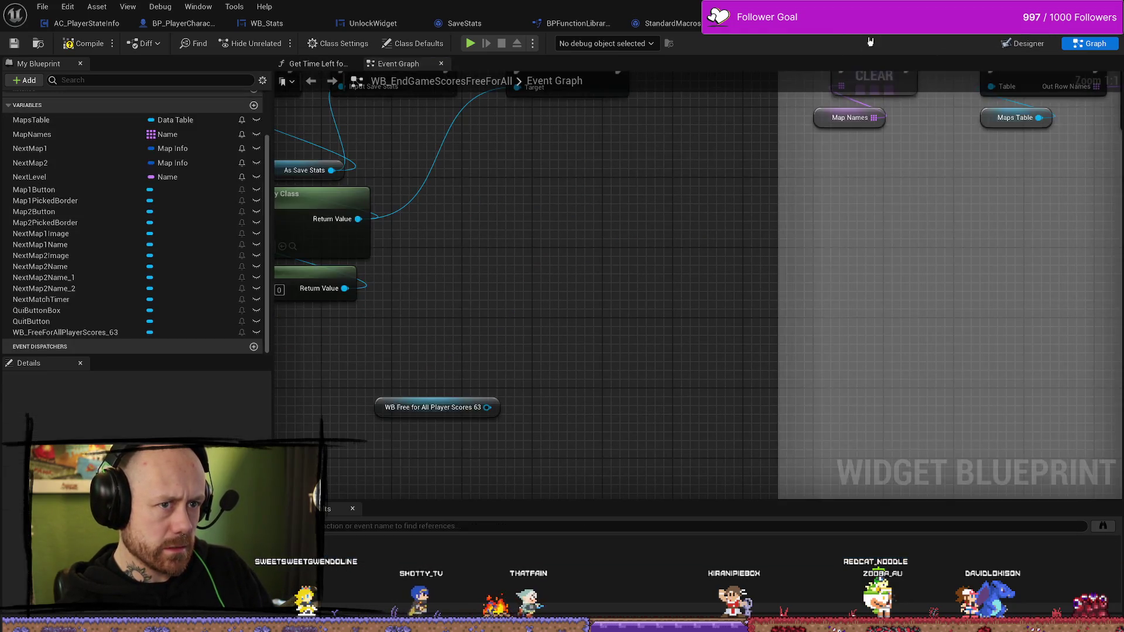
# Move the WB Free for All Player Scores 63 node lower in the end-game graph
pyautogui.scroll(-2, 577, 359)
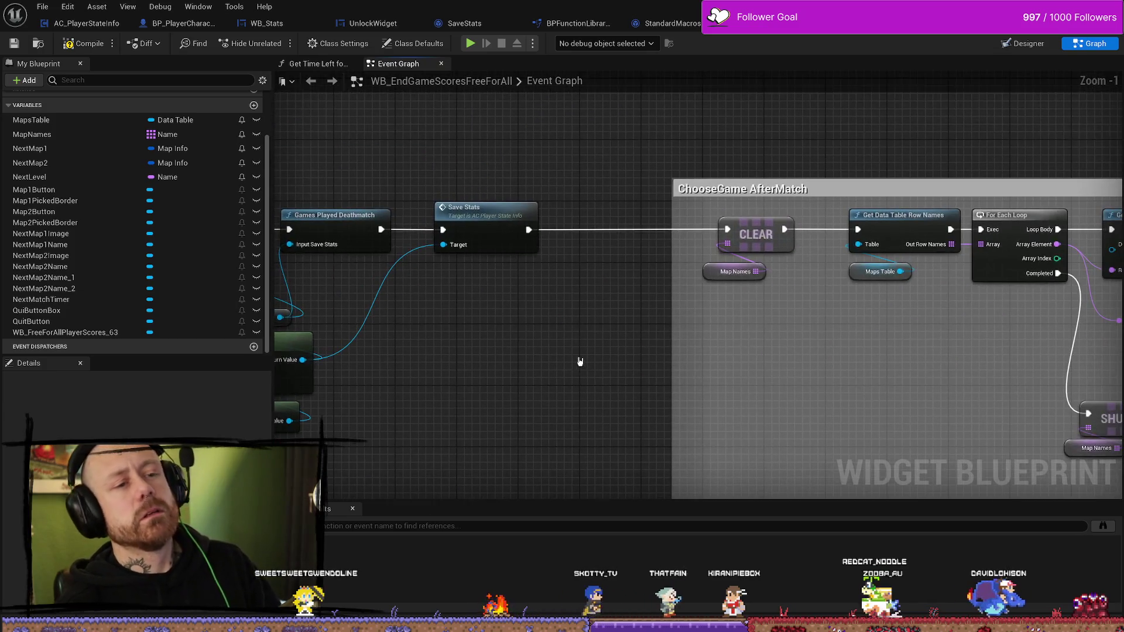
pyautogui.scroll(2, 597, 363)
pyautogui.moveTo(437, 432)
pyautogui.mouseDown()
pyautogui.moveTo(432, 477)
pyautogui.moveTo(483, 439)
pyautogui.moveTo(563, 339)
pyautogui.mouseUp()
pyautogui.click(668, 271)
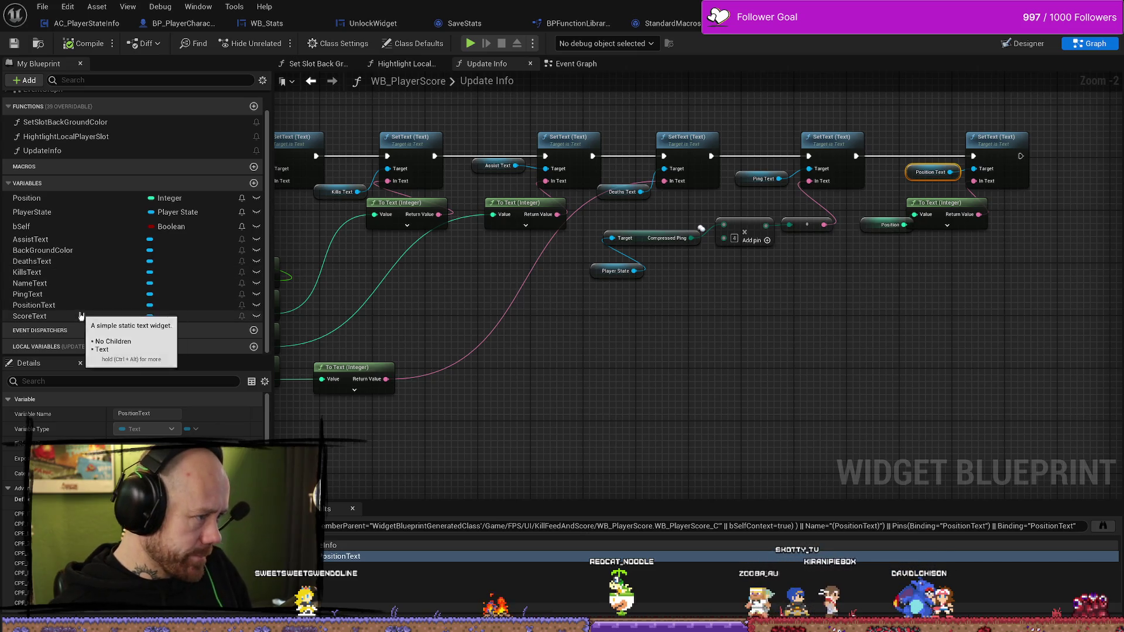
# Inspect the integer Position variable and the score, kills, assists and deaths getters in Update Info
pyautogui.click(59, 200)
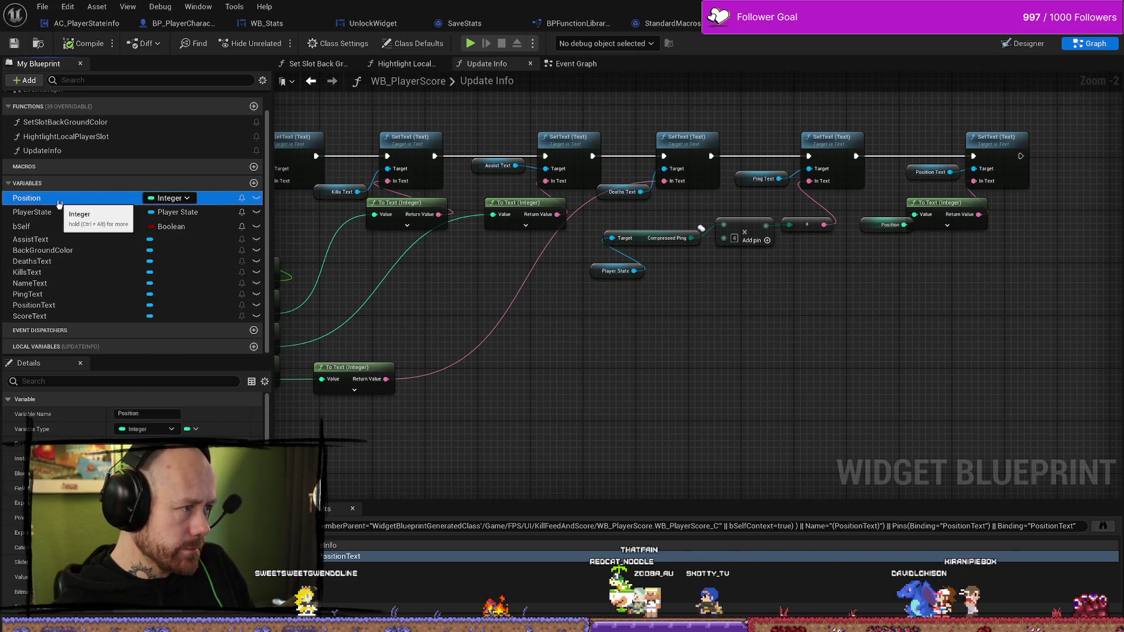
pyautogui.scroll(-5, 131, 497)
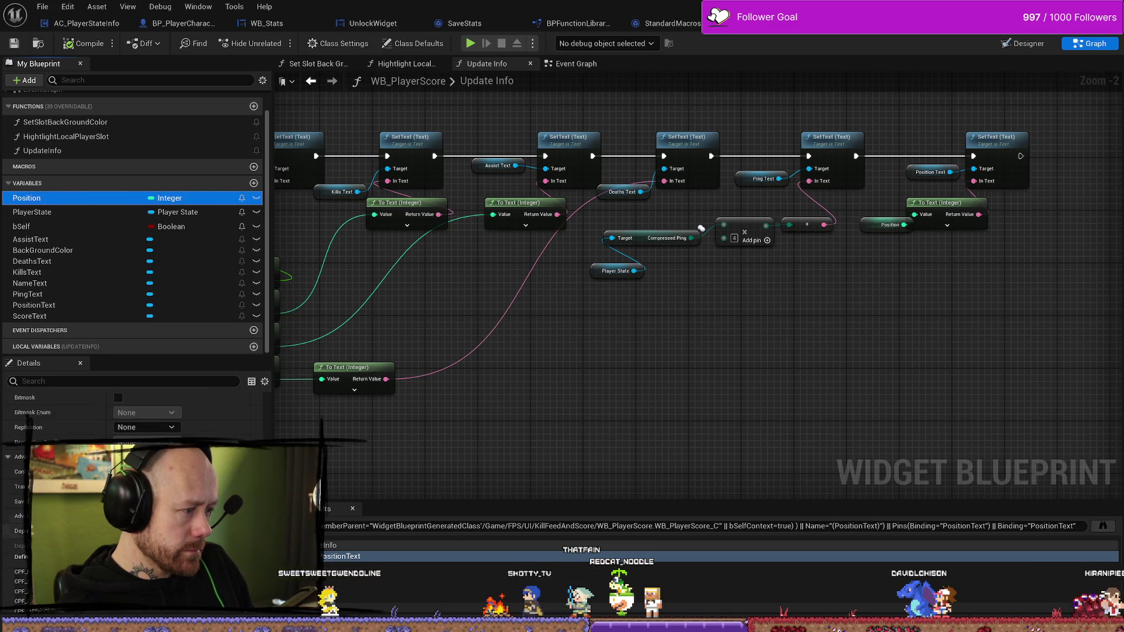
pyautogui.scroll(5, 132, 497)
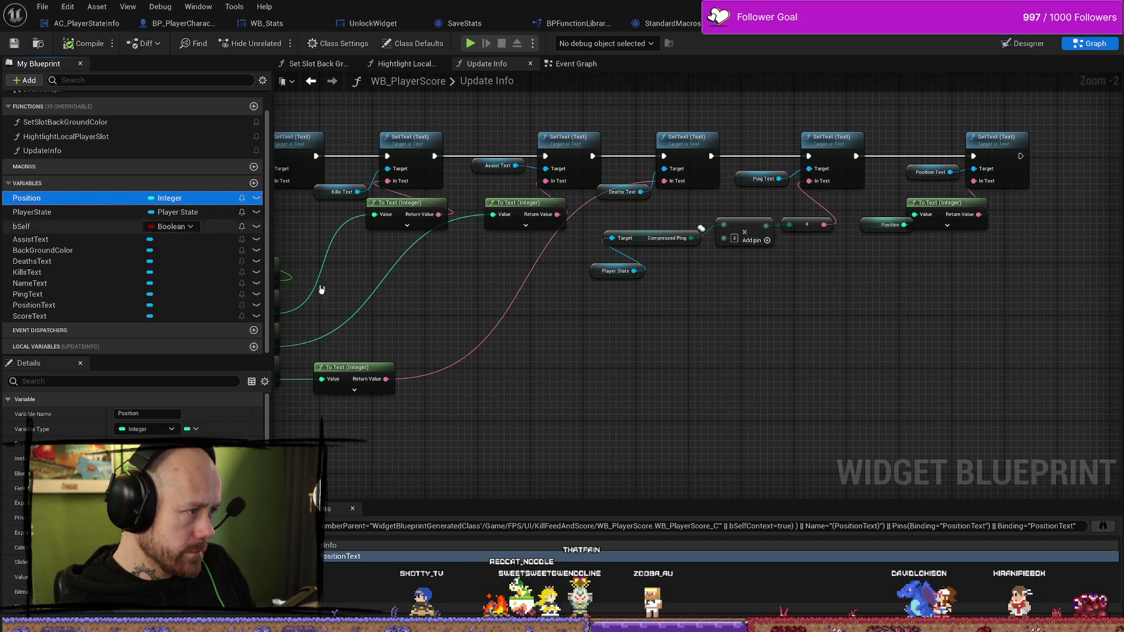
pyautogui.moveTo(495, 339); pyautogui.dragTo(584, 352)
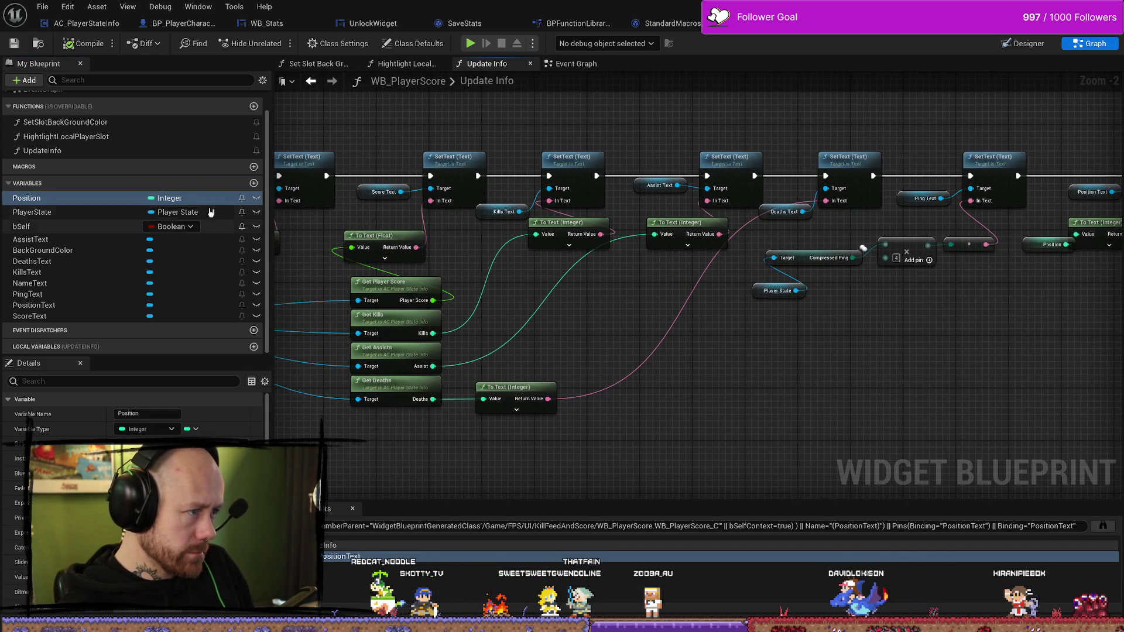
pyautogui.rightClick(46, 200)
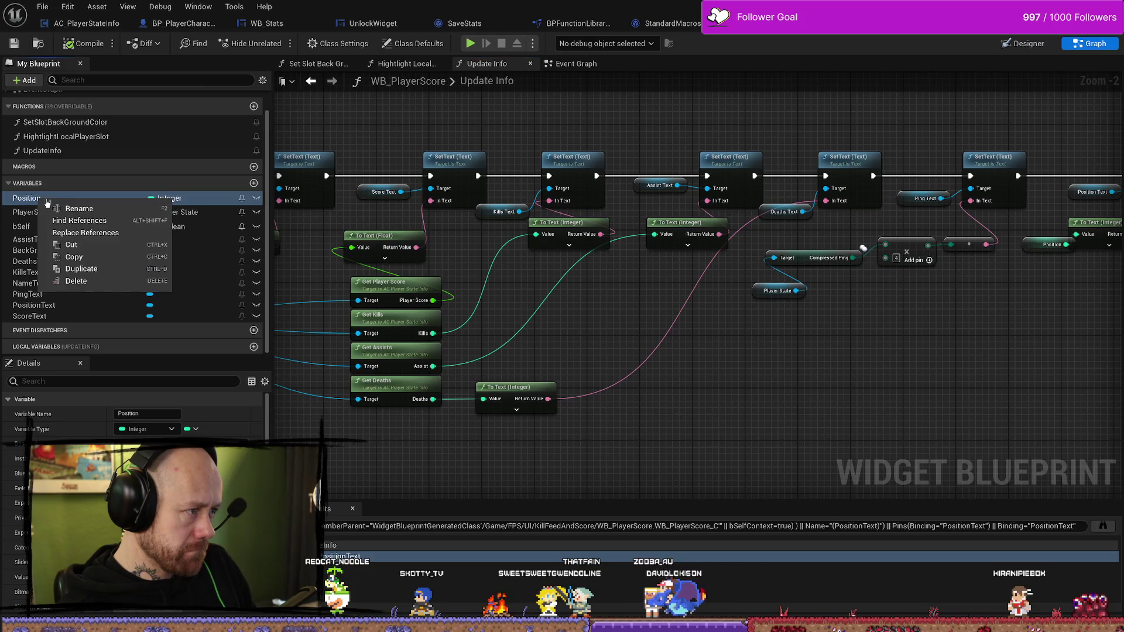
# Find references to Position and jump to where it is set and read
pyautogui.click(99, 225)
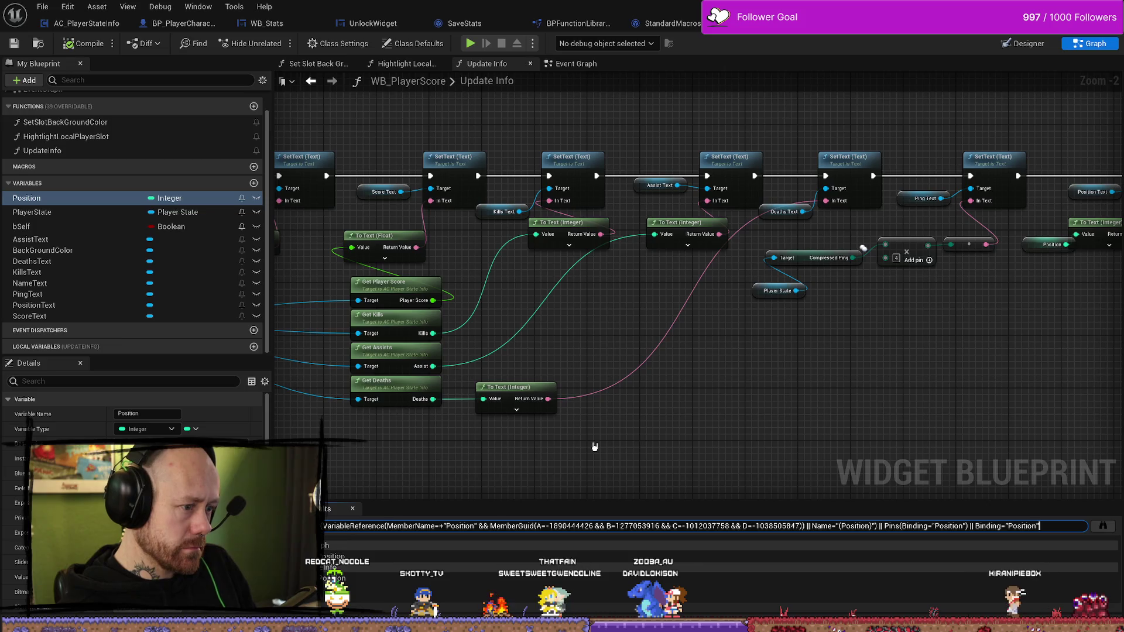
pyautogui.click(1103, 526)
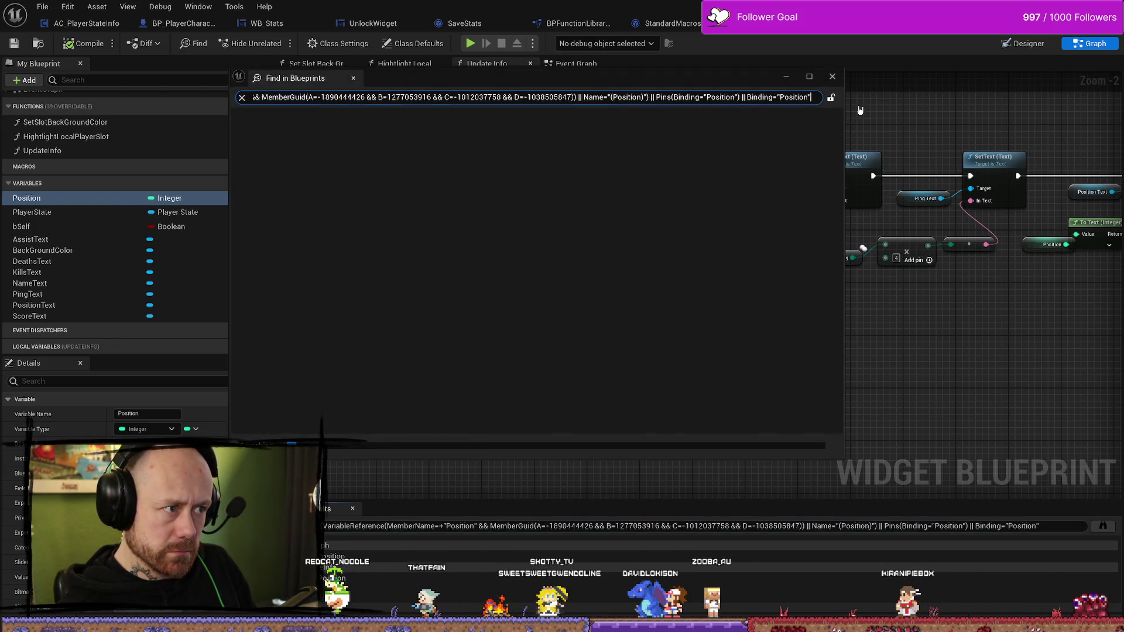
pyautogui.click(832, 76)
pyautogui.doubleClick(336, 555)
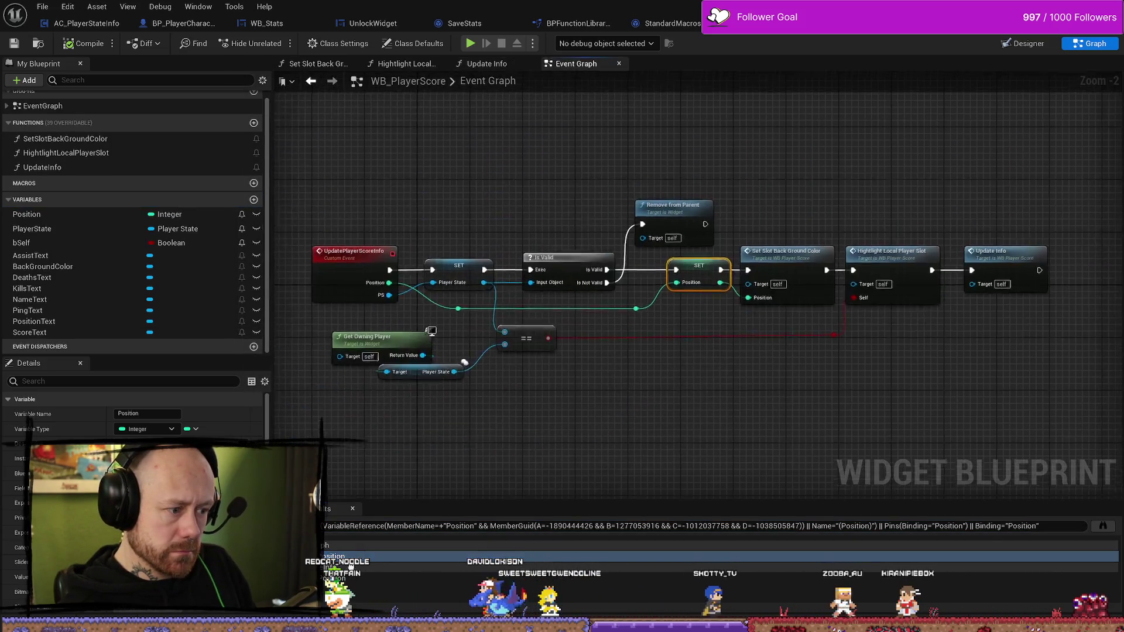
pyautogui.doubleClick(340, 578)
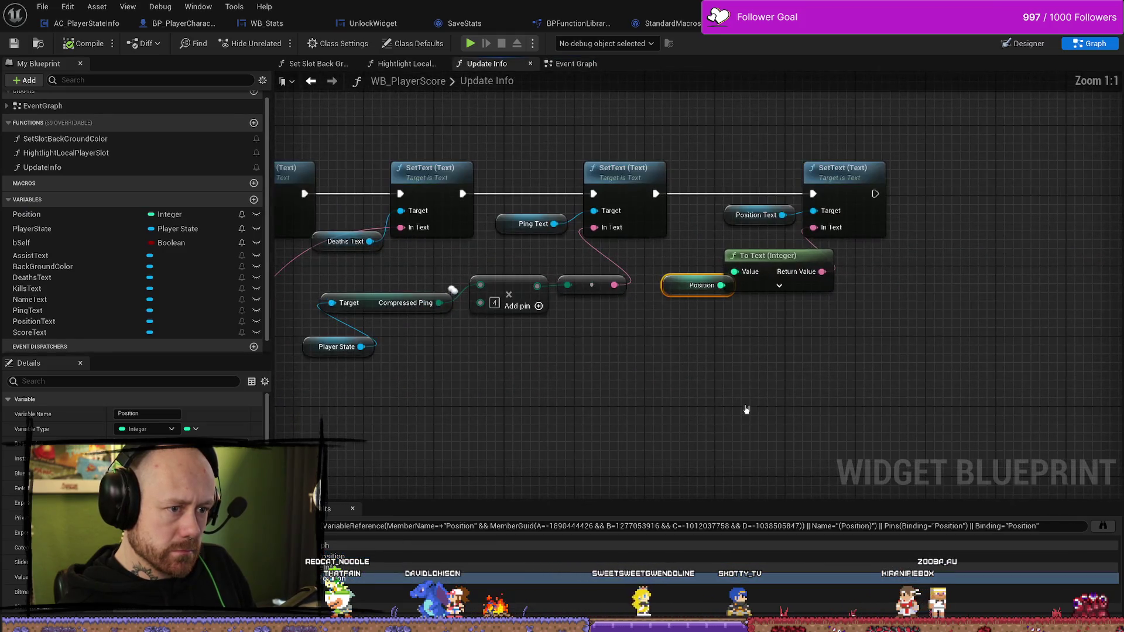
# Glance at the WB_EndGameScoresFreeForAll graph, then return to Update Info
pyautogui.click(909, 23)
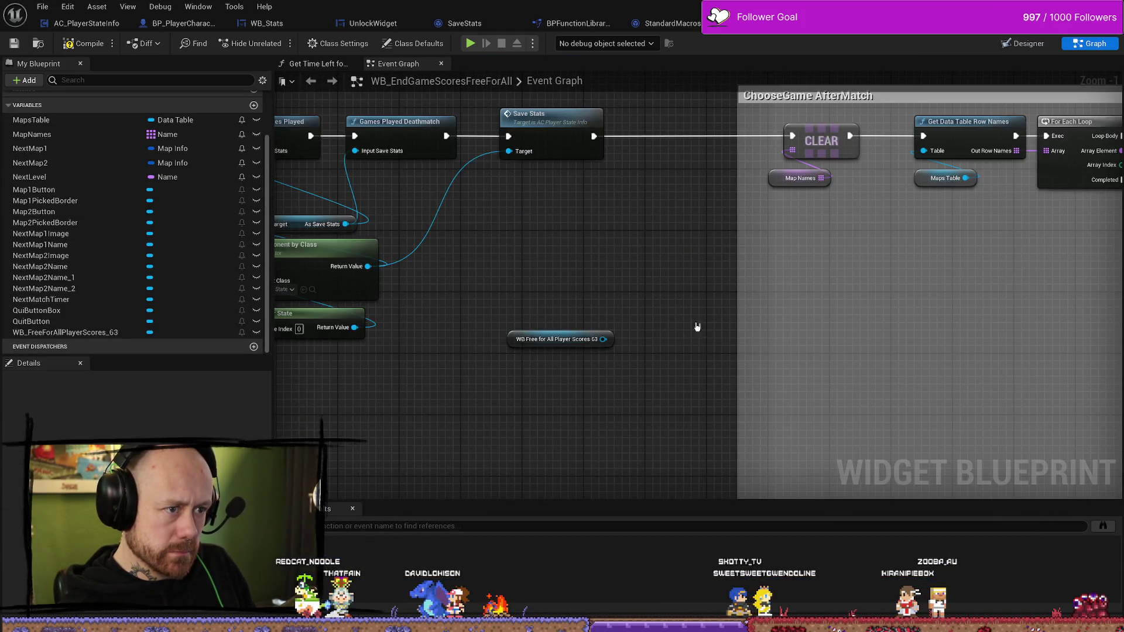
pyautogui.moveTo(697, 327); pyautogui.dragTo(719, 368)
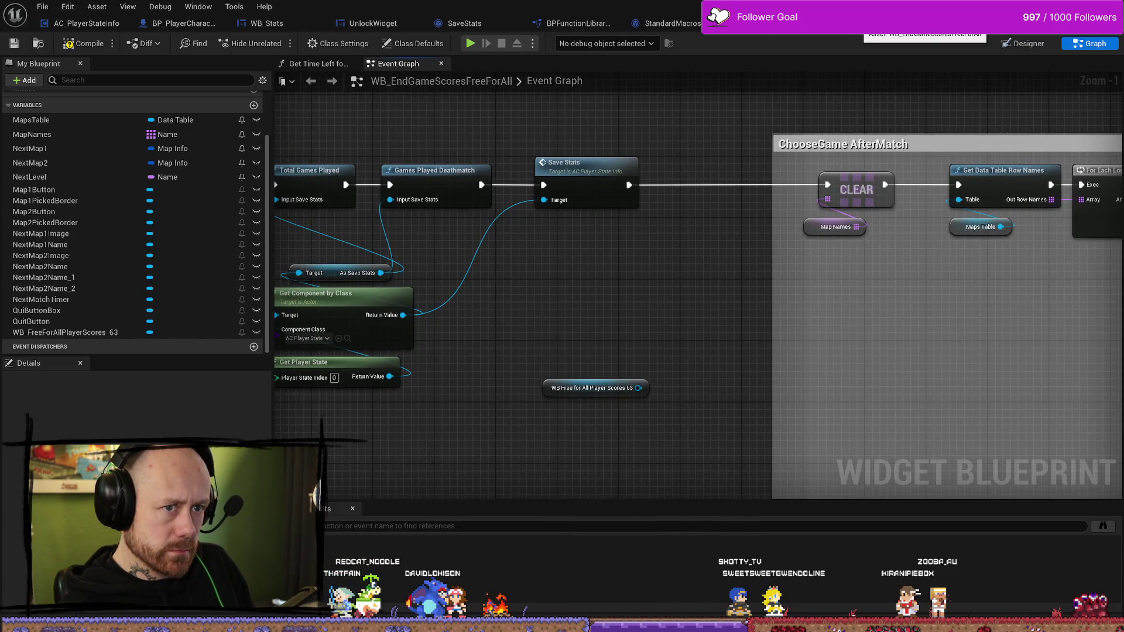
pyautogui.click(807, 23)
pyautogui.moveTo(792, 389); pyautogui.dragTo(802, 396)
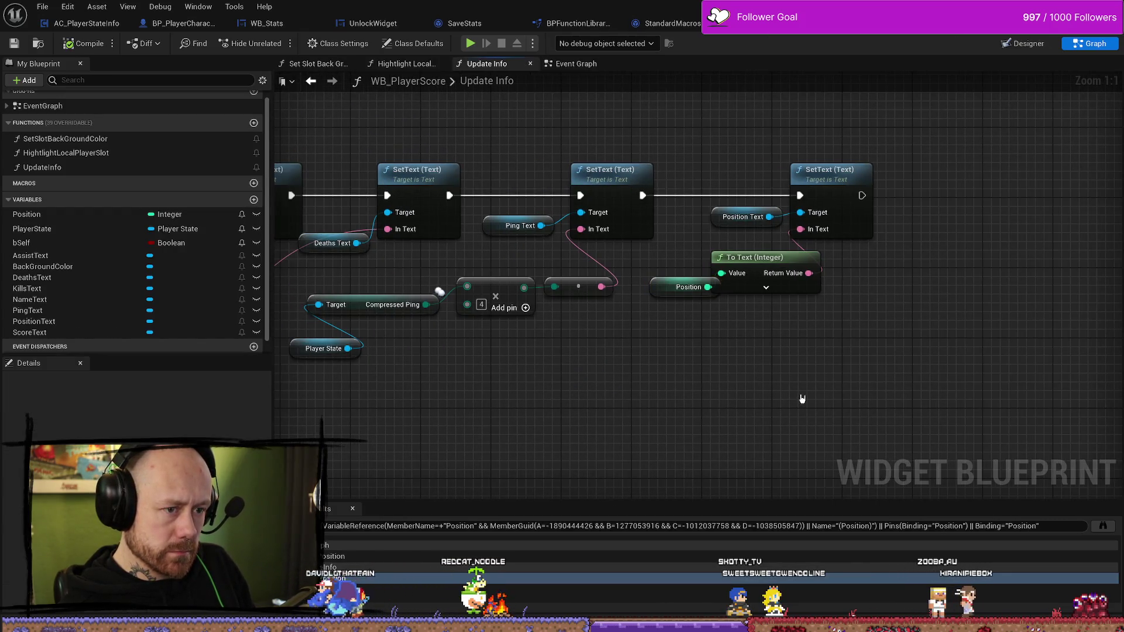
# Open Highlight Local Player Slot, Set Slot Back Ground Color and the UpdatePlayerScoreInfo event
pyautogui.click(124, 168)
pyautogui.click(70, 170)
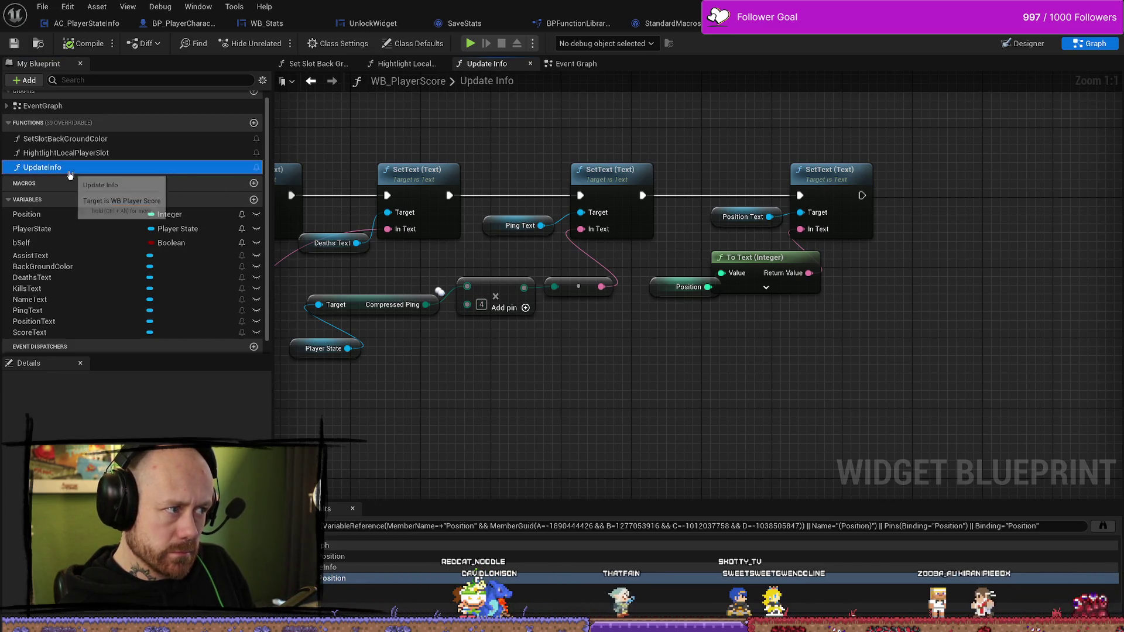
pyautogui.doubleClick(88, 152)
pyautogui.doubleClick(95, 139)
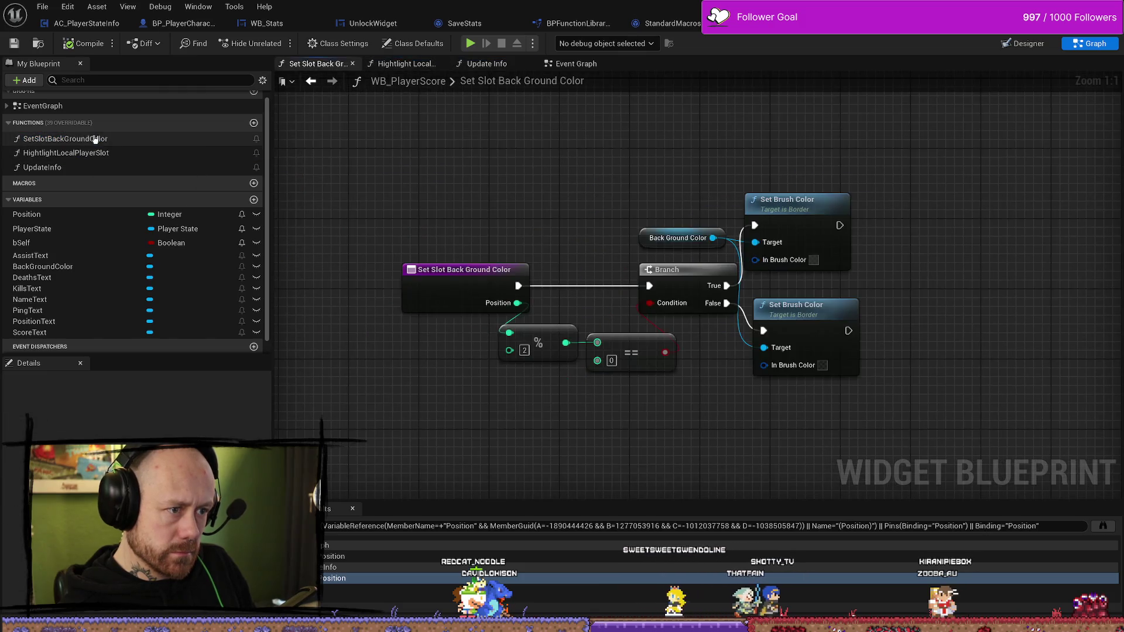
pyautogui.click(4, 106)
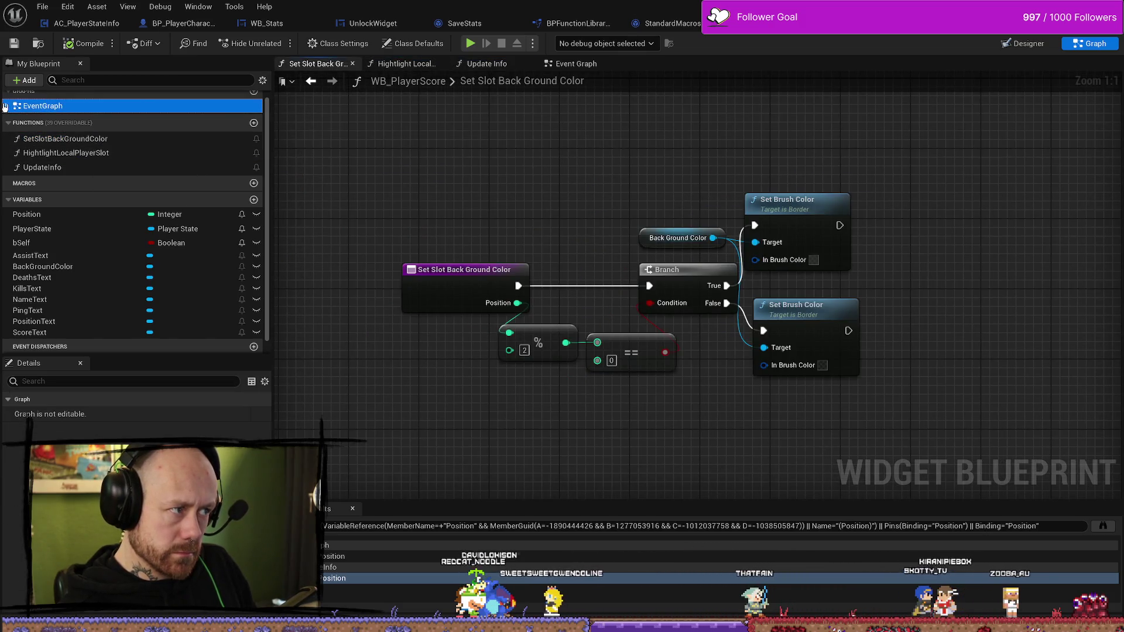
pyautogui.click(4, 106)
pyautogui.doubleClick(117, 120)
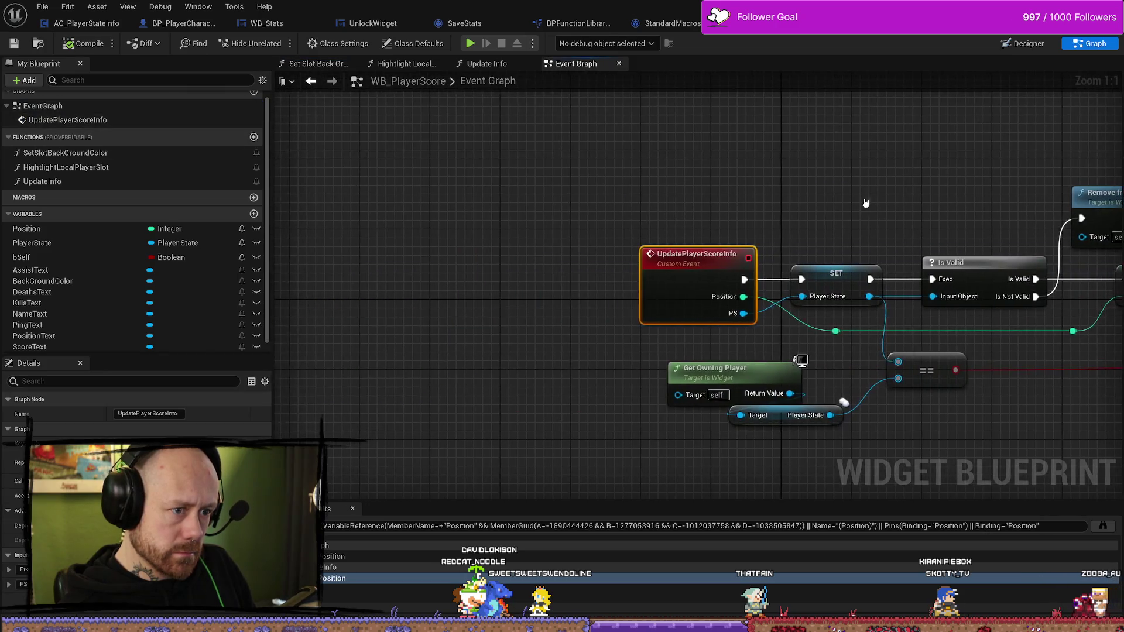
# Frame the UpdatePlayerScoreInfo chain up to its Update Info call, then switch to the end-game graph
pyautogui.scroll(-4, 594, 183)
pyautogui.scroll(3, 770, 276)
pyautogui.moveTo(770, 276)
pyautogui.mouseDown()
pyautogui.moveTo(745, 381)
pyautogui.moveTo(887, 365)
pyautogui.moveTo(857, 364)
pyautogui.mouseUp()
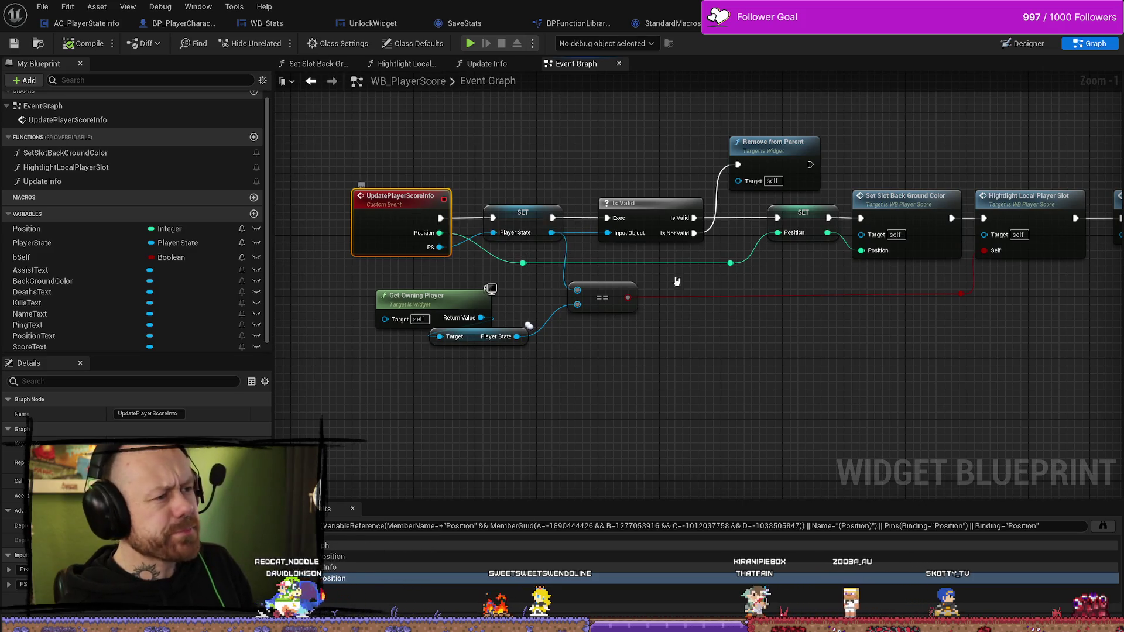
pyautogui.moveTo(928, 401); pyautogui.dragTo(729, 380)
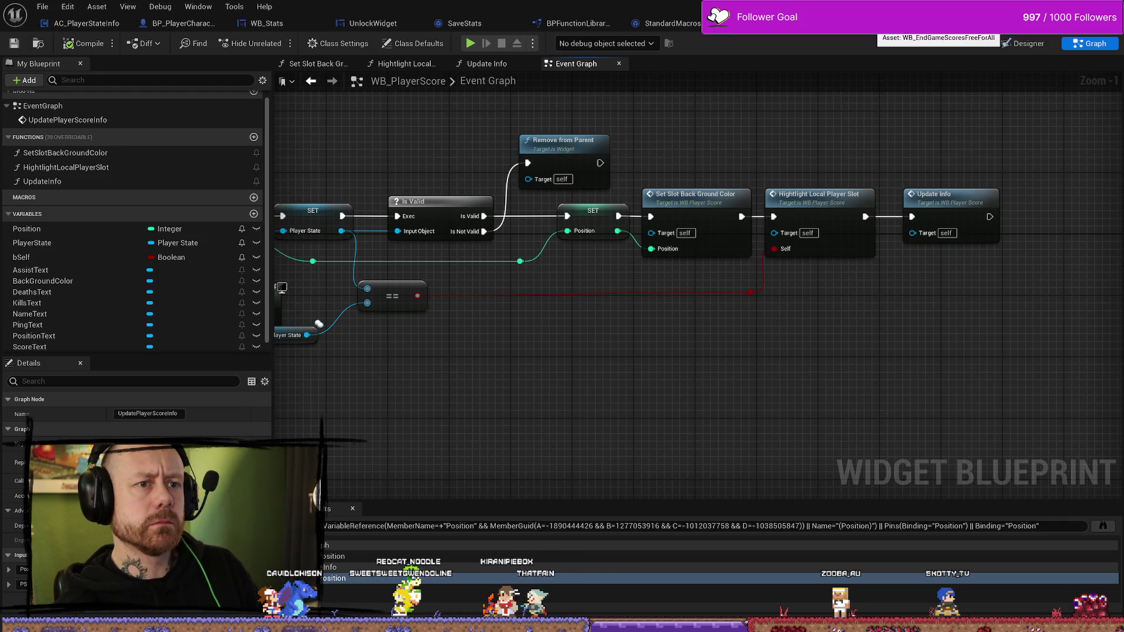
pyautogui.click(995, 23)
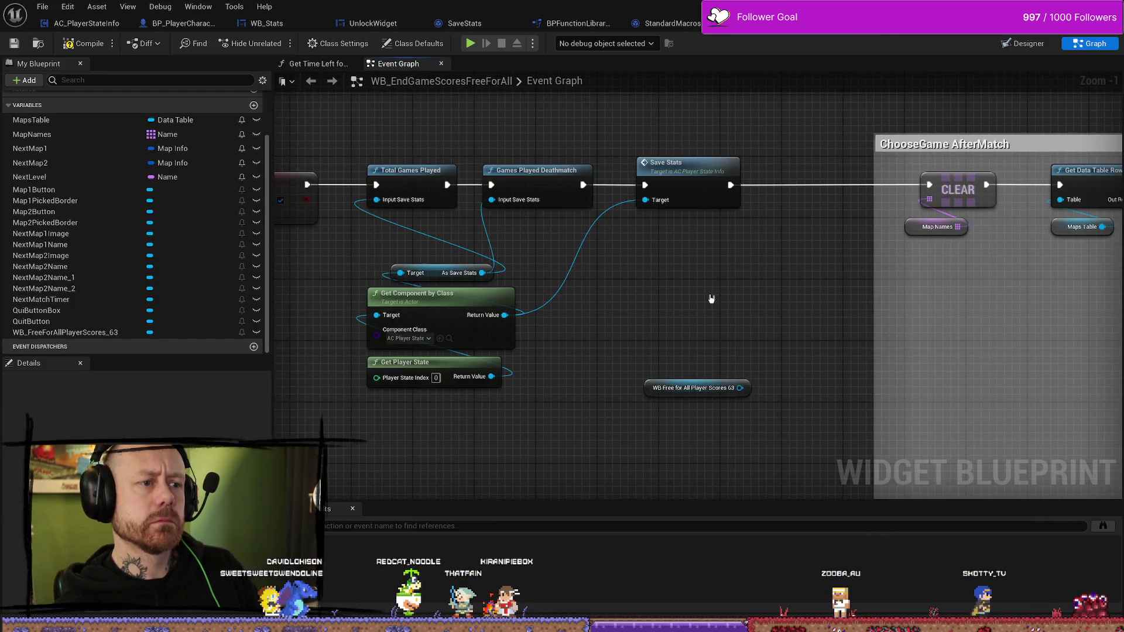
# Search the scores reference's actions for 'position' and 'get pos', then delete the node
pyautogui.moveTo(740, 388); pyautogui.dragTo(724, 336)
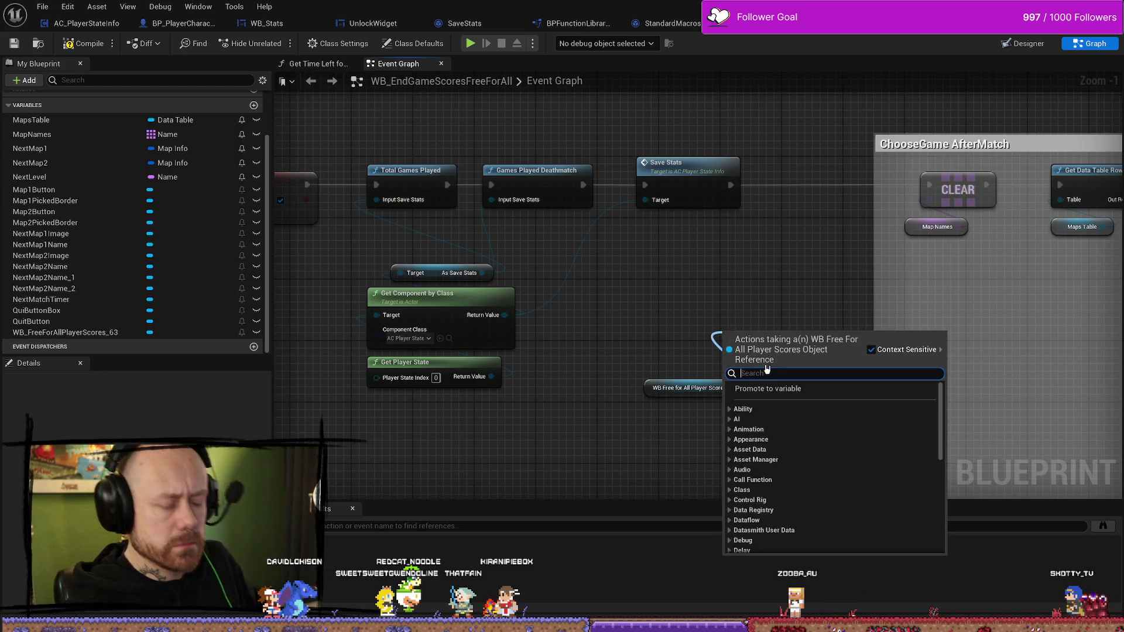
pyautogui.write('position')
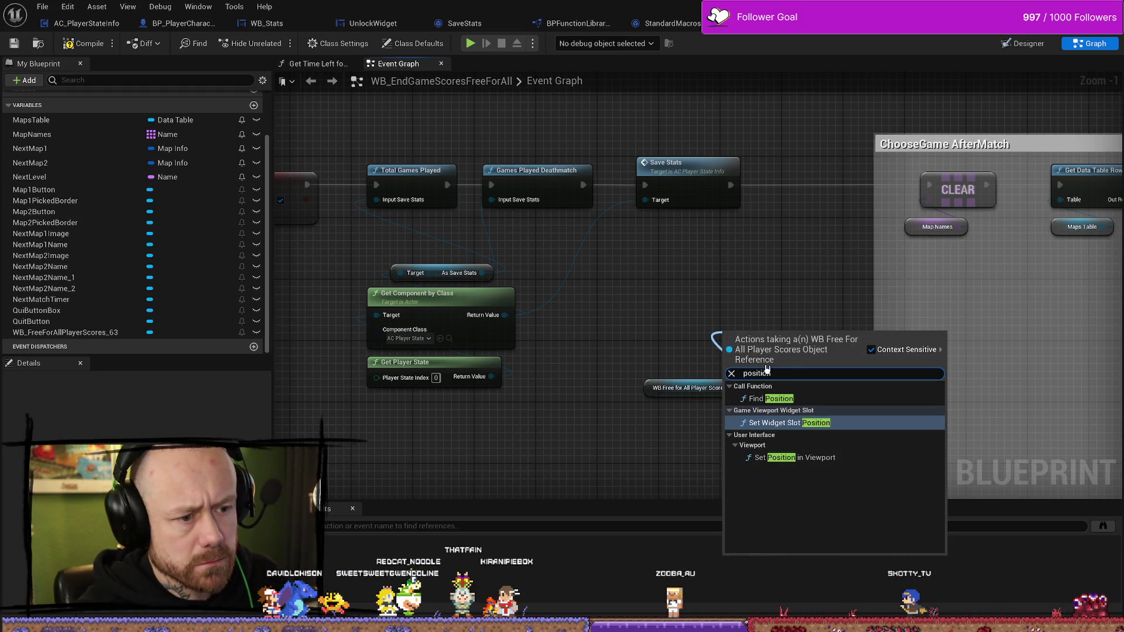
pyautogui.click(784, 306)
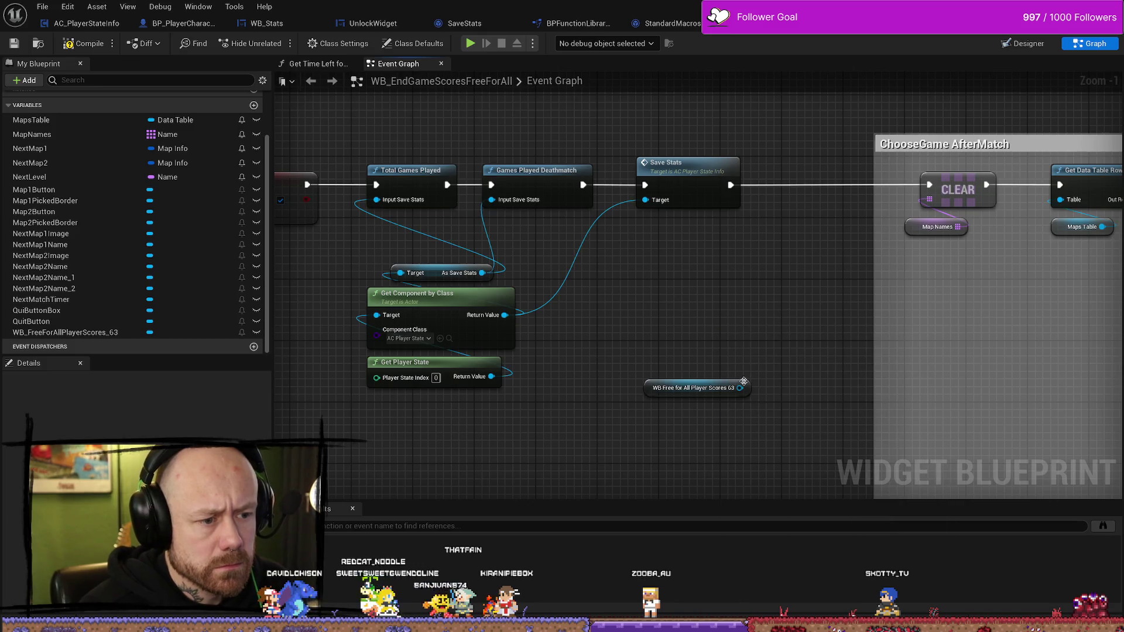
pyautogui.moveTo(740, 388); pyautogui.dragTo(679, 323)
pyautogui.write('gett')
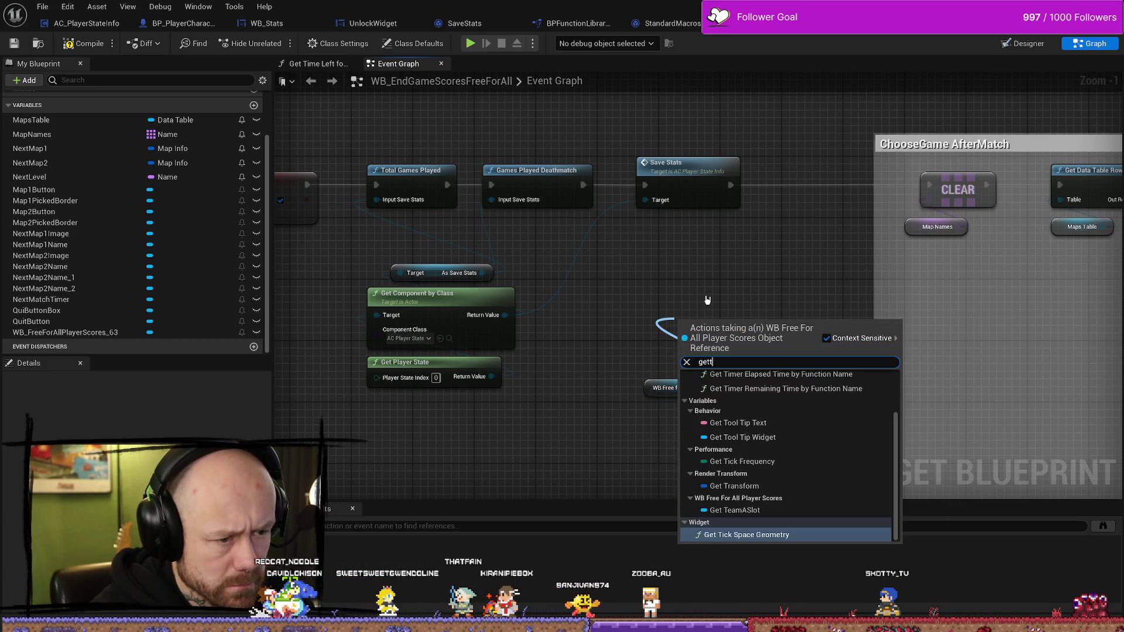
pyautogui.press('BackSpace')
pyautogui.write(' pos')
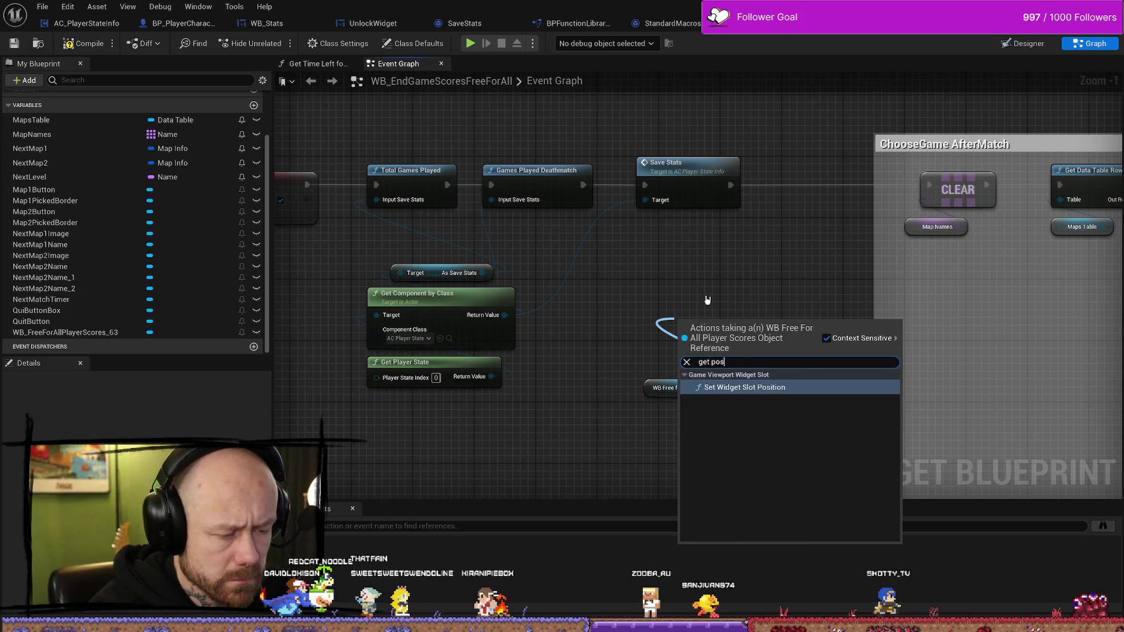
pyautogui.press('BackSpace')
pyautogui.press('BackSpace')
pyautogui.press('BackSpace')
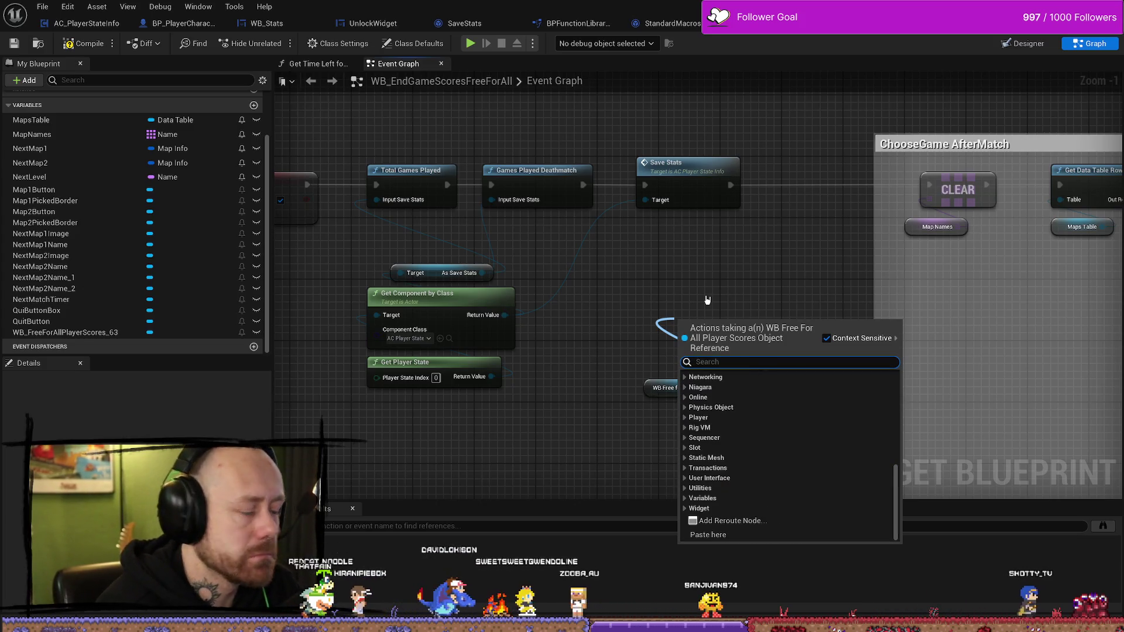
pyautogui.press('Escape')
pyautogui.press('Delete')
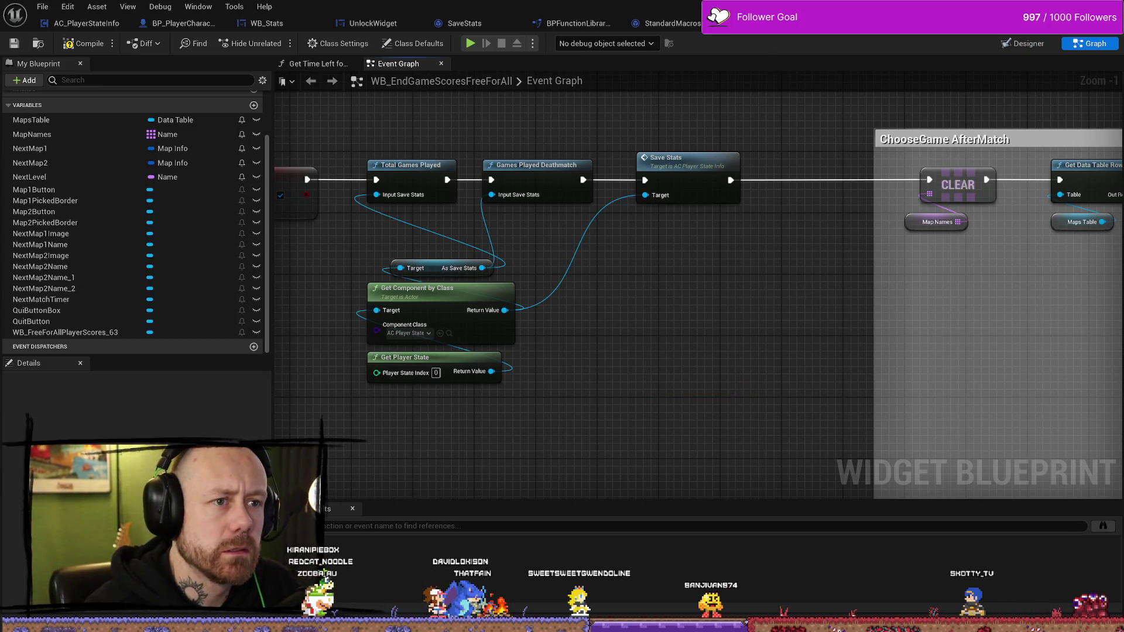
# Check Update Player Score Info's definition from WB_FreeForAllPlayerScores, then return to the end-game graph
pyautogui.click(784, 30)
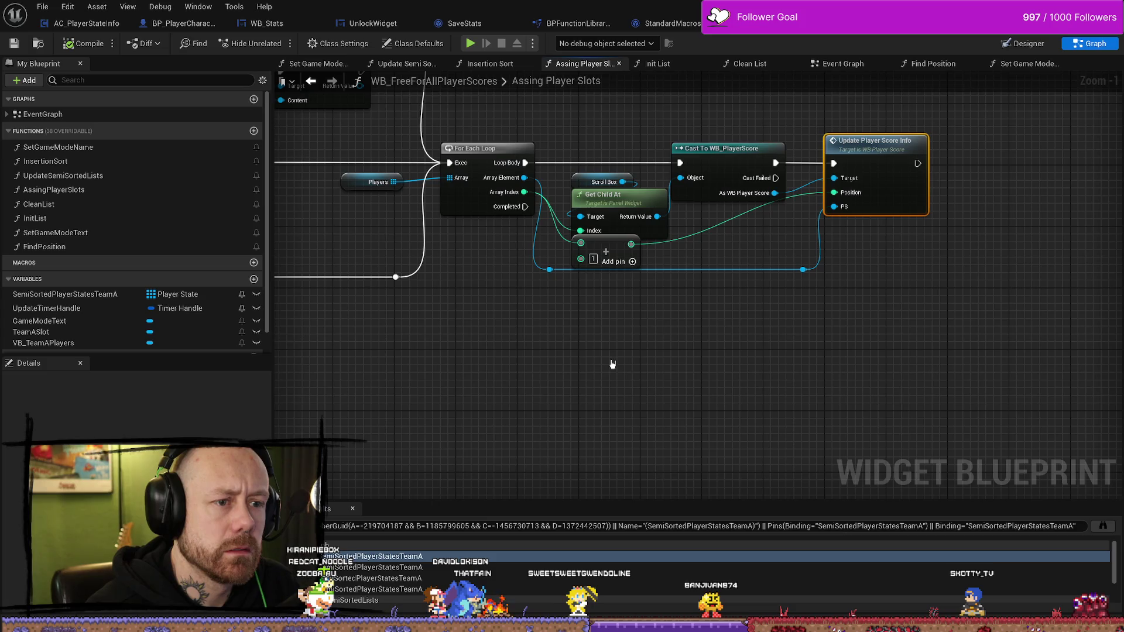
pyautogui.doubleClick(910, 206)
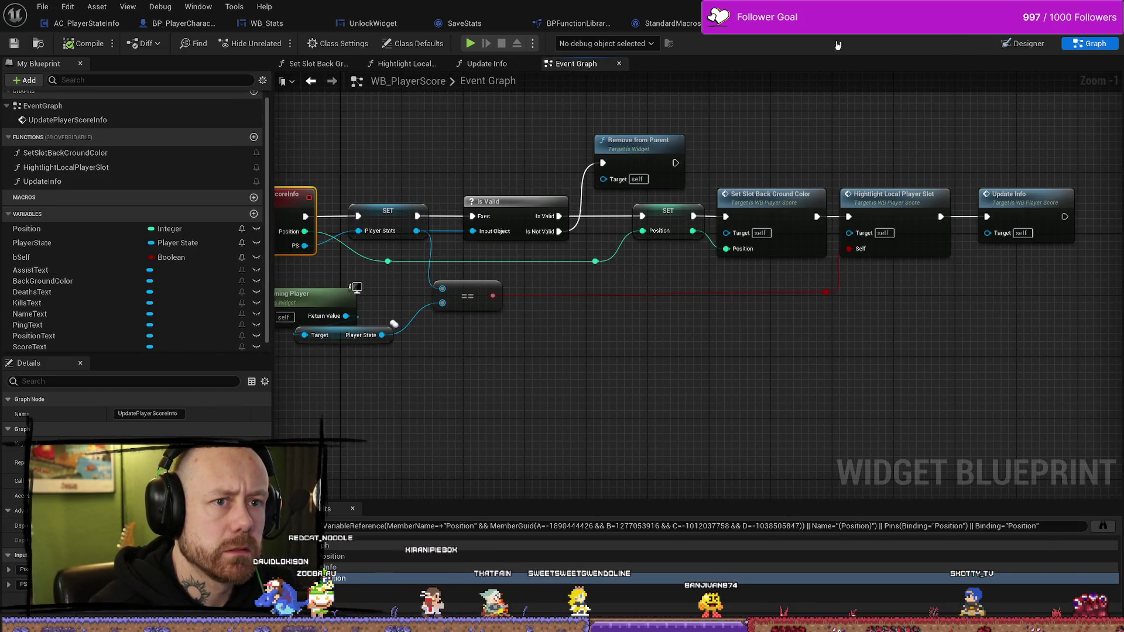
pyautogui.hotkey('alt', 'Left')
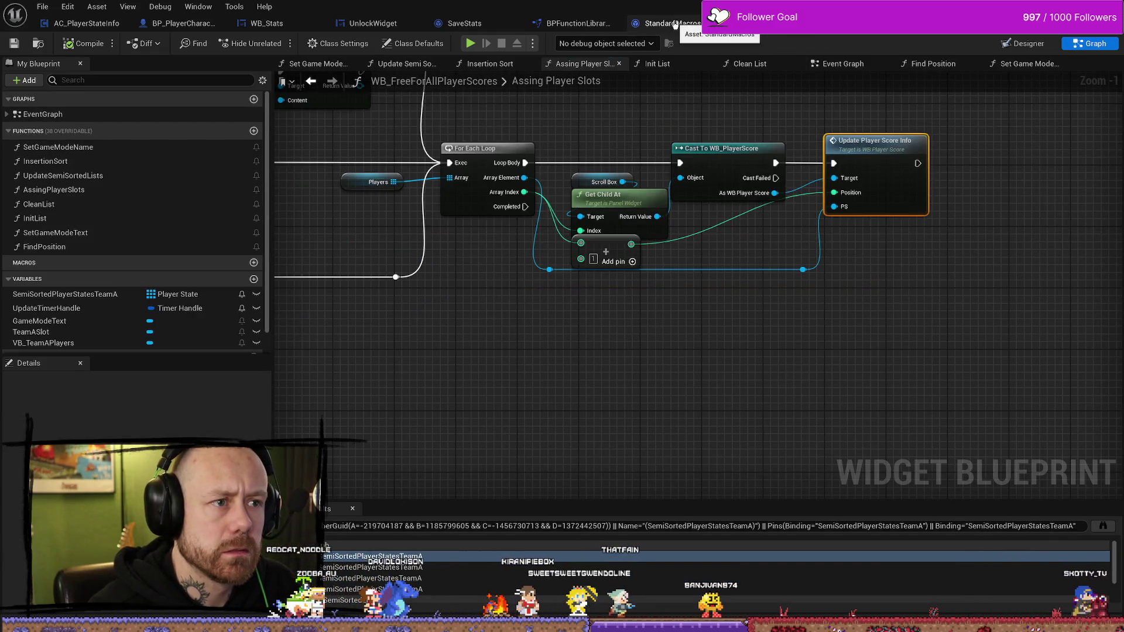
pyautogui.click(675, 24)
pyautogui.hotkey('ctrl', 'Tab')
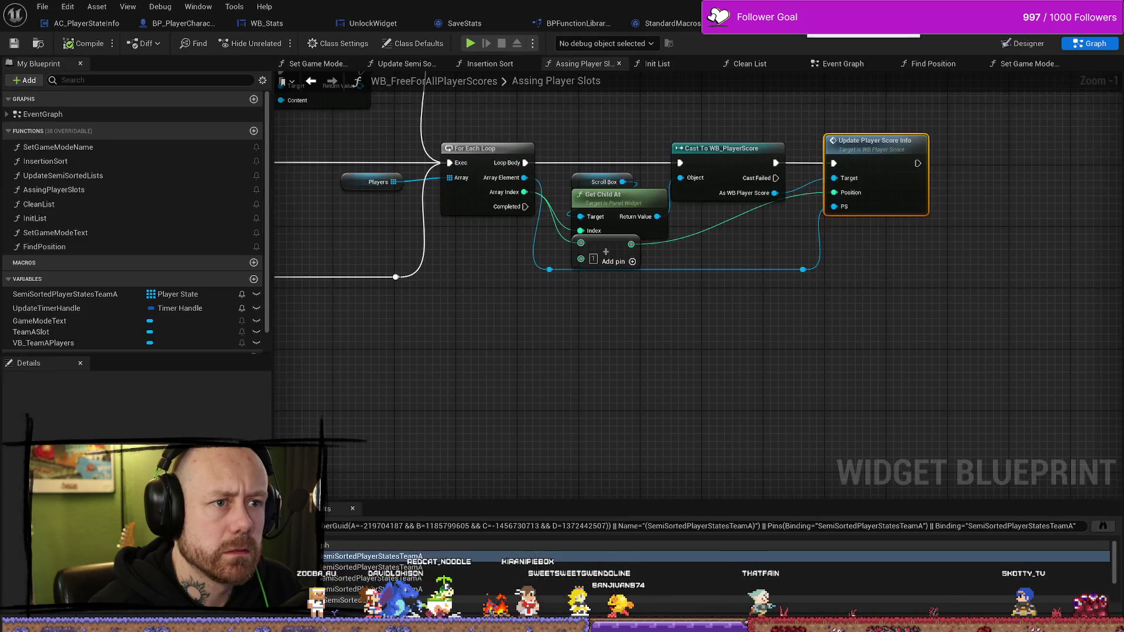
pyautogui.hotkey('ctrl', 'Tab')
pyautogui.moveTo(687, 404); pyautogui.dragTo(679, 331)
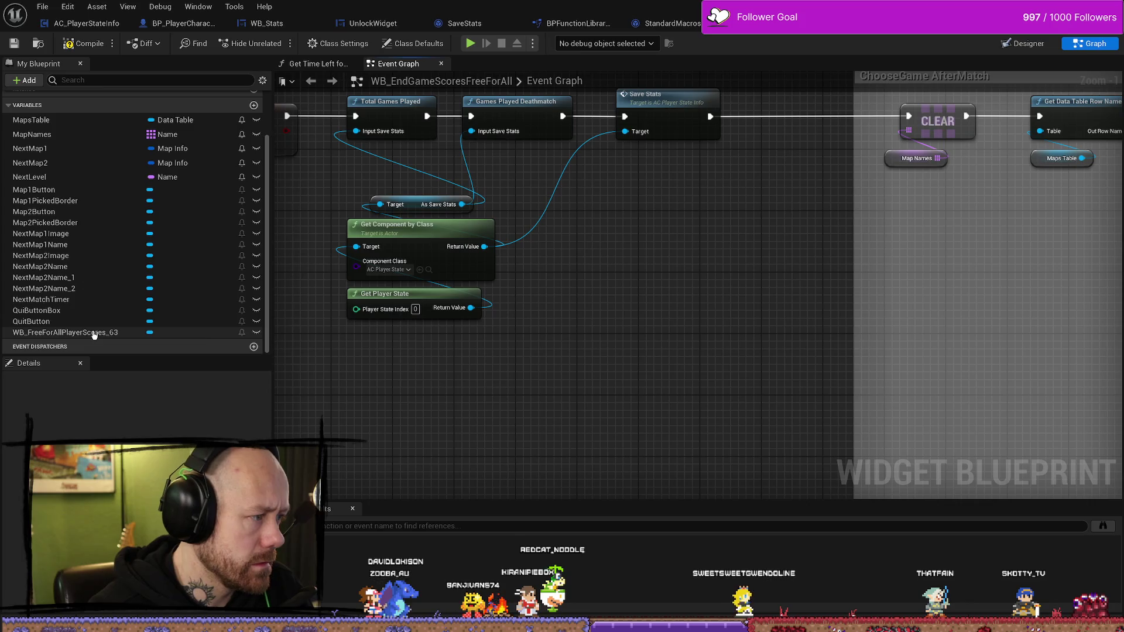
# Add a WB_FreeForAllPlayerScores_63 Get node and search its actions for 'get player sc'
pyautogui.moveTo(94, 334)
pyautogui.mouseDown()
pyautogui.moveTo(539, 396)
pyautogui.moveTo(515, 401)
pyautogui.mouseUp()
pyautogui.click(573, 410)
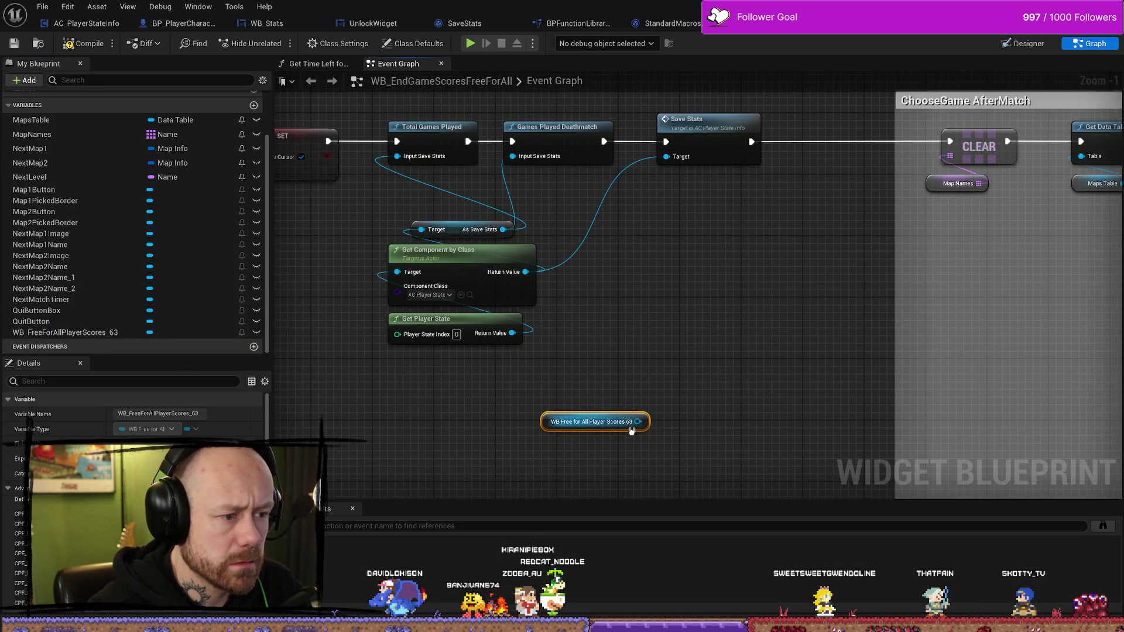
pyautogui.moveTo(637, 422); pyautogui.dragTo(653, 357)
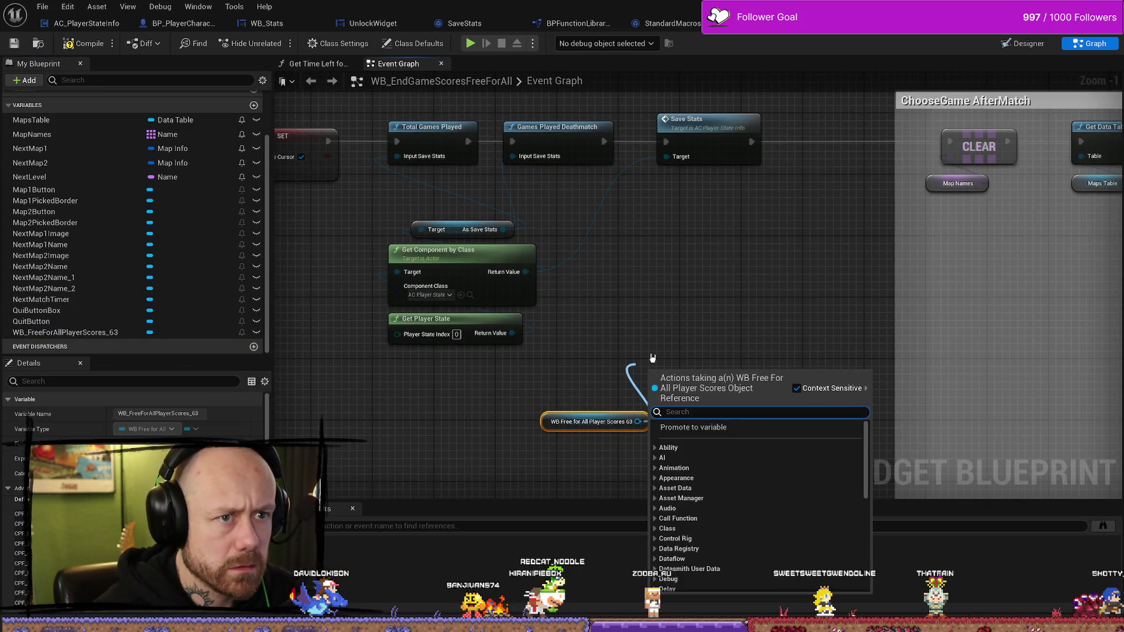
pyautogui.write('get pl')
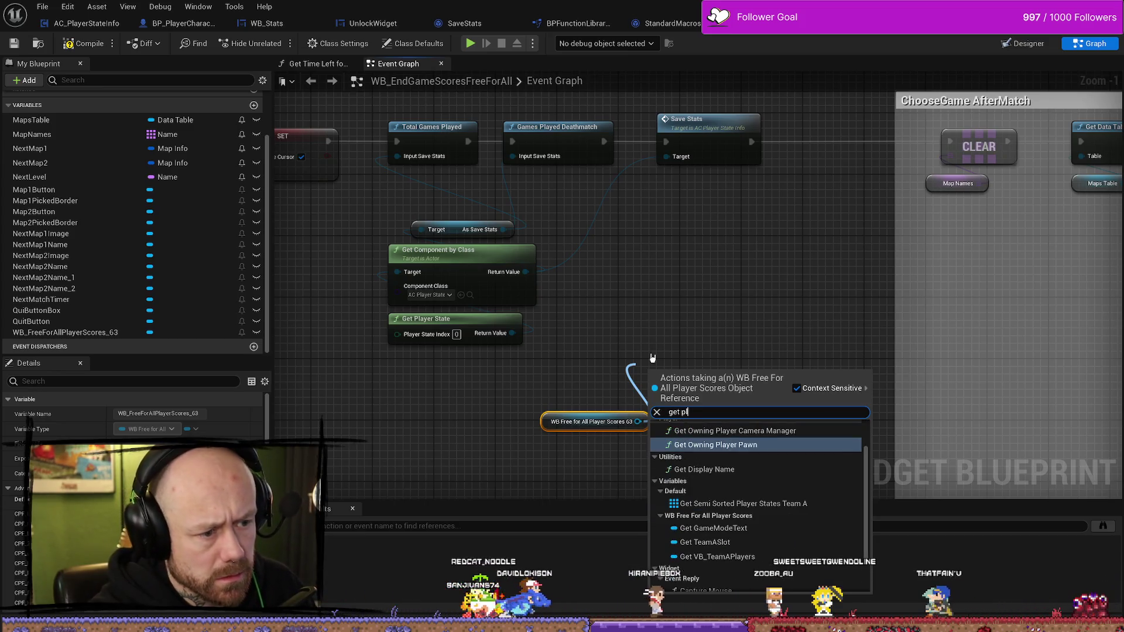
pyautogui.write('ayer')
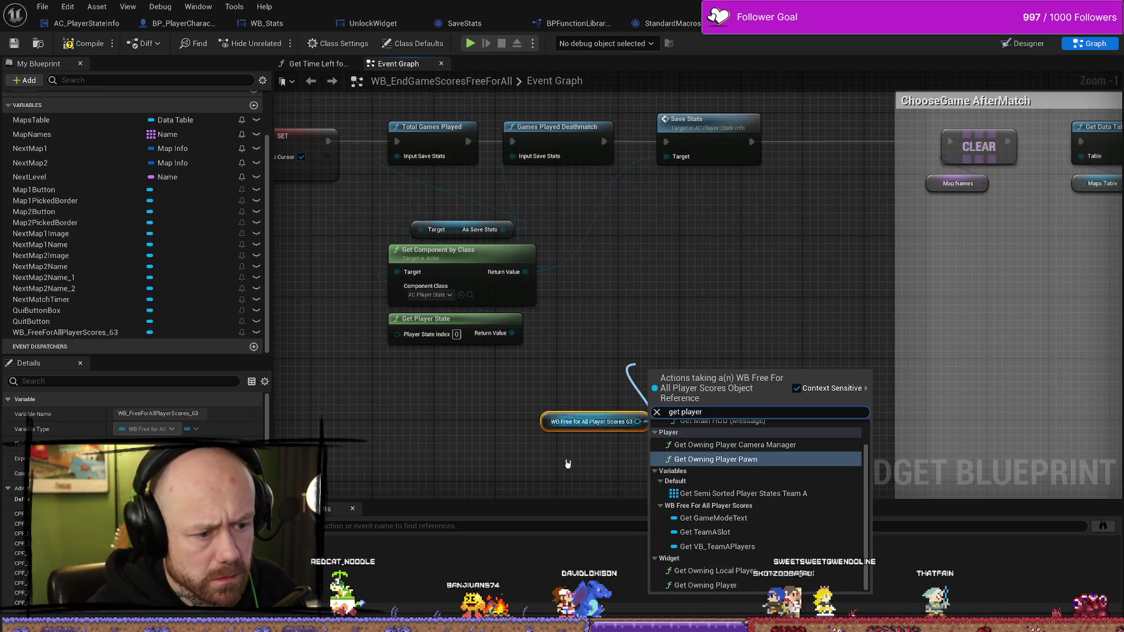
pyautogui.write(' sc')
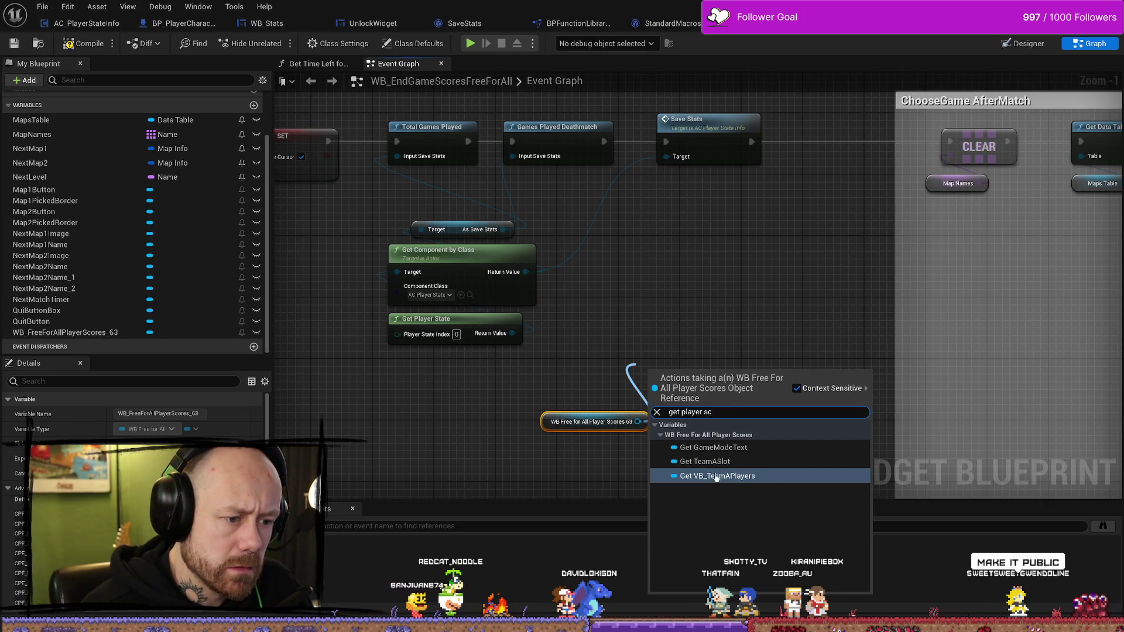
pyautogui.click(734, 292)
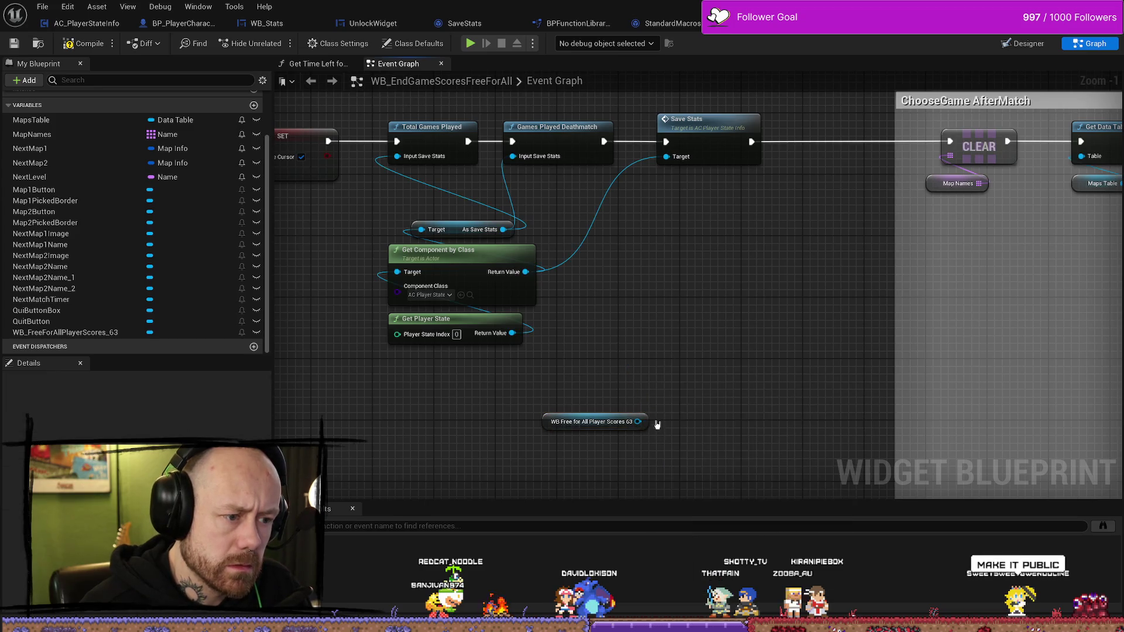
# Search the reference's actions for 'playerscor' and 'get com', then close the list without adding a node
pyautogui.moveTo(639, 422); pyautogui.dragTo(649, 387)
pyautogui.write('pl')
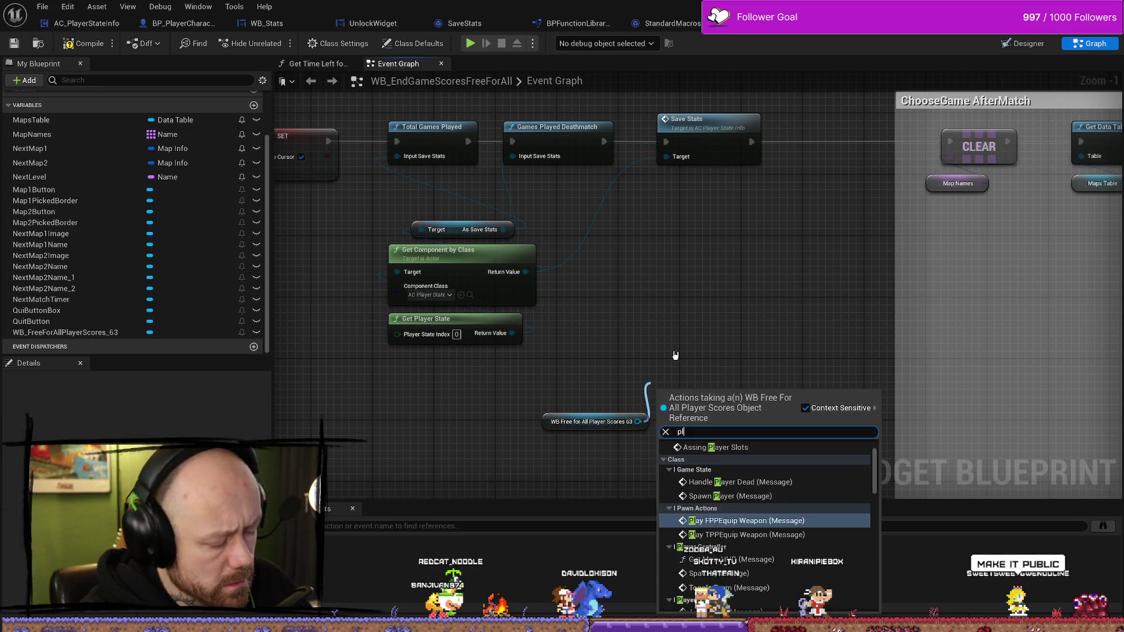
pyautogui.write('ayersc')
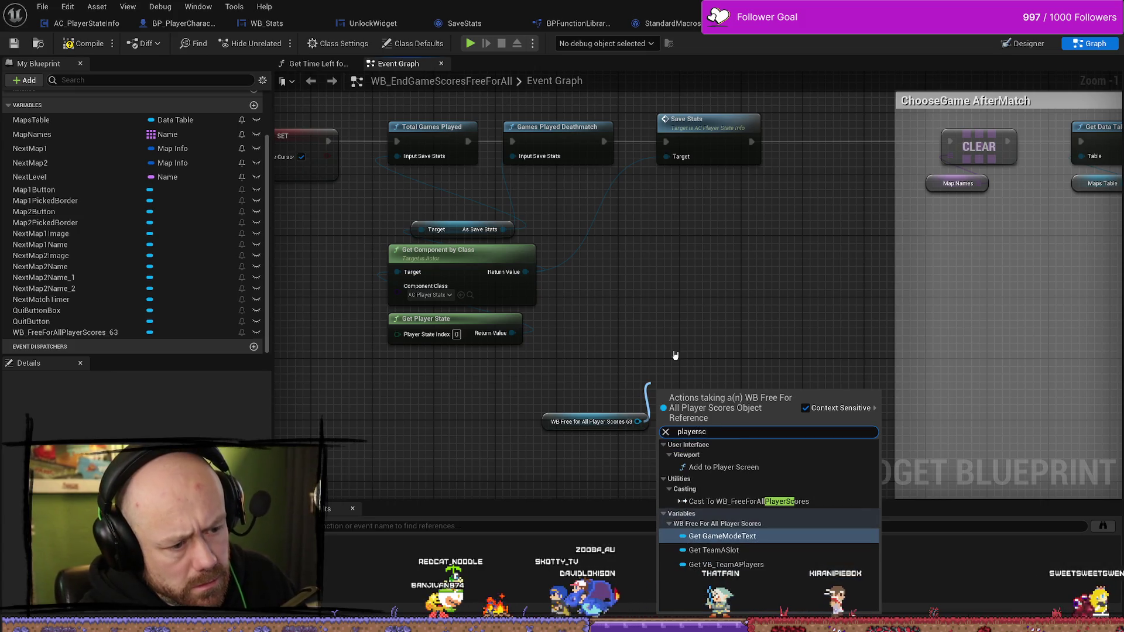
pyautogui.write('or')
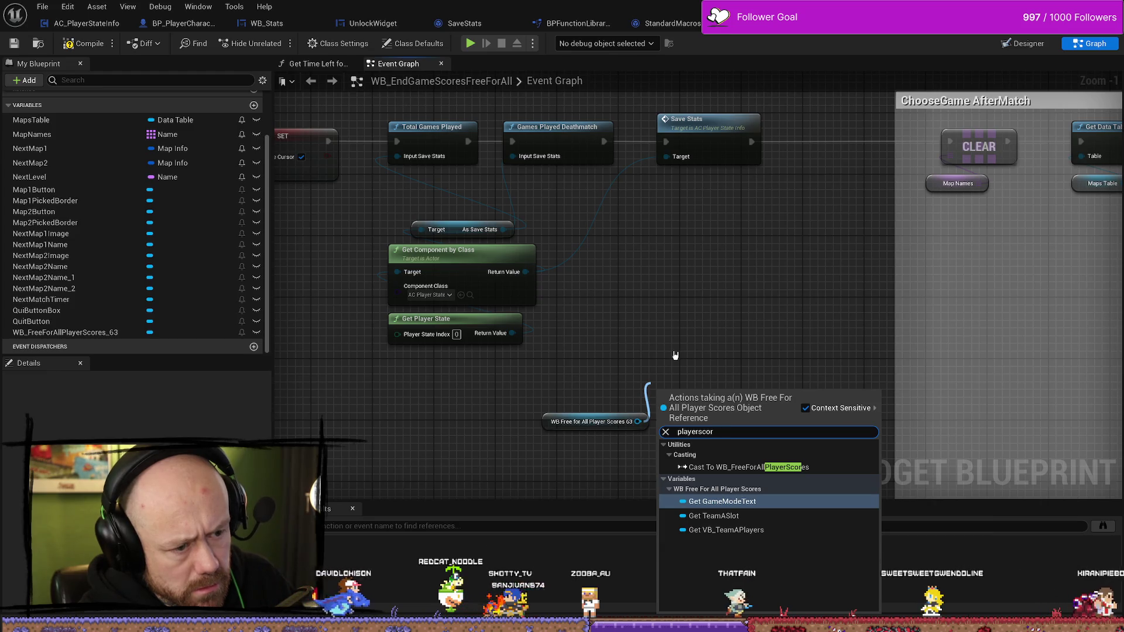
pyautogui.press('Escape')
pyautogui.moveTo(638, 422); pyautogui.dragTo(648, 386)
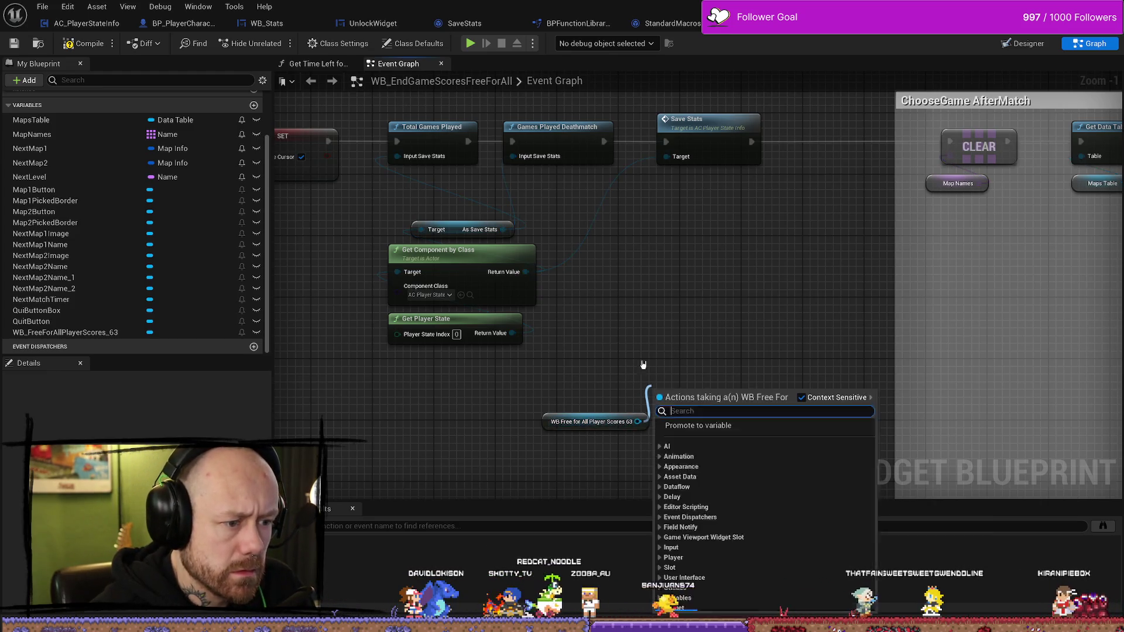
pyautogui.write('get ')
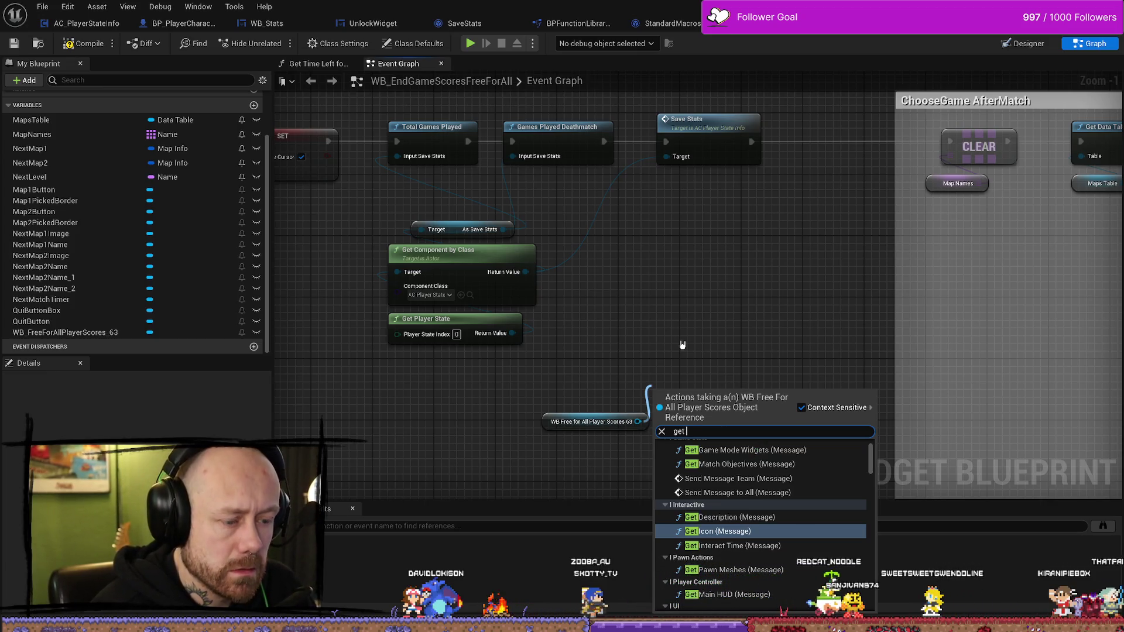
pyautogui.write('com')
pyautogui.press('BackSpace')
pyautogui.press('BackSpace')
pyautogui.press('BackSpace')
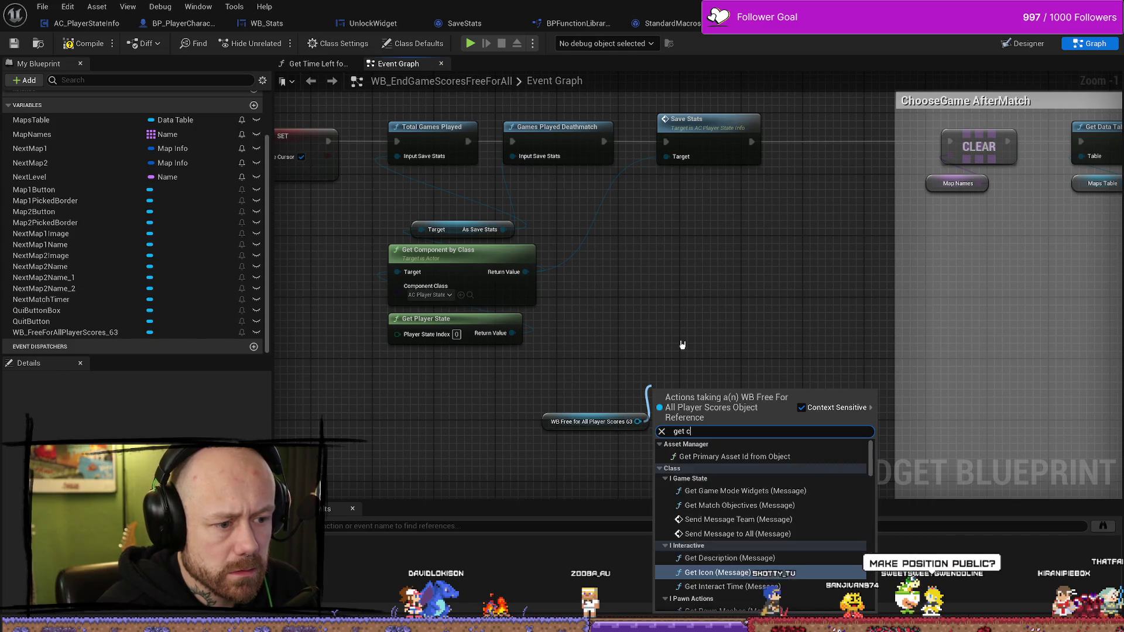
pyautogui.write('om')
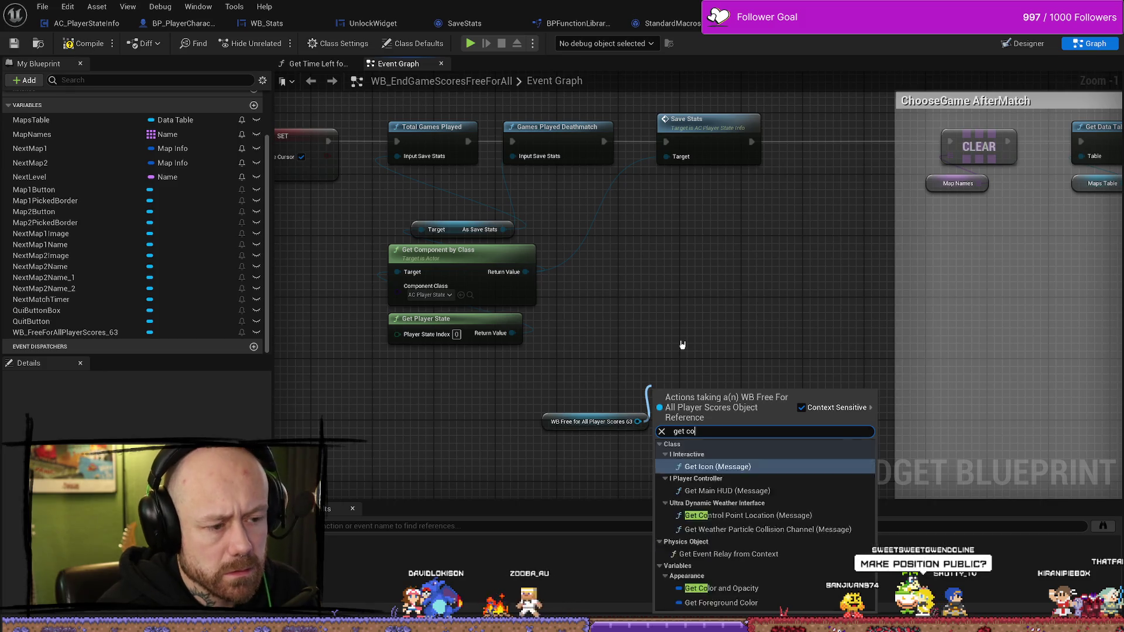
pyautogui.hotkey('ctrl', 'a')
pyautogui.press('BackSpace')
pyautogui.press('Escape')
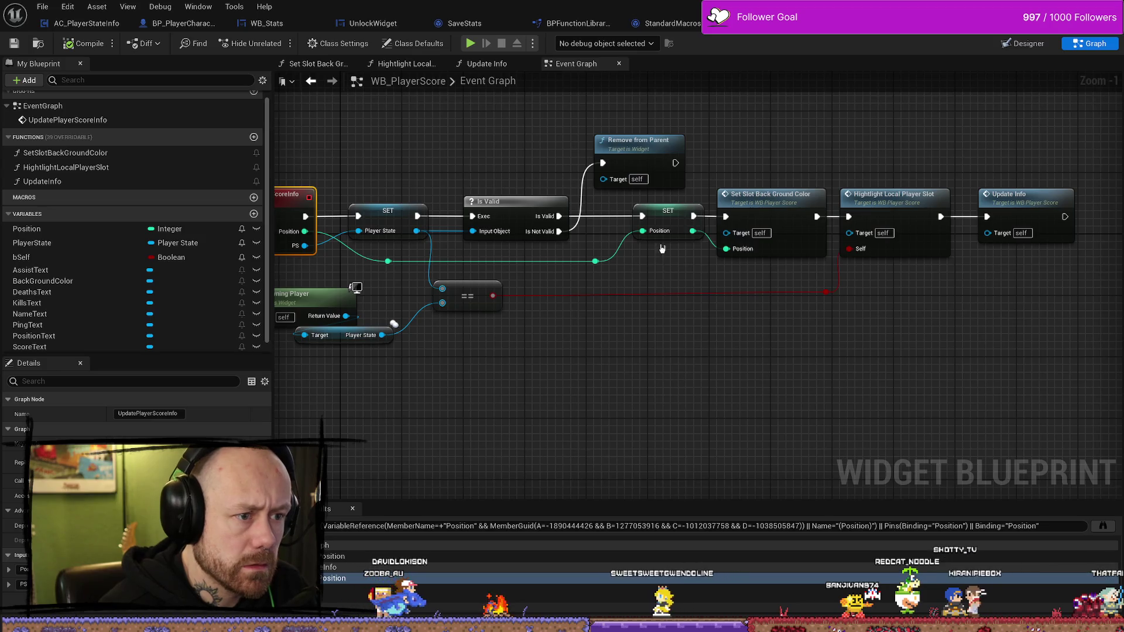
# Review SET Position and Update Player Score Info, then select FindPosition in Assing Player Slots
pyautogui.click(679, 232)
pyautogui.moveTo(457, 403); pyautogui.dragTo(583, 382)
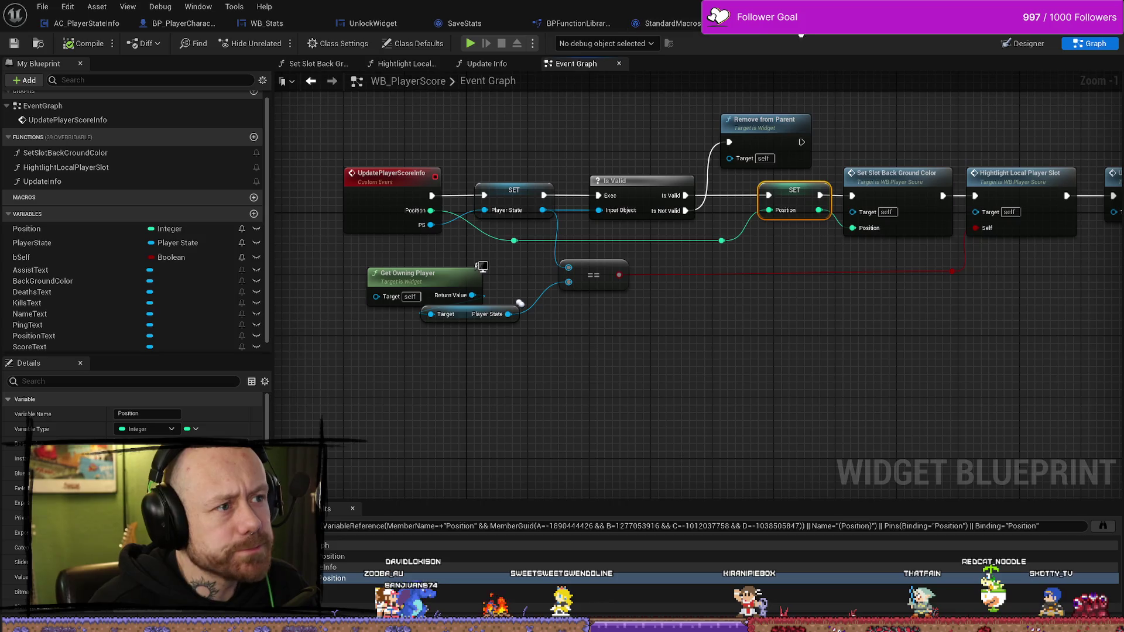
pyautogui.click(866, 24)
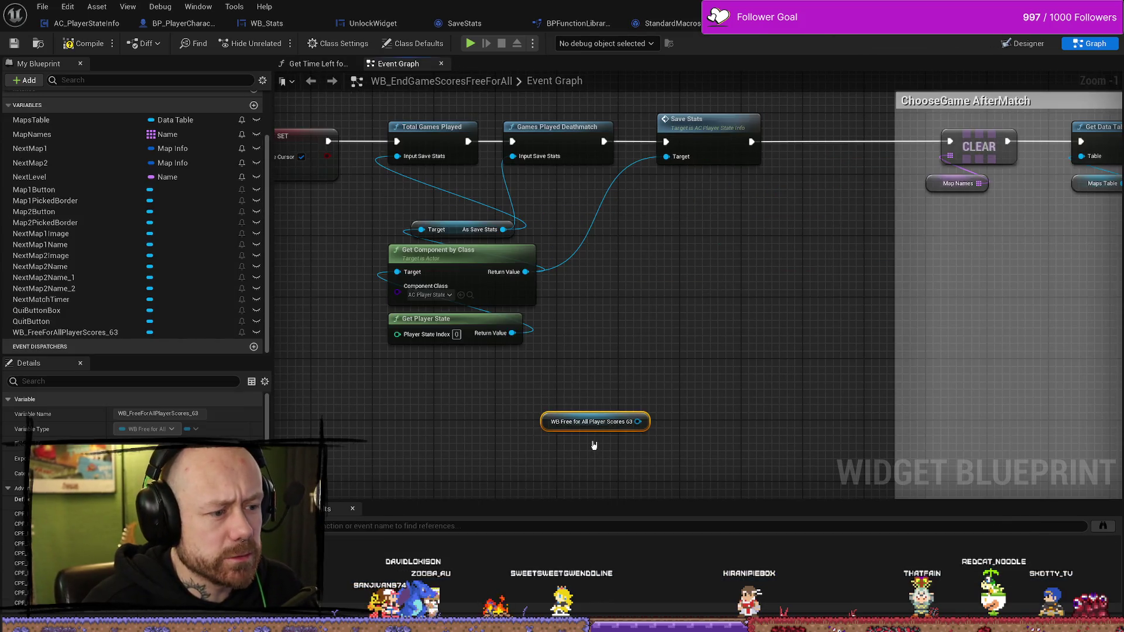
pyautogui.click(771, 34)
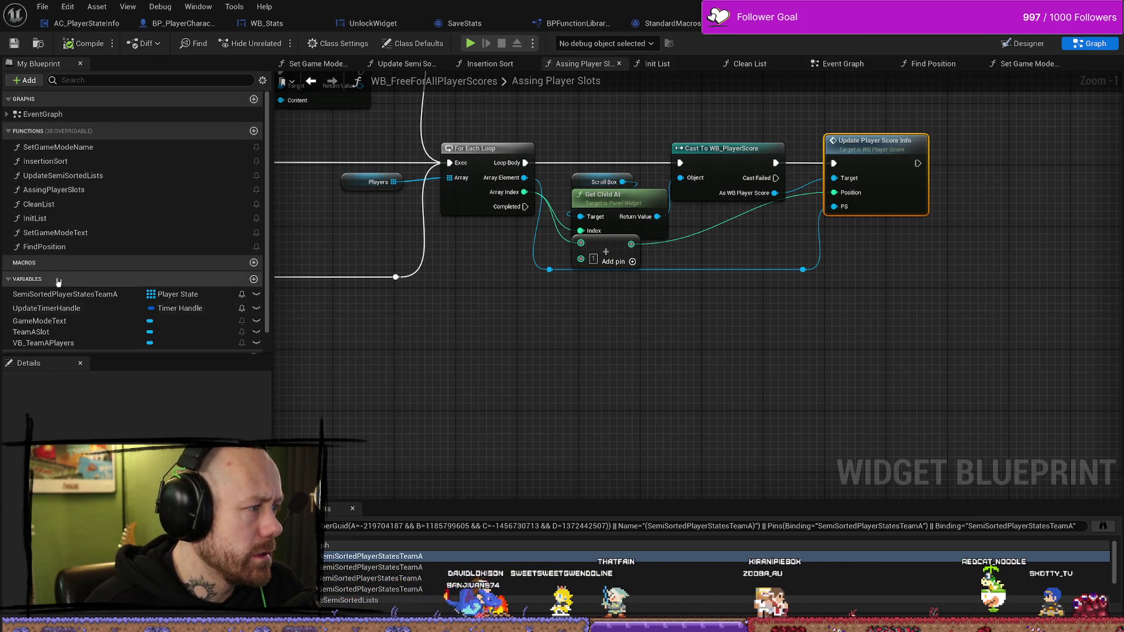
pyautogui.doubleClick(875, 143)
pyautogui.click(820, 195)
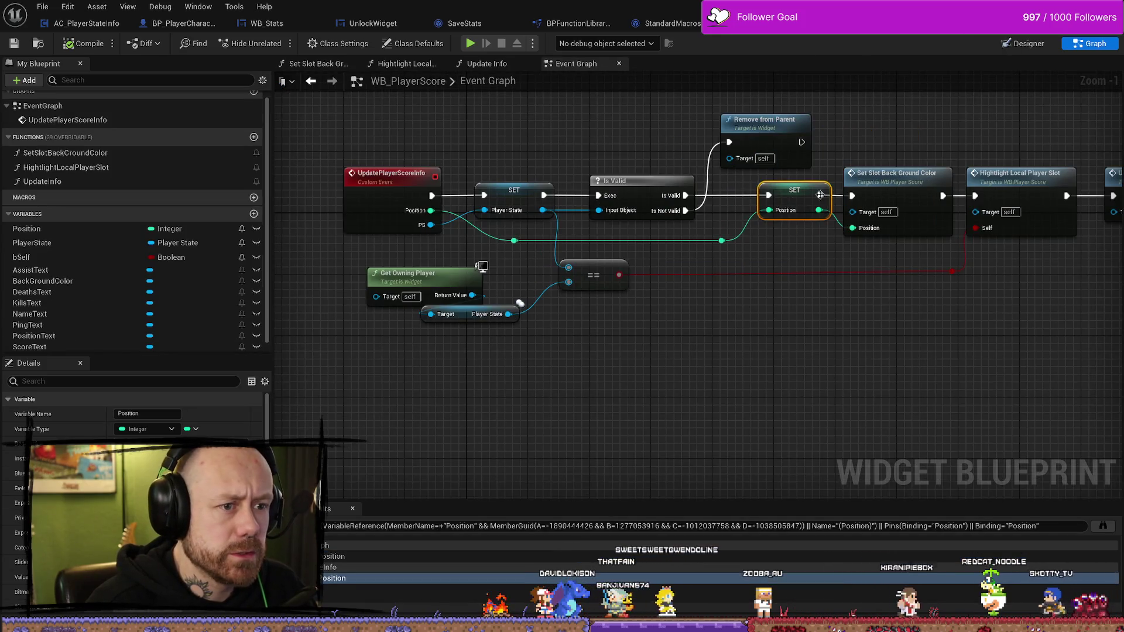
pyautogui.click(311, 81)
pyautogui.click(74, 248)
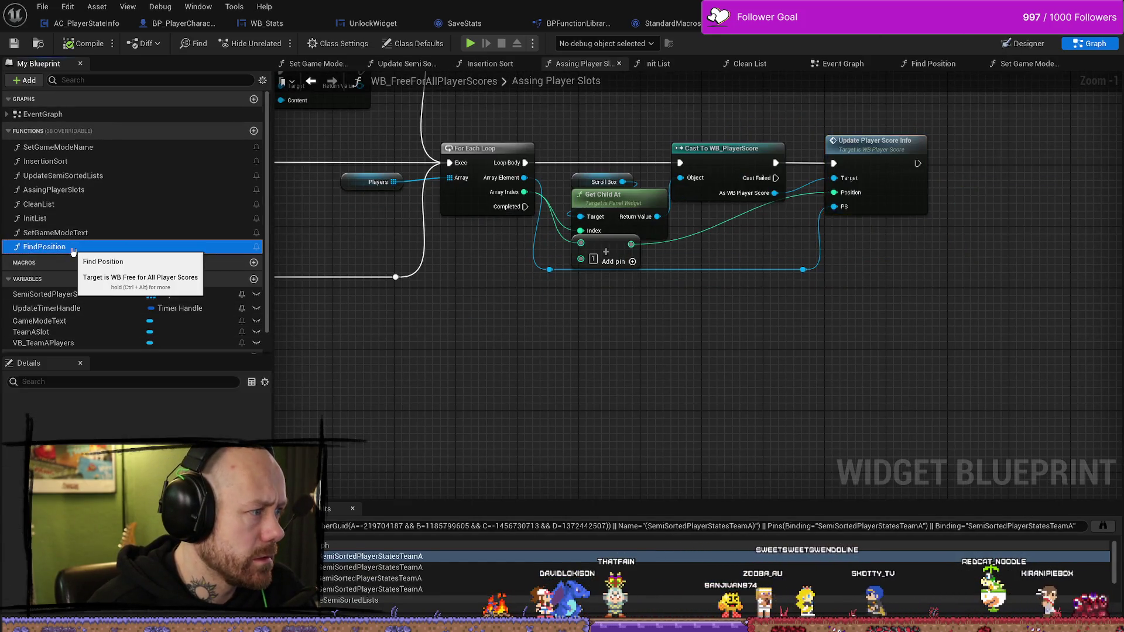
pyautogui.doubleClick(73, 248)
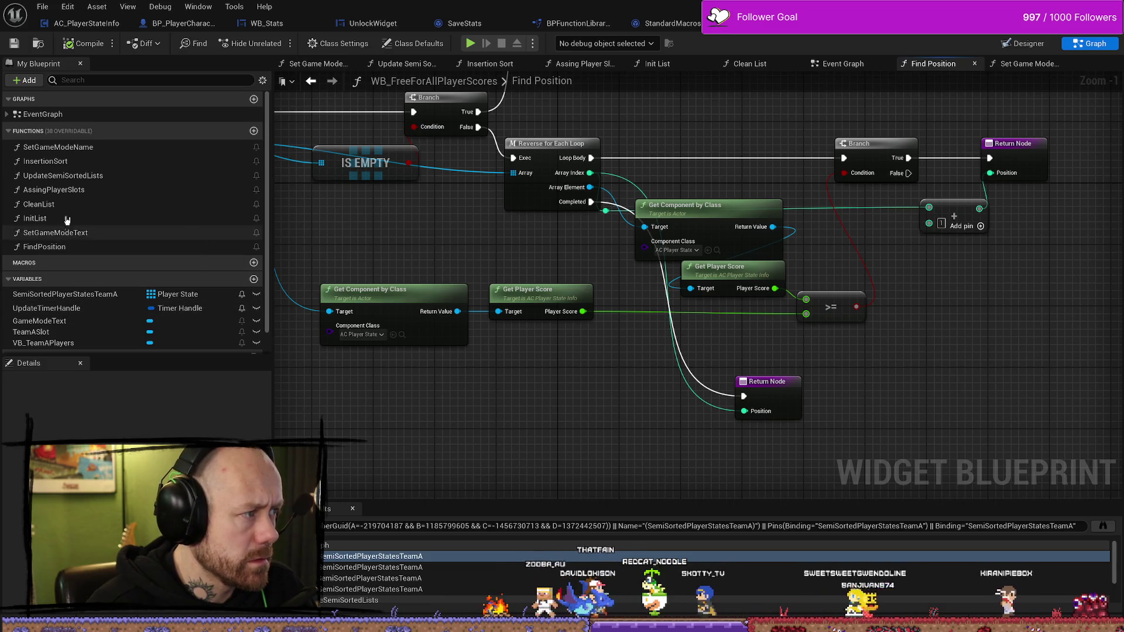
pyautogui.click(7, 115)
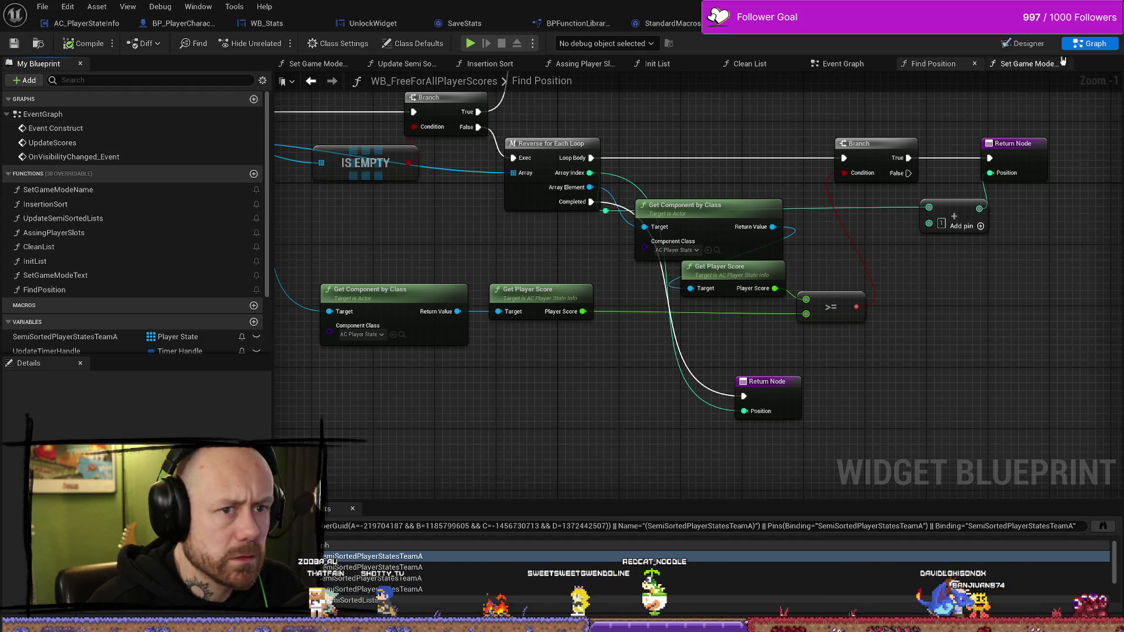
pyautogui.click(1025, 44)
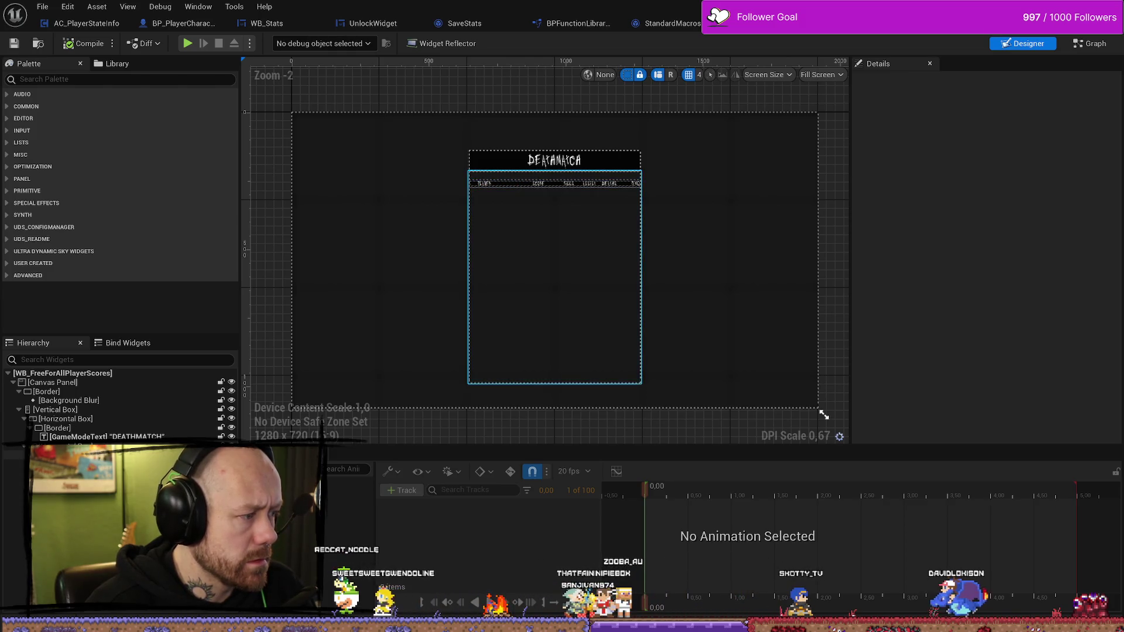
pyautogui.click(554, 275)
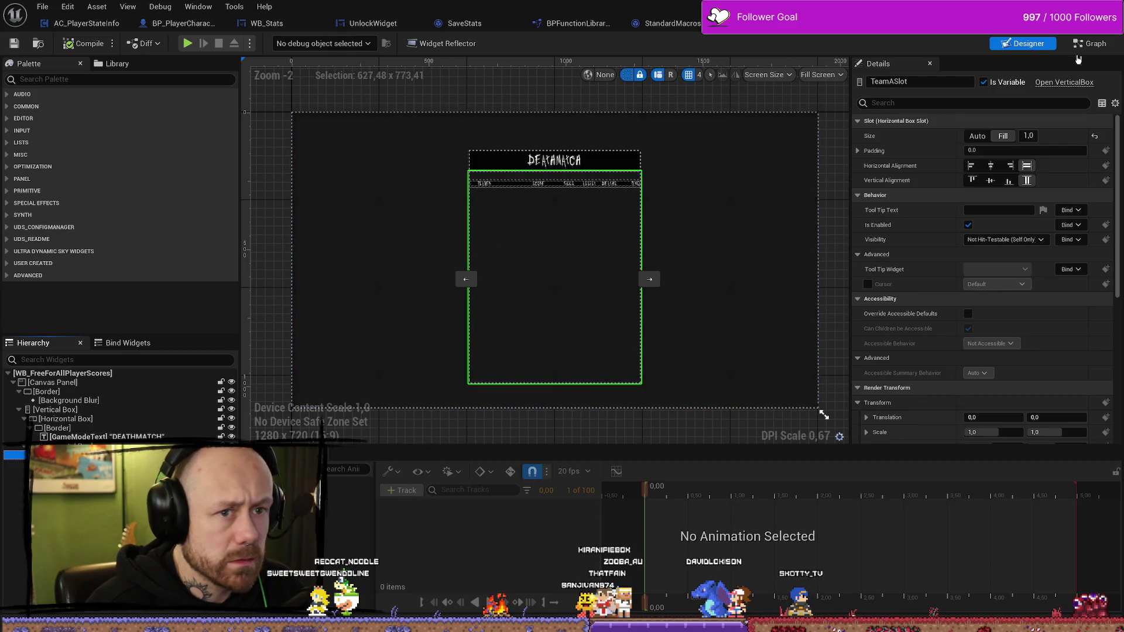
pyautogui.click(1092, 42)
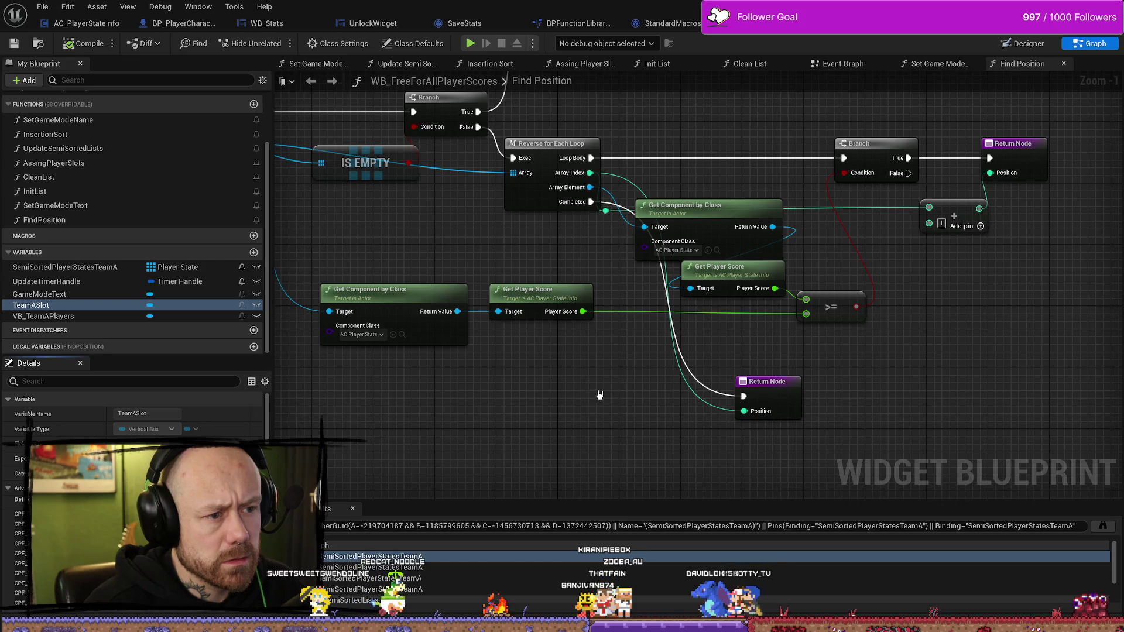
pyautogui.moveTo(895, 380); pyautogui.dragTo(922, 372)
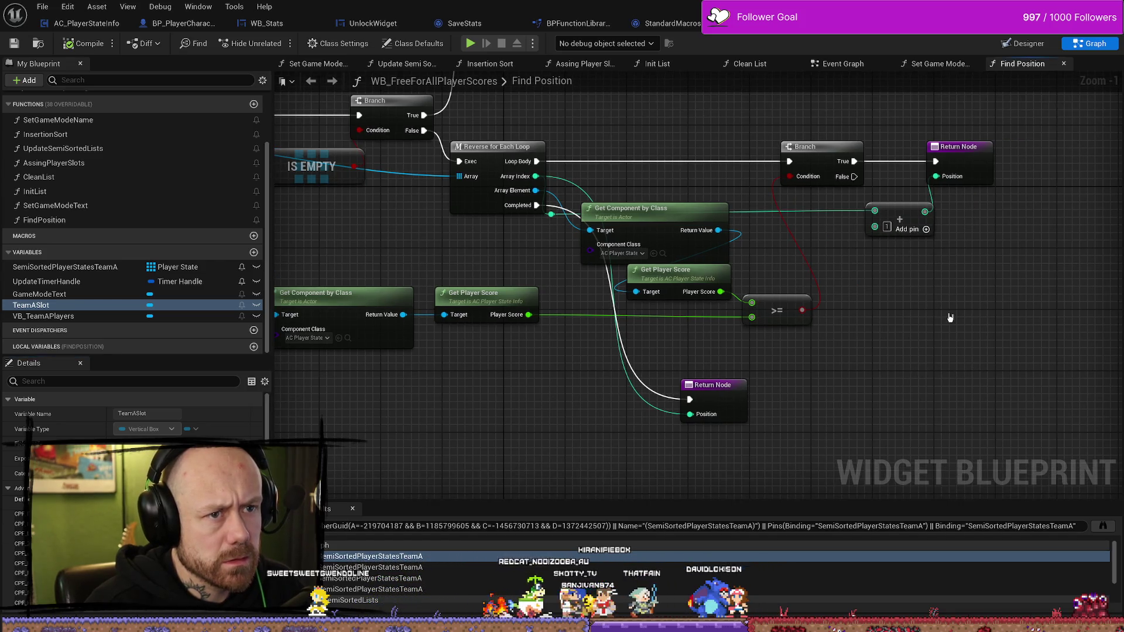
pyautogui.scroll(-3, 707, 146)
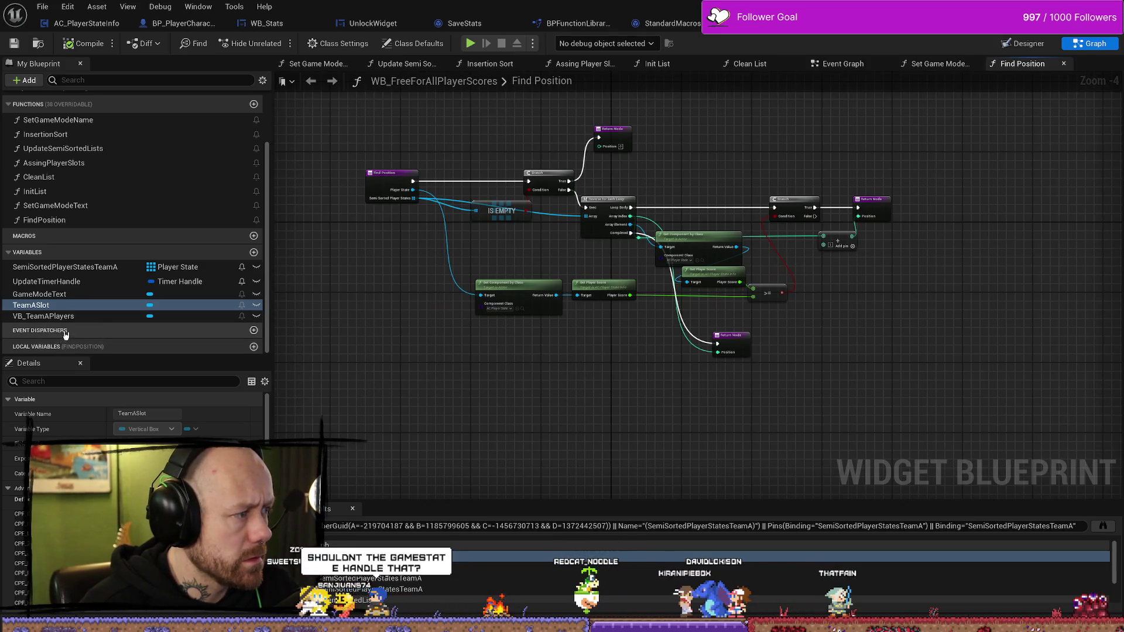
pyautogui.scroll(3, 152, 193)
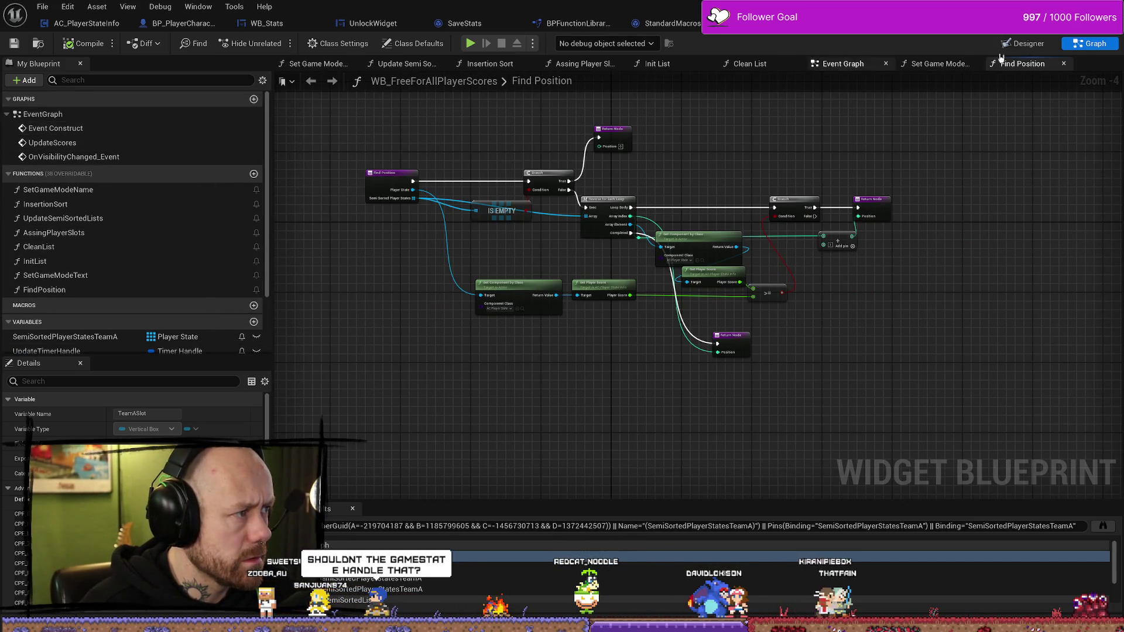
pyautogui.click(1021, 46)
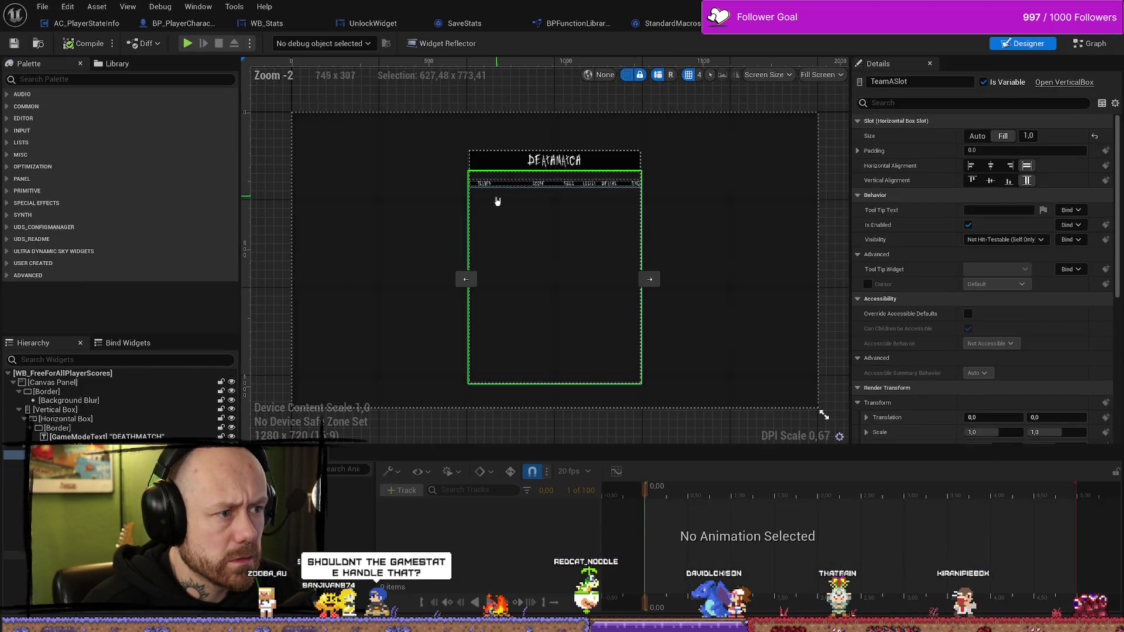
pyautogui.click(510, 212)
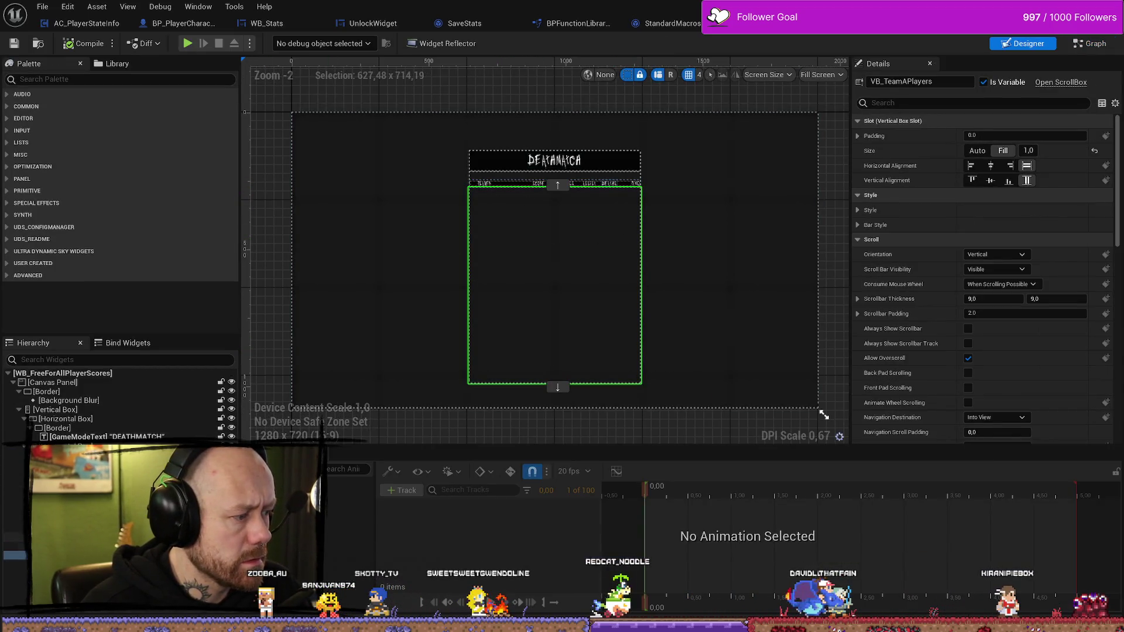
pyautogui.click(501, 184)
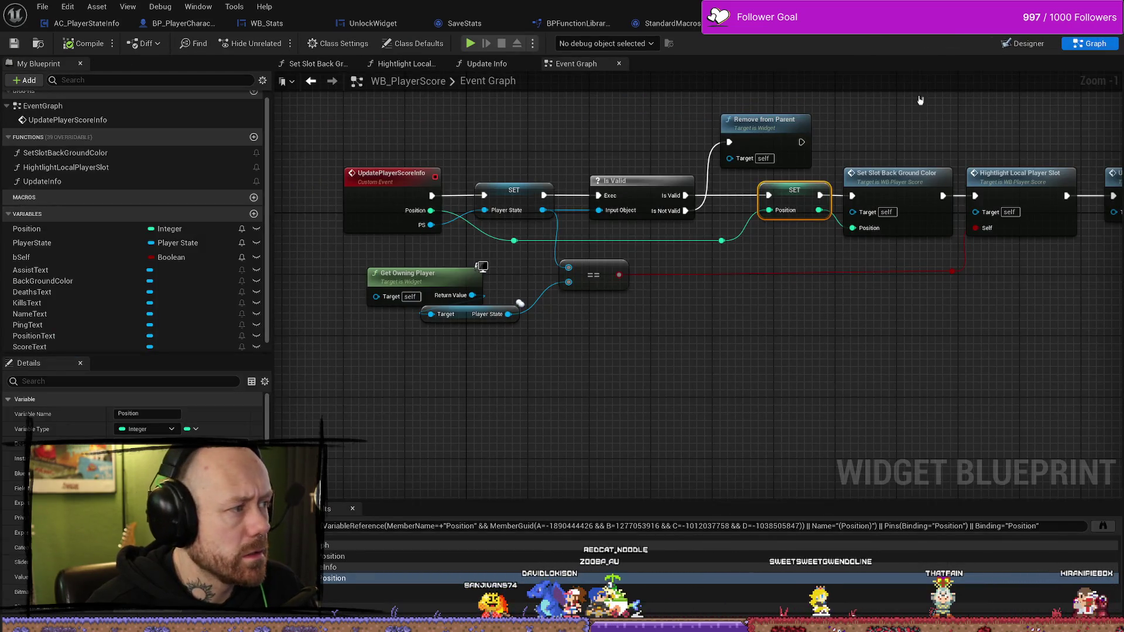
# Show WB_PlayerScore's Designer layout, selecting PingText and PositionText, and bring up the content browser
pyautogui.click(1025, 46)
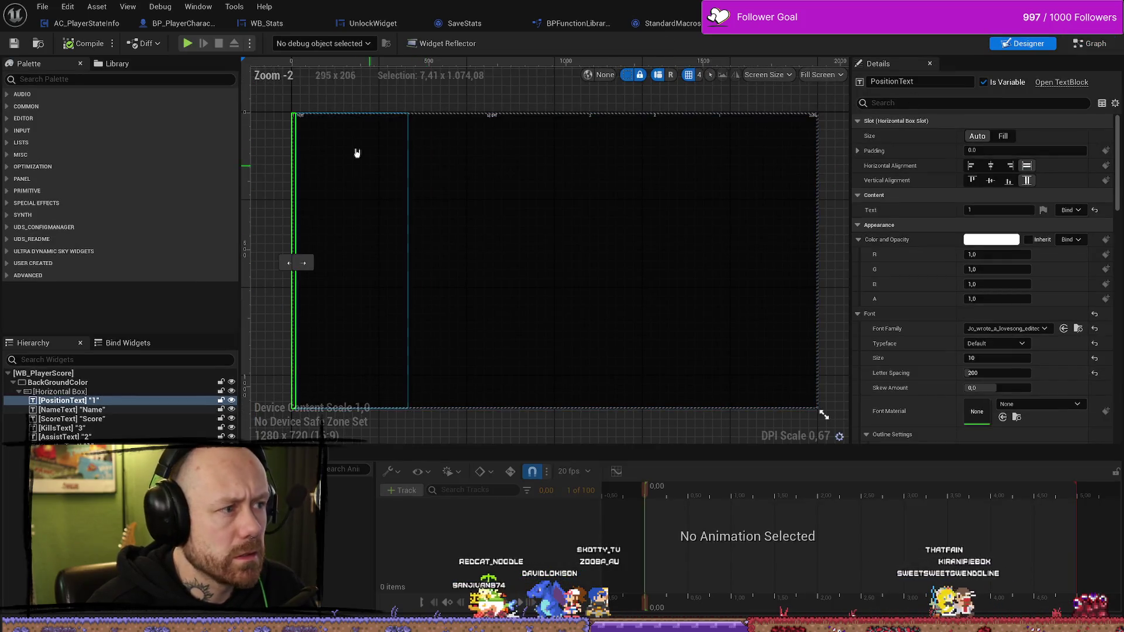
pyautogui.click(814, 120)
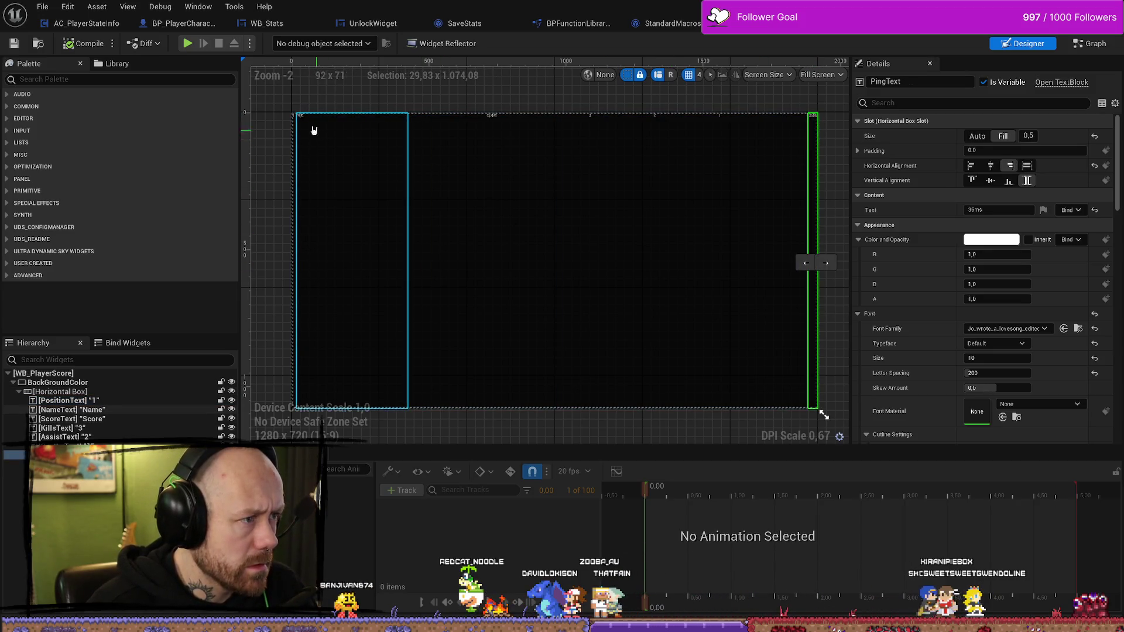
pyautogui.click(129, 403)
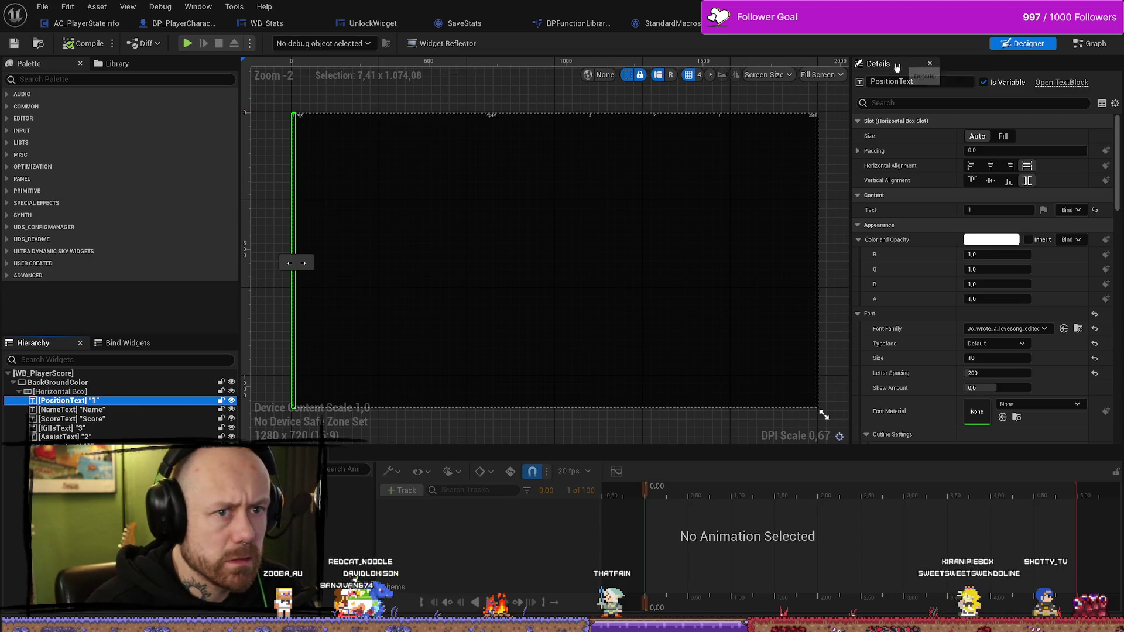
pyautogui.hotkey('ctrl', 'space')
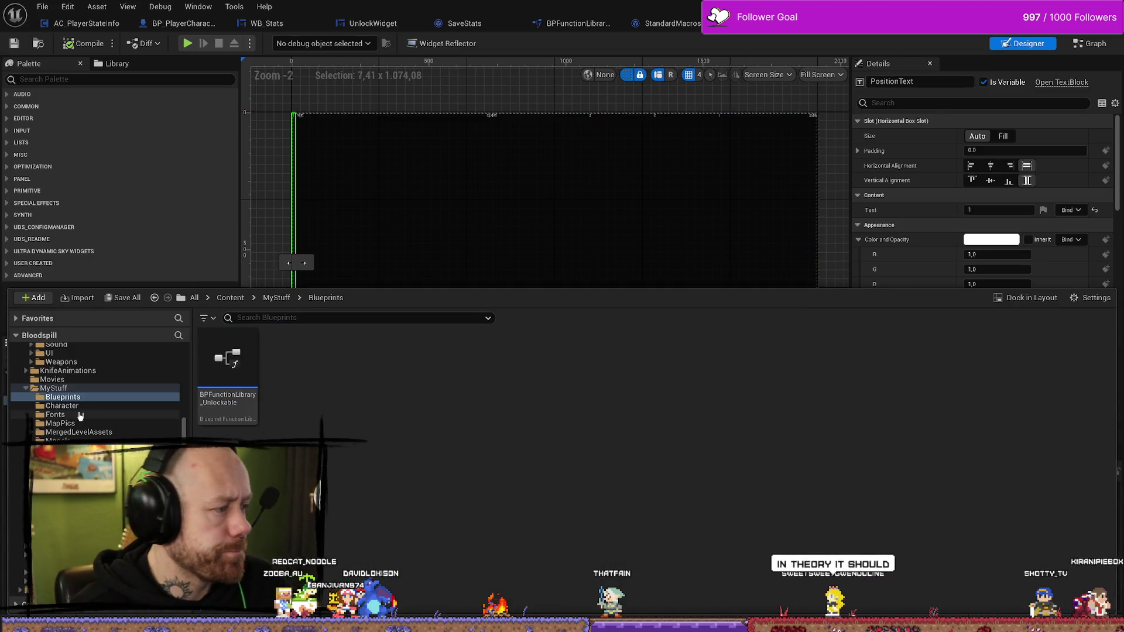
# Filter the FPS/UI folder by 'players' and open WB_PlayerScore in the Reference Viewer
pyautogui.click(54, 389)
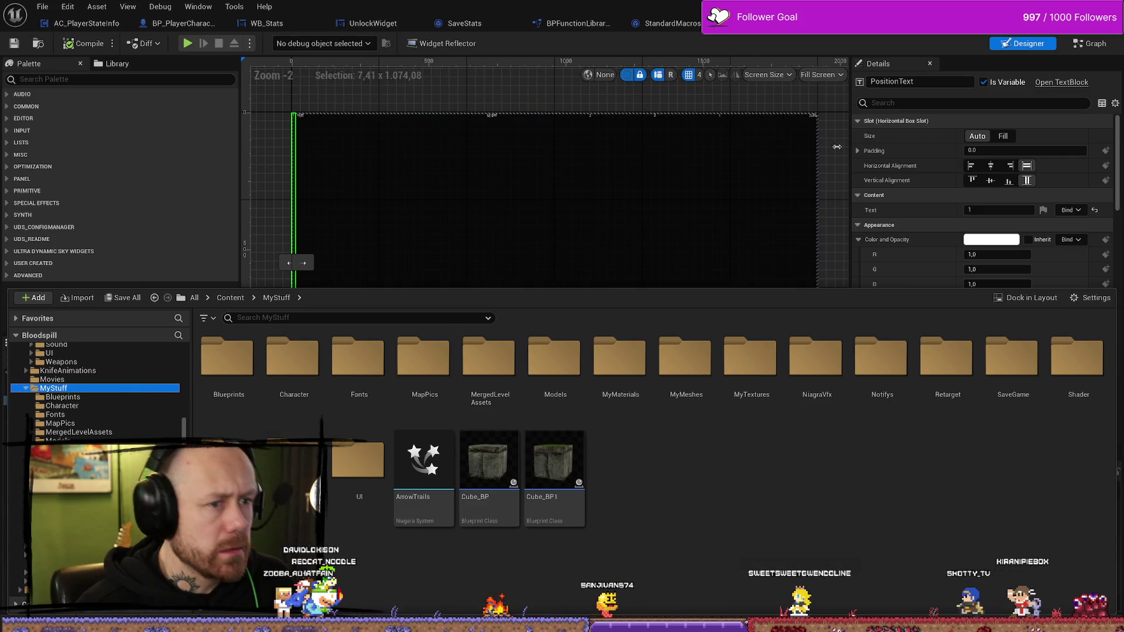
pyautogui.doubleClick(357, 465)
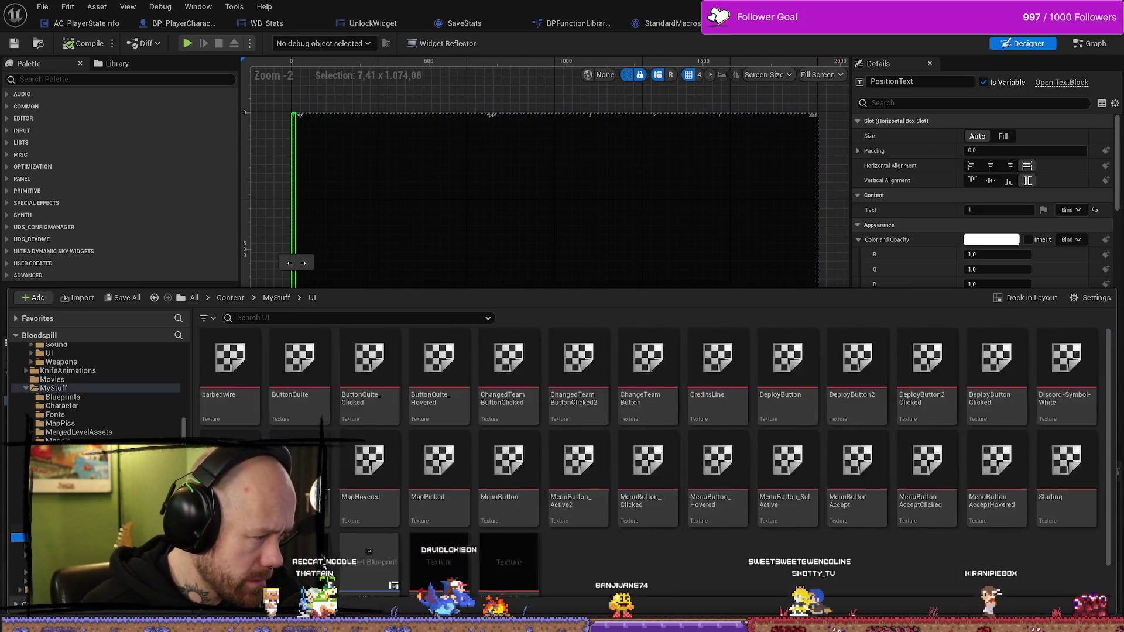
pyautogui.scroll(5, 94, 398)
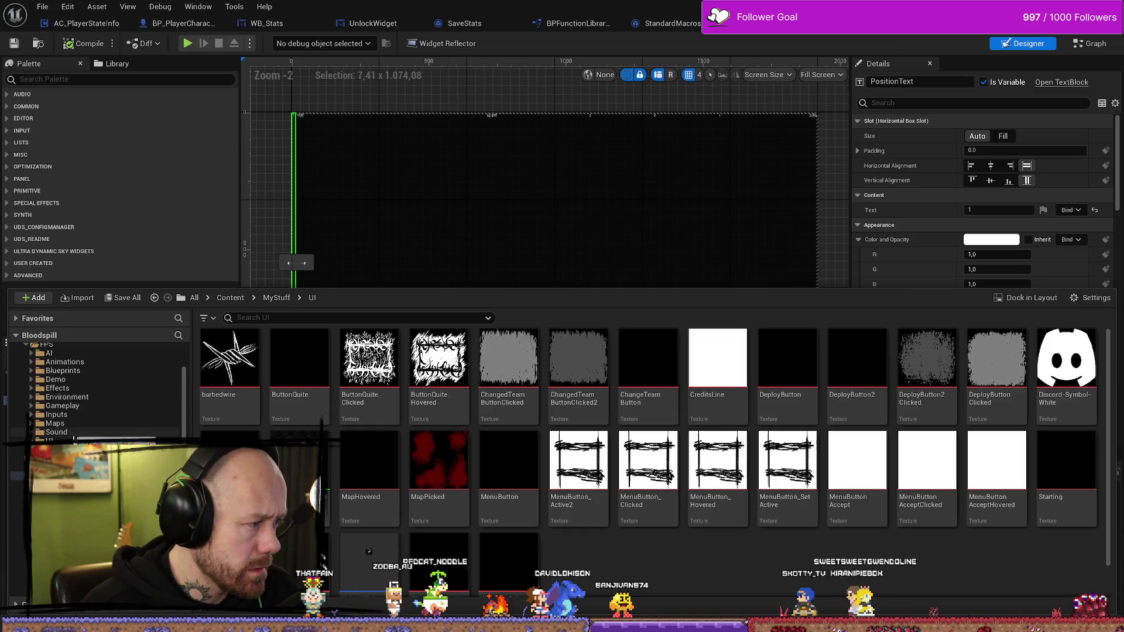
pyautogui.click(49, 440)
pyautogui.click(364, 317)
pyautogui.write('playe')
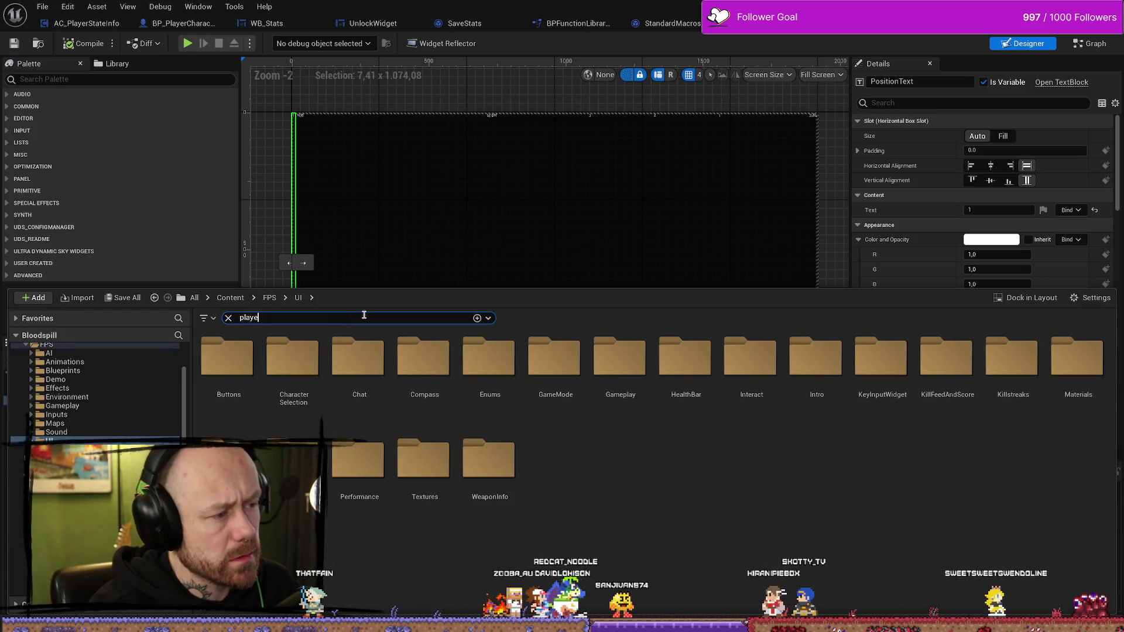
pyautogui.write('rs')
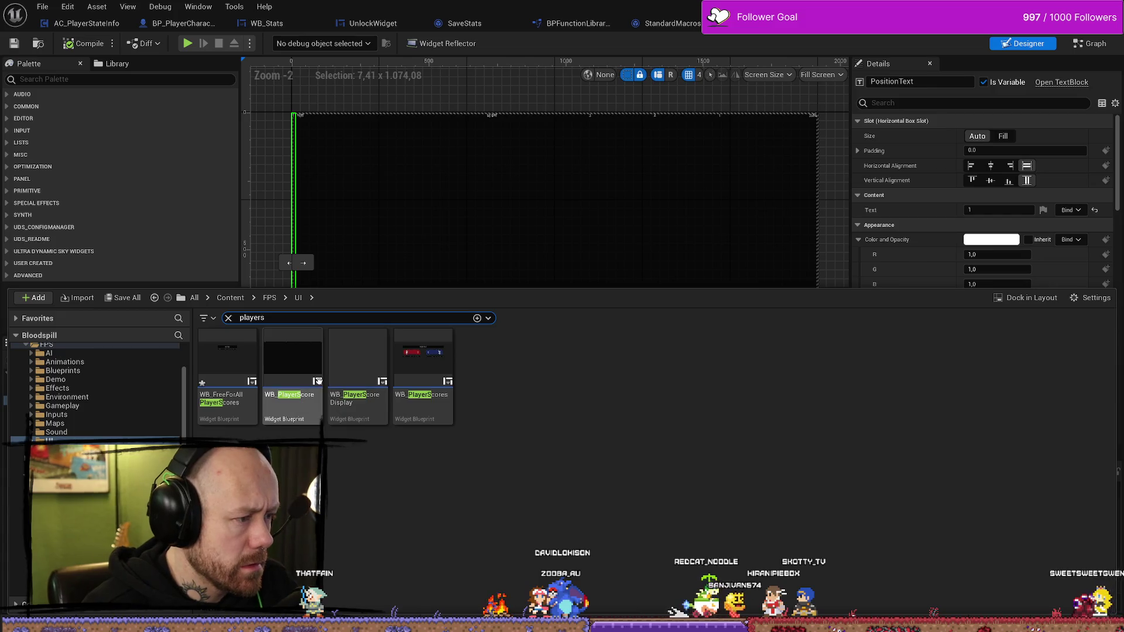
pyautogui.rightClick(297, 371)
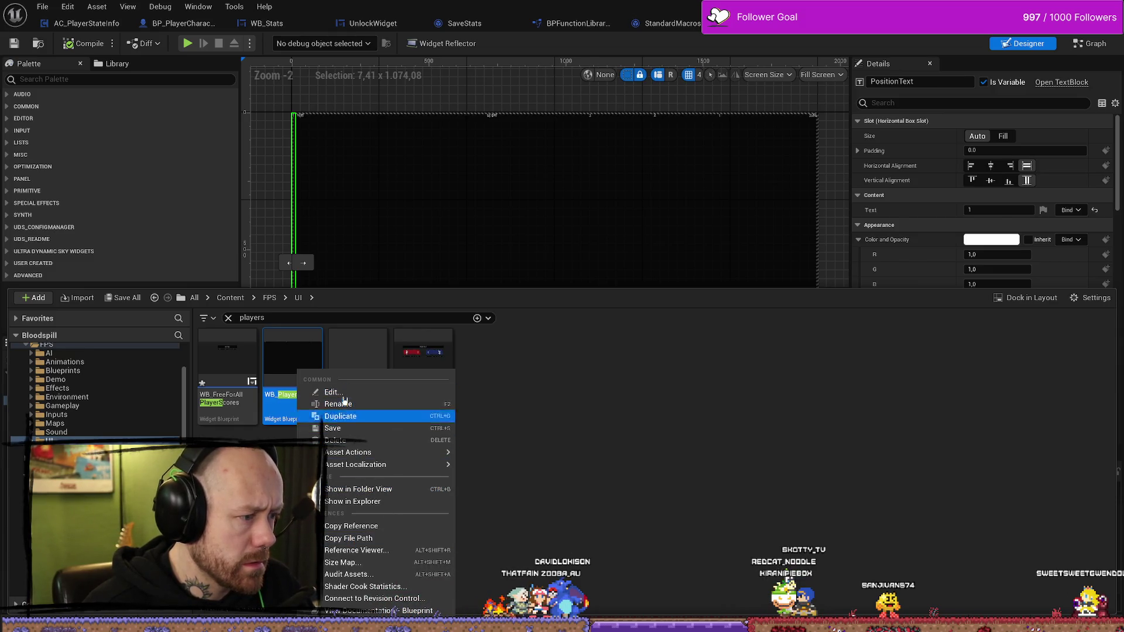
pyautogui.click(356, 551)
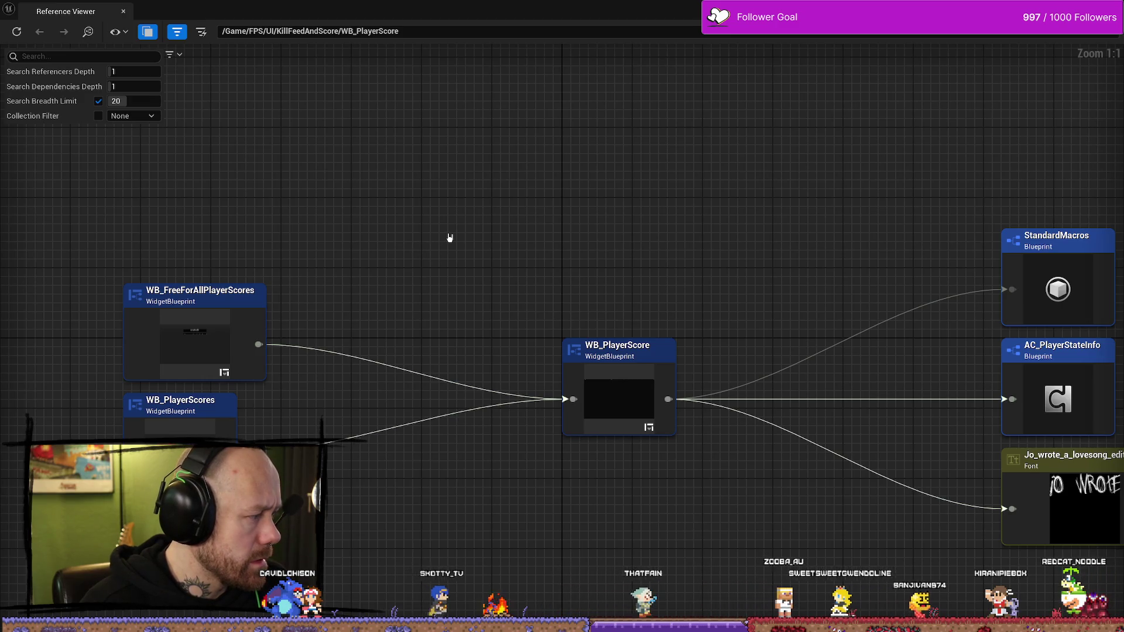
# Explore the reference graph and select the WB_FreeForAllPlayerScores referencer
pyautogui.moveTo(447, 243)
pyautogui.mouseDown()
pyautogui.moveTo(535, 213)
pyautogui.moveTo(481, 215)
pyautogui.mouseUp()
pyautogui.scroll(-2, 481, 214)
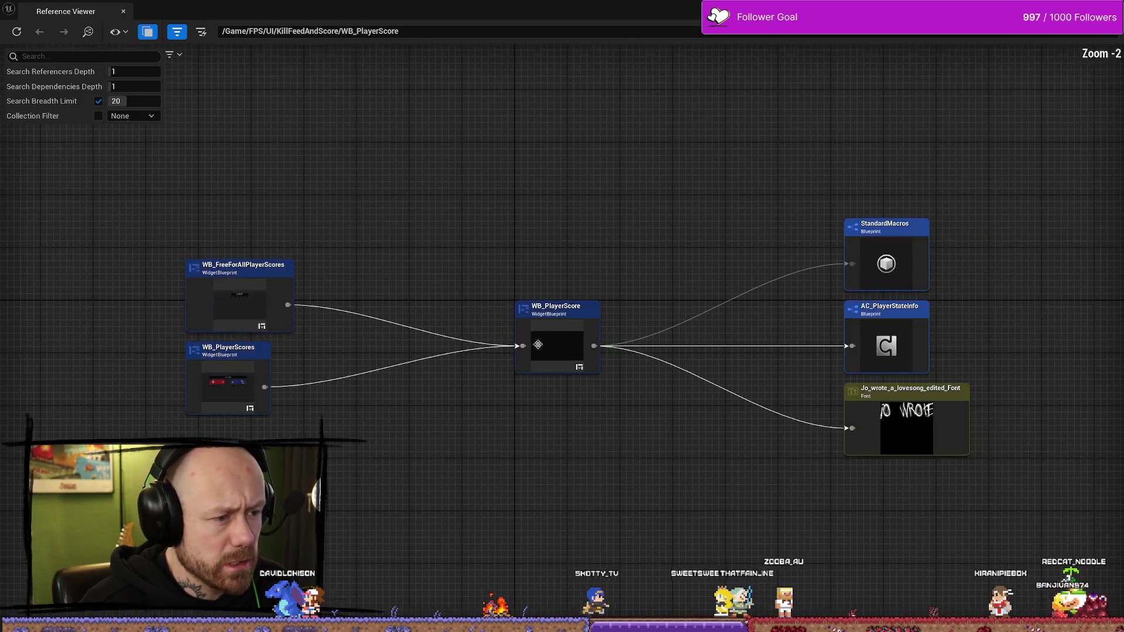
pyautogui.scroll(2, 216, 347)
pyautogui.click(170, 284)
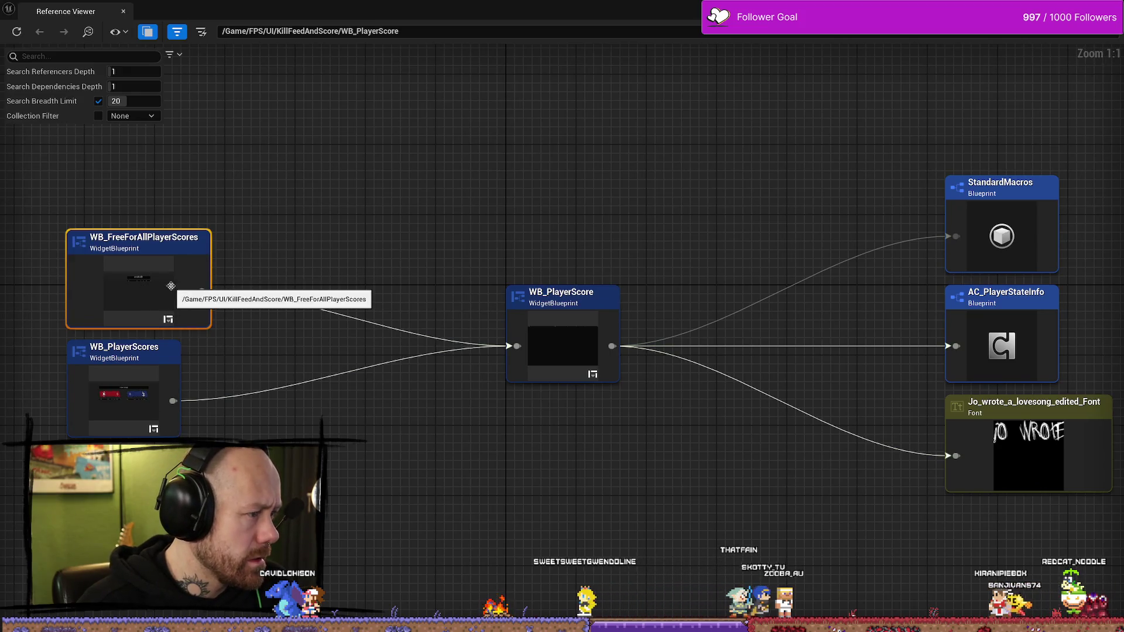
pyautogui.moveTo(328, 245); pyautogui.dragTo(418, 236)
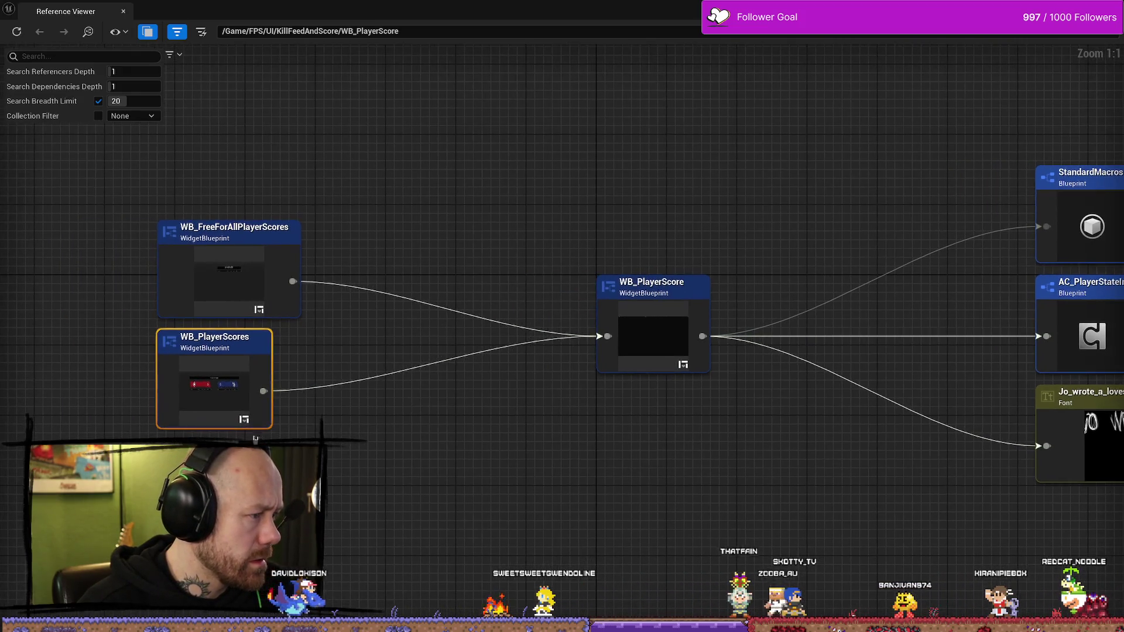
pyautogui.click(267, 258)
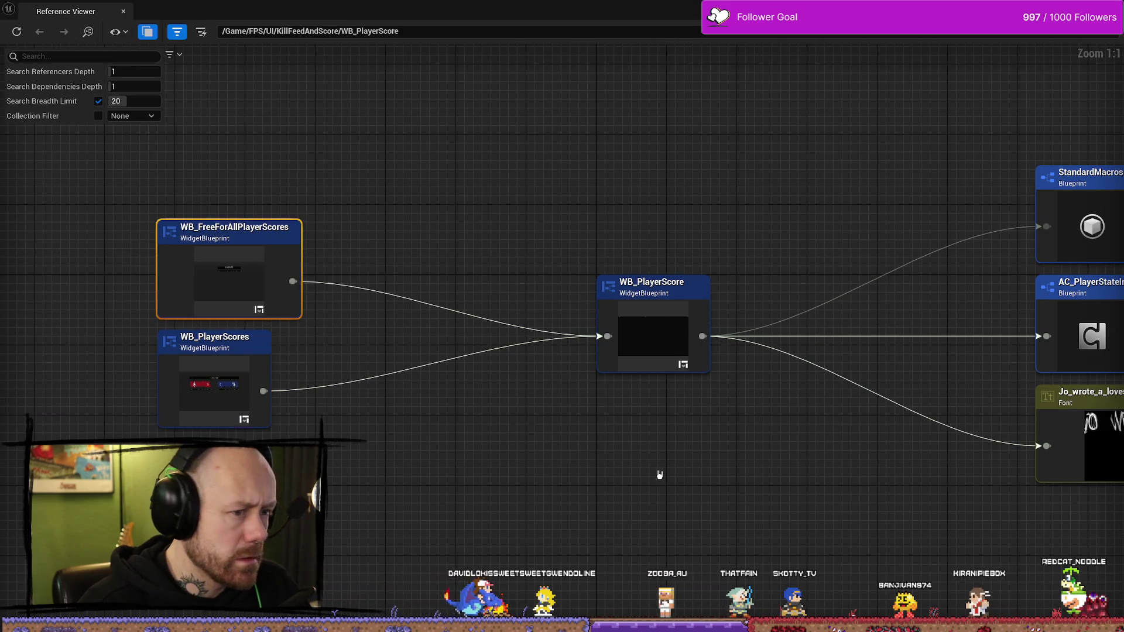
pyautogui.moveTo(658, 472); pyautogui.dragTo(488, 440)
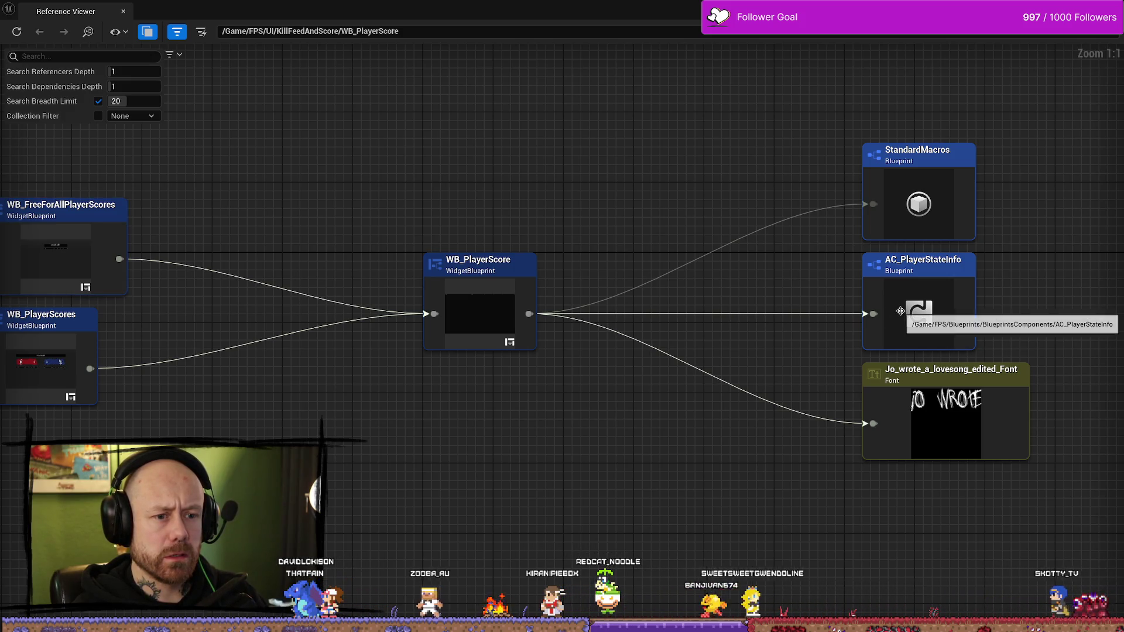
# Show AC_PlayerStateInfo's referencers, then return to the WB_PlayerScore widget editor
pyautogui.doubleClick(906, 319)
pyautogui.scroll(-5, 800, 196)
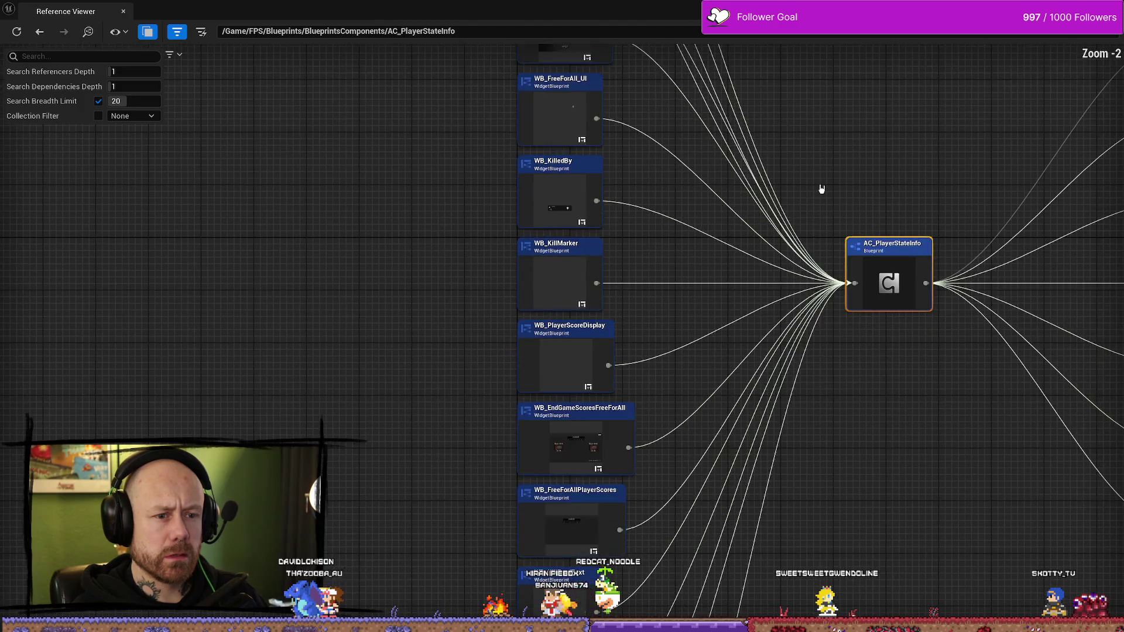
pyautogui.hotkey('alt', 'Tab')
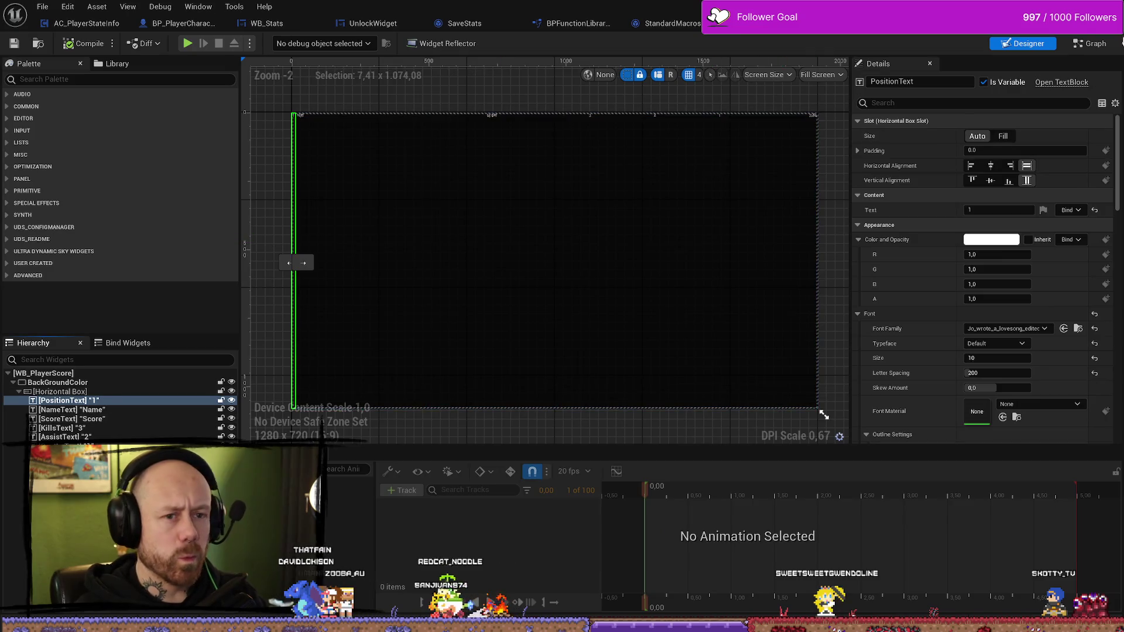
# Search WB_PlayerScore's Event Graph variables for 'stat' to locate PlayerState
pyautogui.click(1093, 48)
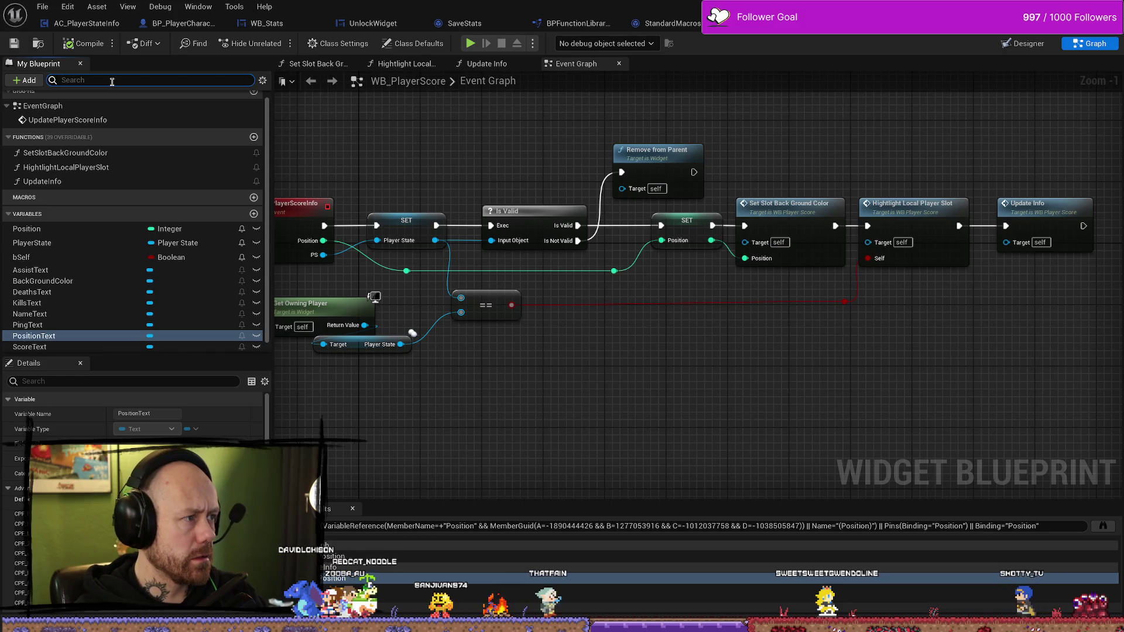
pyautogui.write('playerstat')
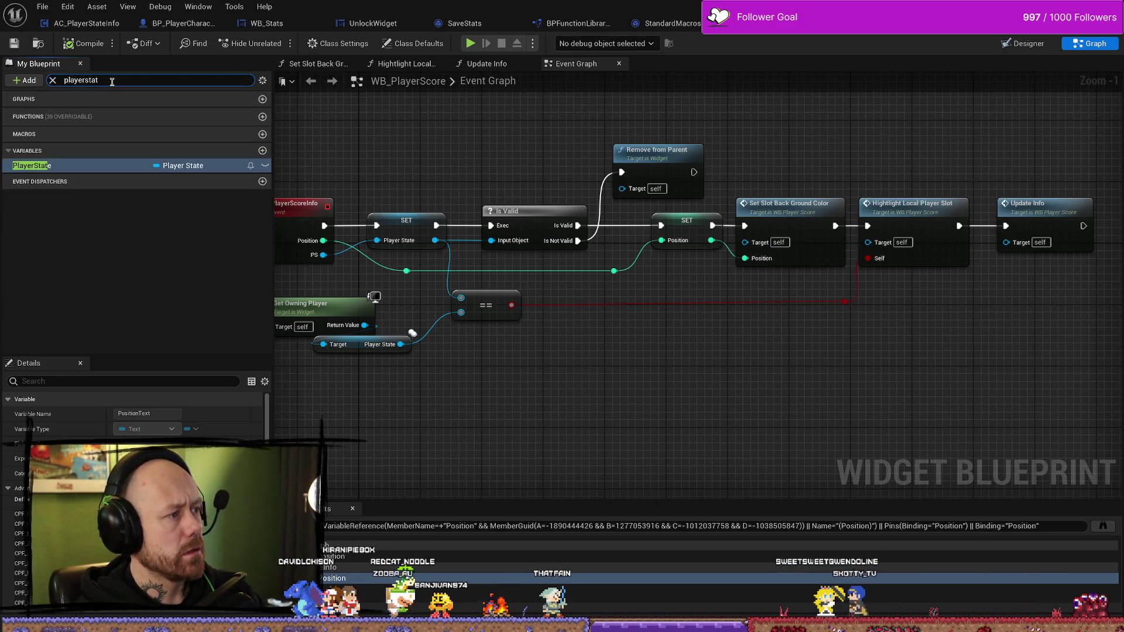
pyautogui.doubleClick(64, 169)
pyautogui.click(207, 294)
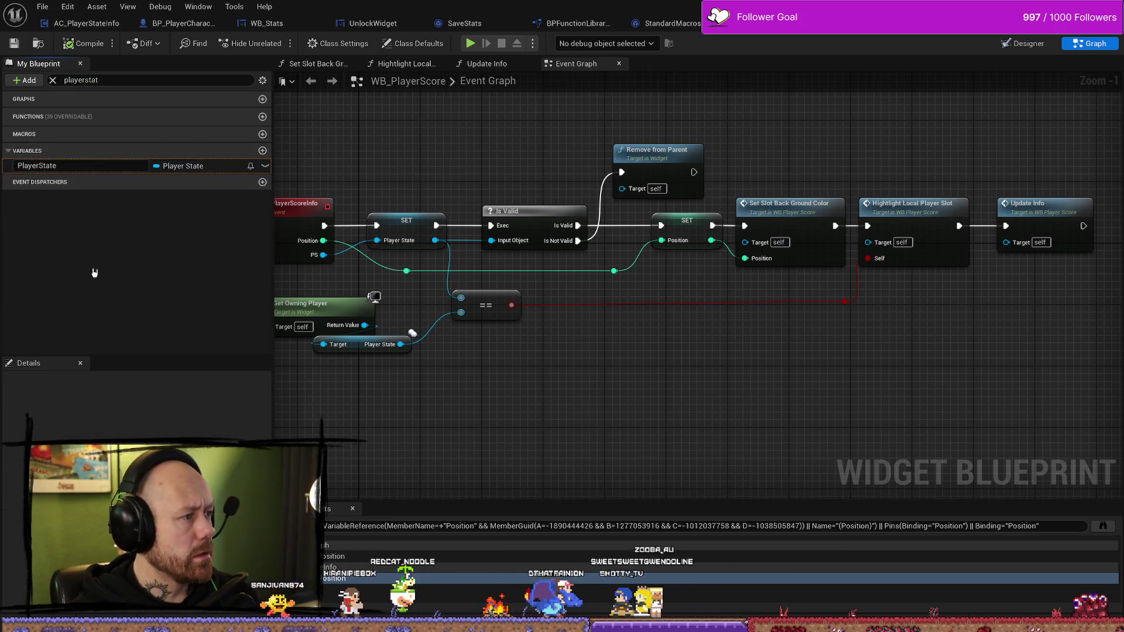
# Find PlayerState's references, jump to its SET node, then open AC_PlayerStateInfo
pyautogui.rightClick(61, 169)
pyautogui.click(124, 189)
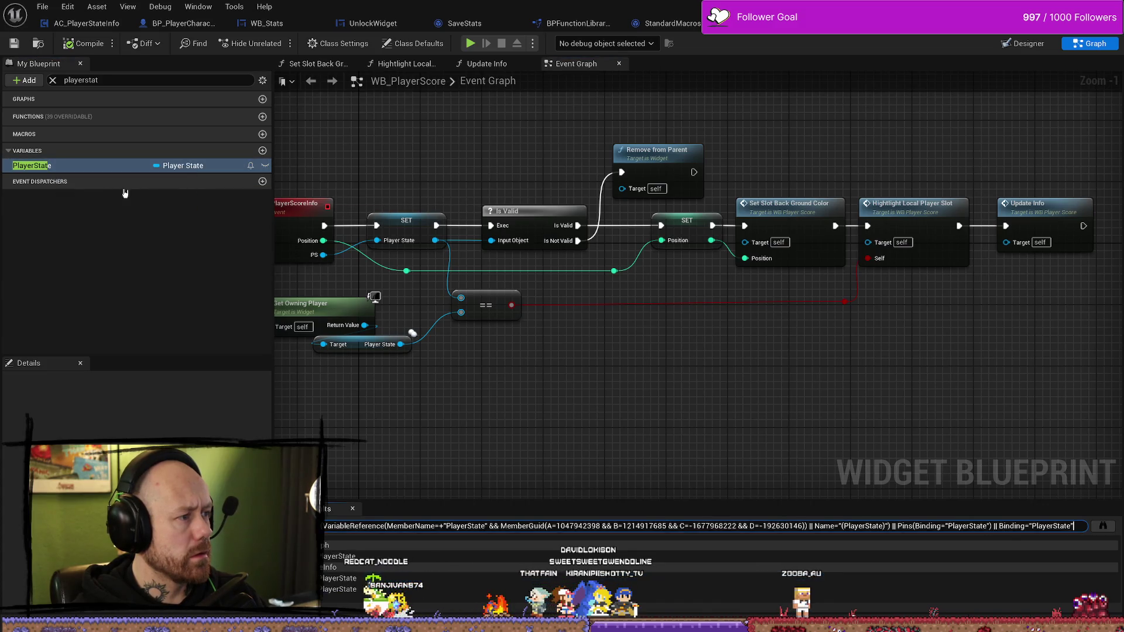
pyautogui.doubleClick(351, 556)
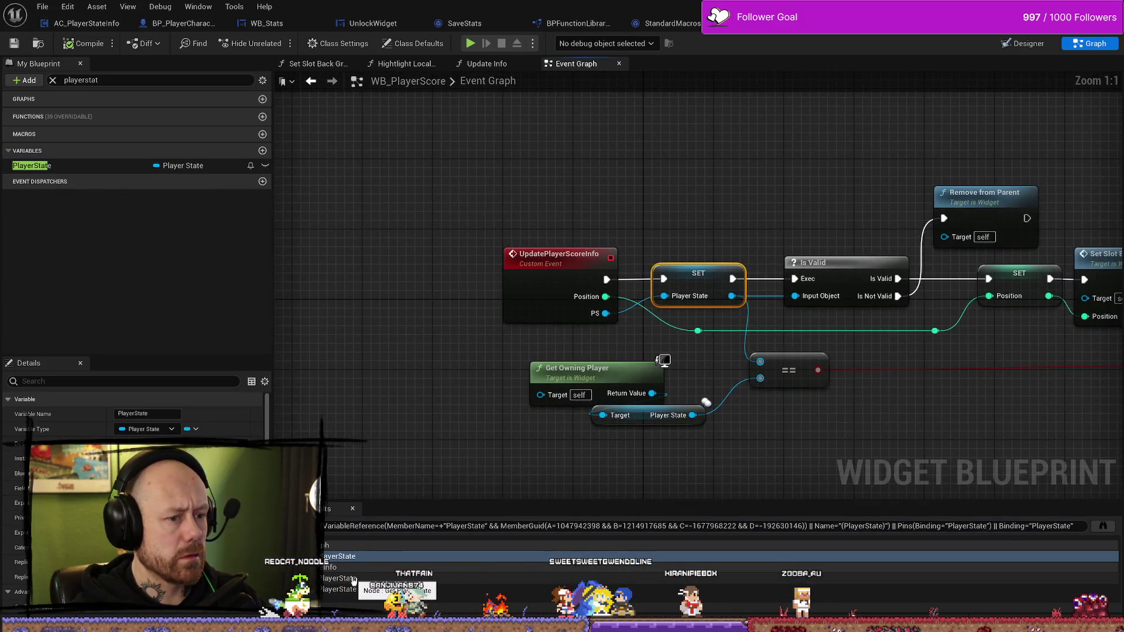
pyautogui.doubleClick(353, 578)
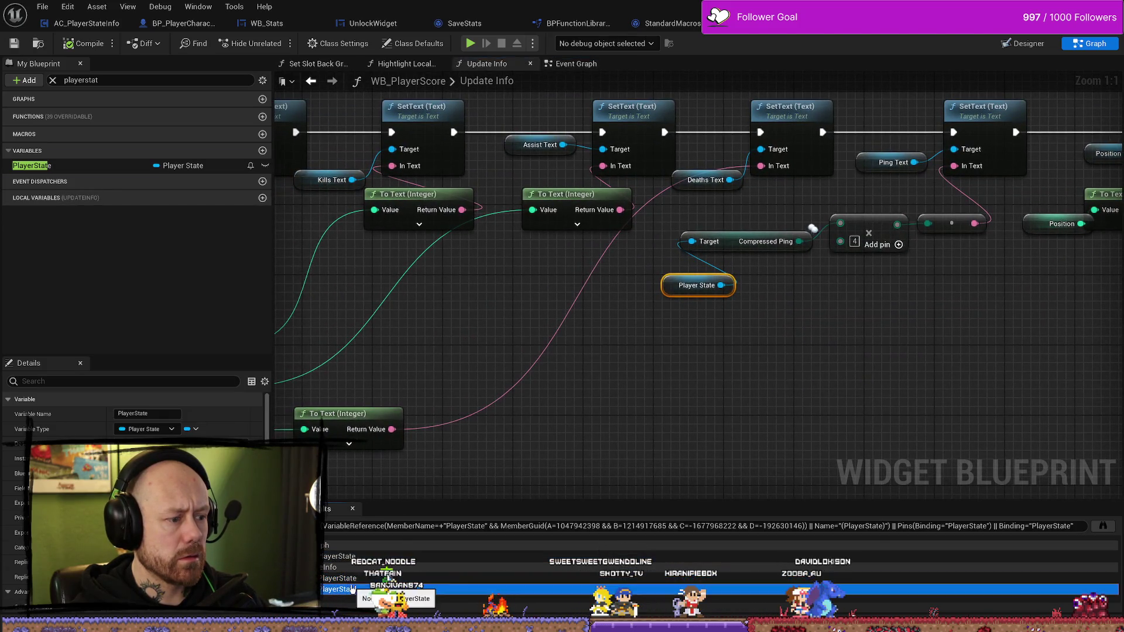
pyautogui.doubleClick(346, 556)
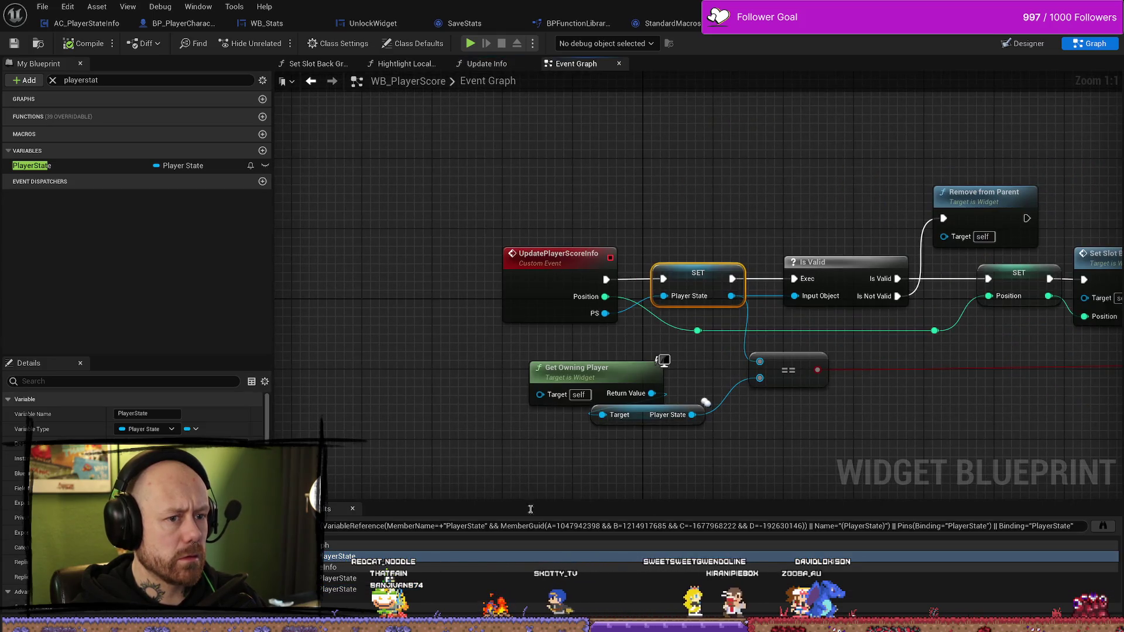
pyautogui.click(86, 25)
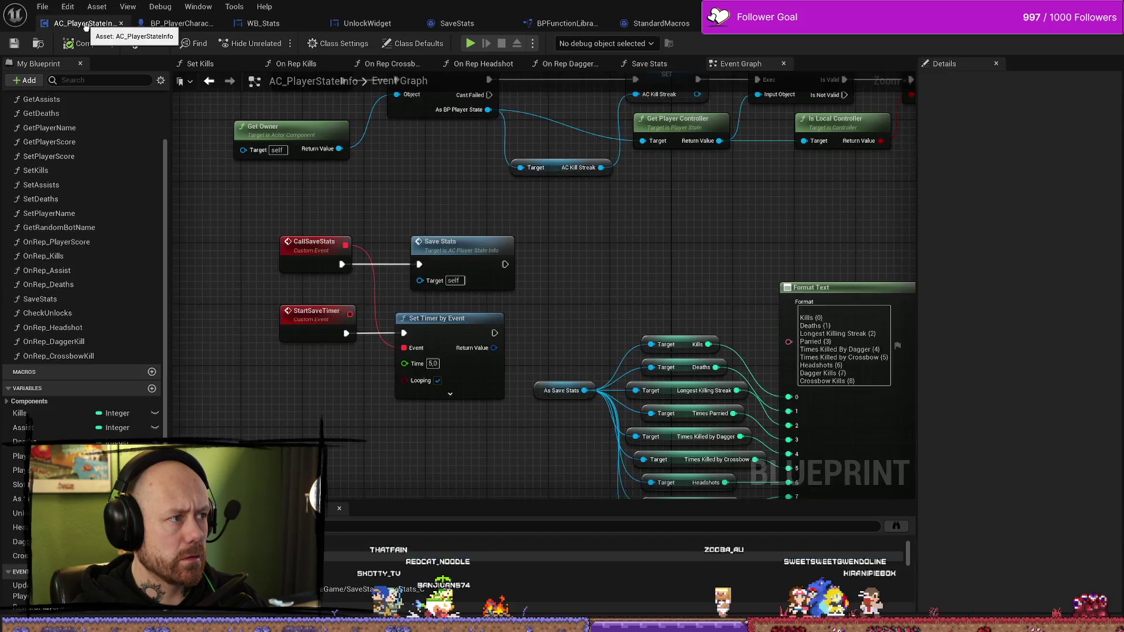
# Open OnRep_PlayerScore, inspect the PlayerScore RepNotify variable, then jump back to WB_PlayerScore's PlayerState set
pyautogui.scroll(3, 82, 234)
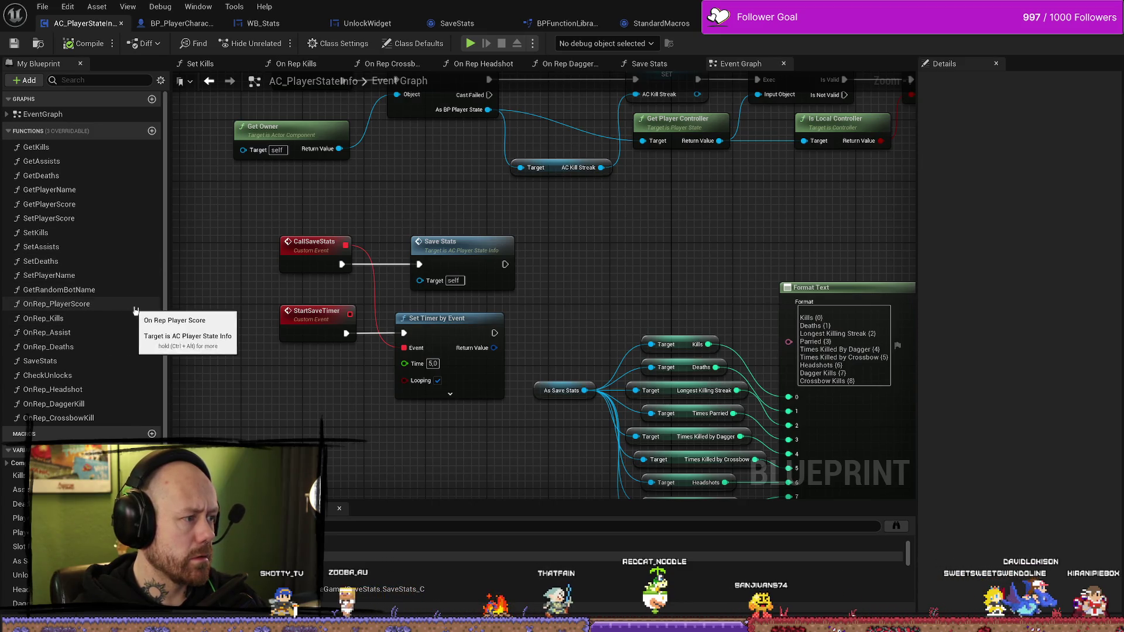
pyautogui.doubleClick(95, 307)
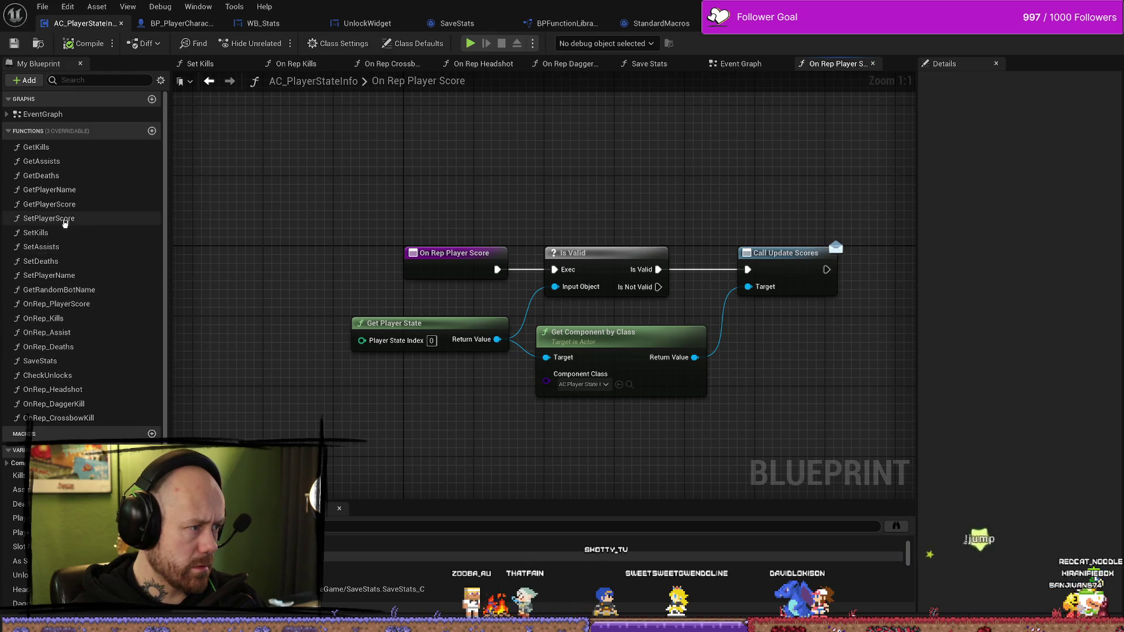
pyautogui.click(7, 114)
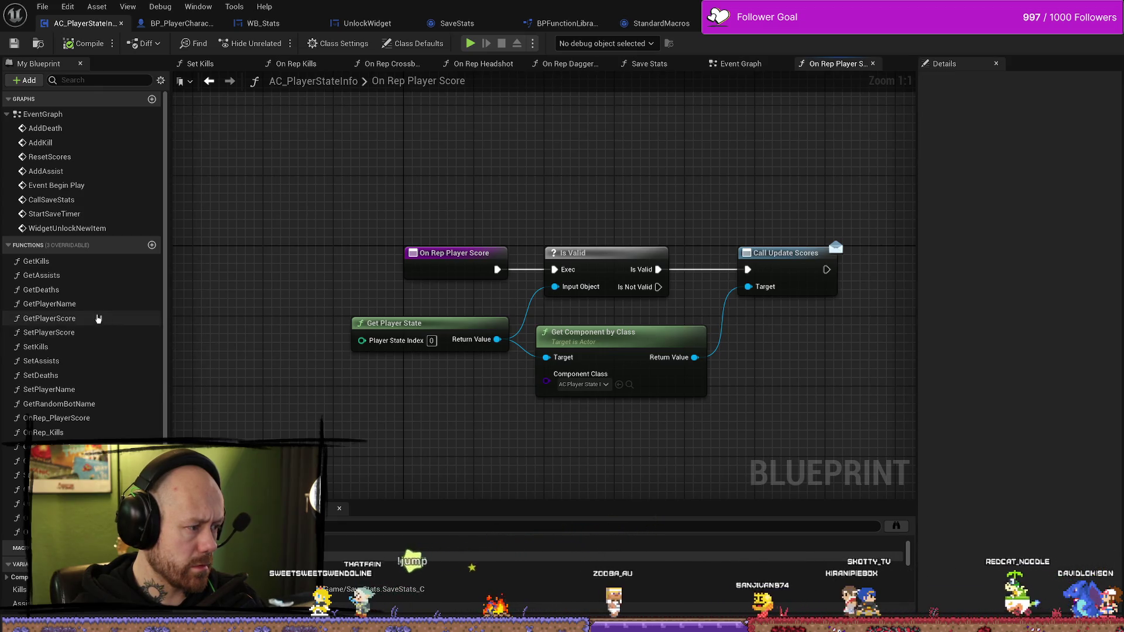
pyautogui.scroll(-5, 104, 332)
pyautogui.scroll(-3, 124, 366)
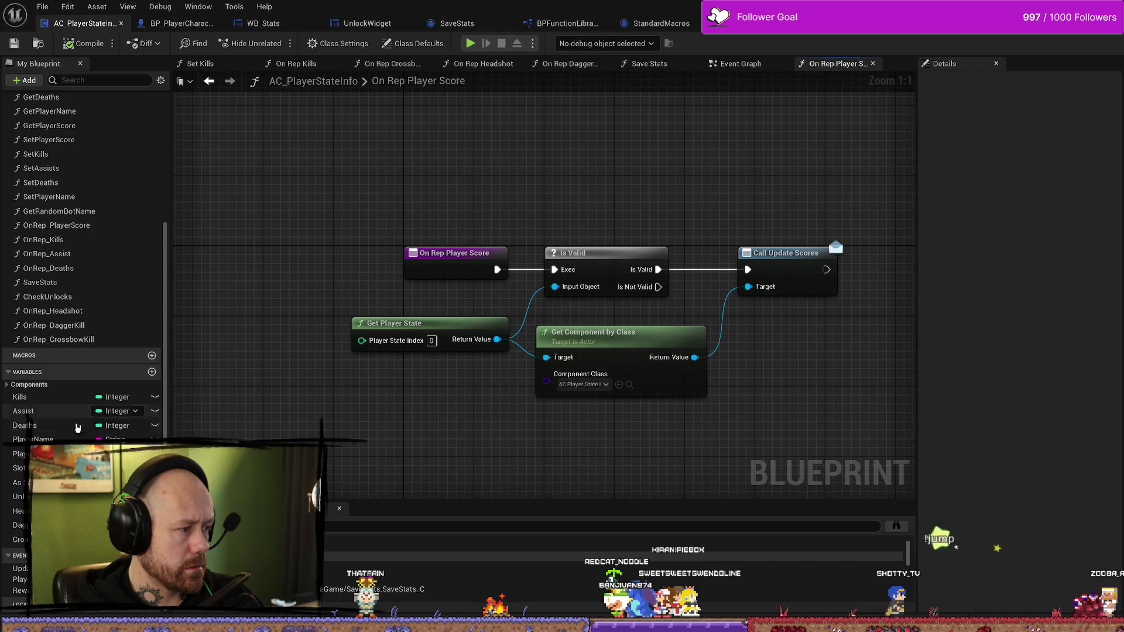
pyautogui.click(19, 453)
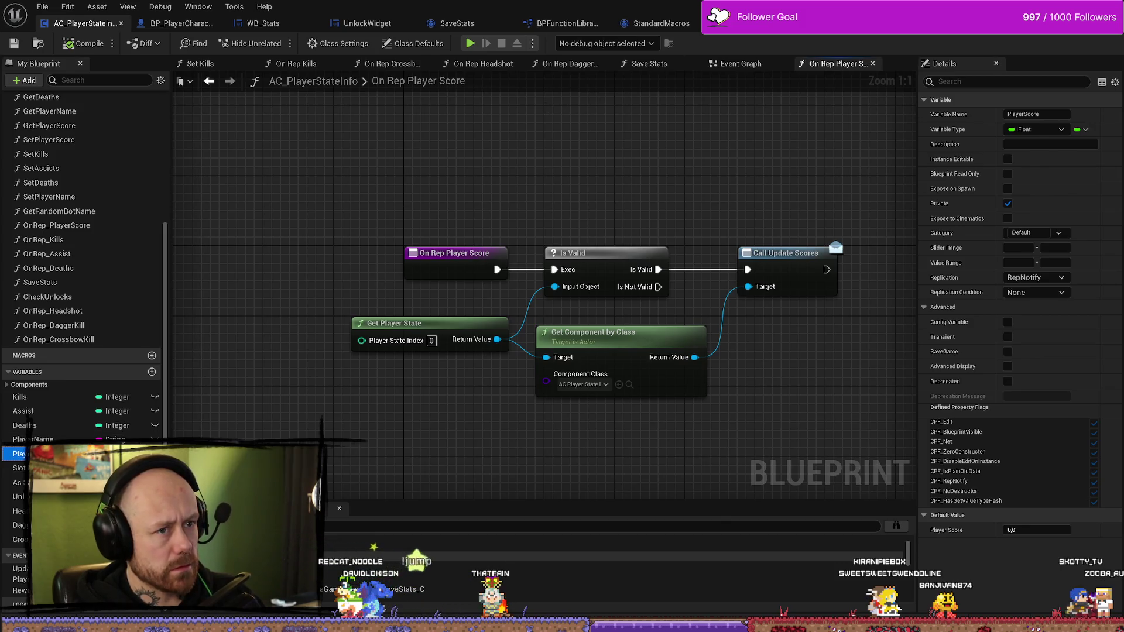
pyautogui.doubleClick(340, 556)
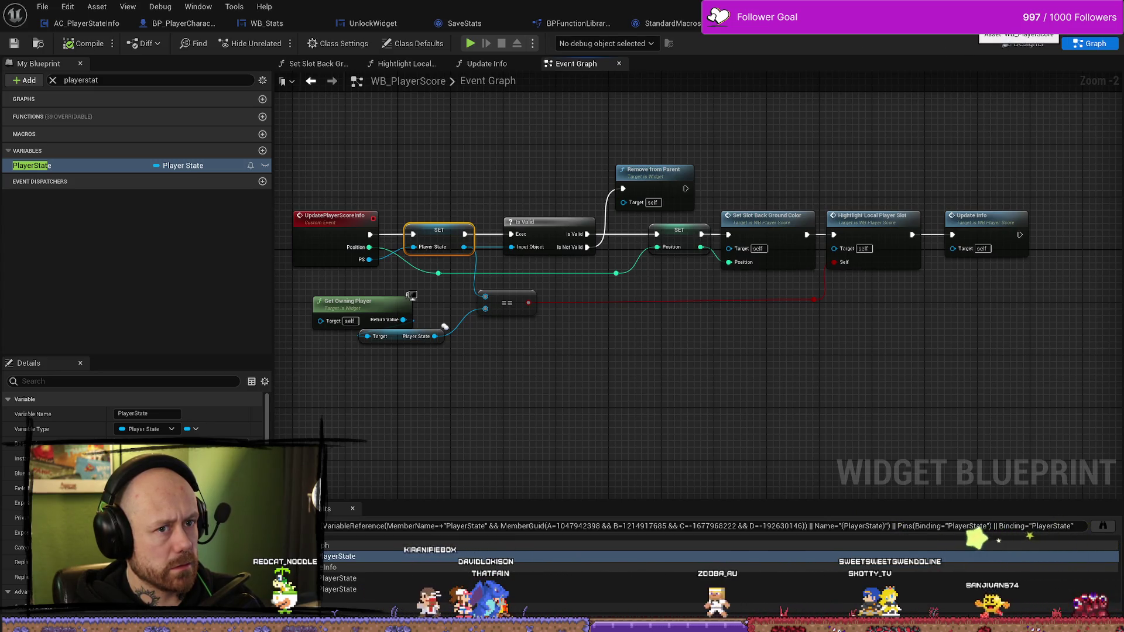
# Open WB_FreeForAllPlayerScores' Designer layout and select the VB_TeamAPlayers player list
pyautogui.click(1030, 22)
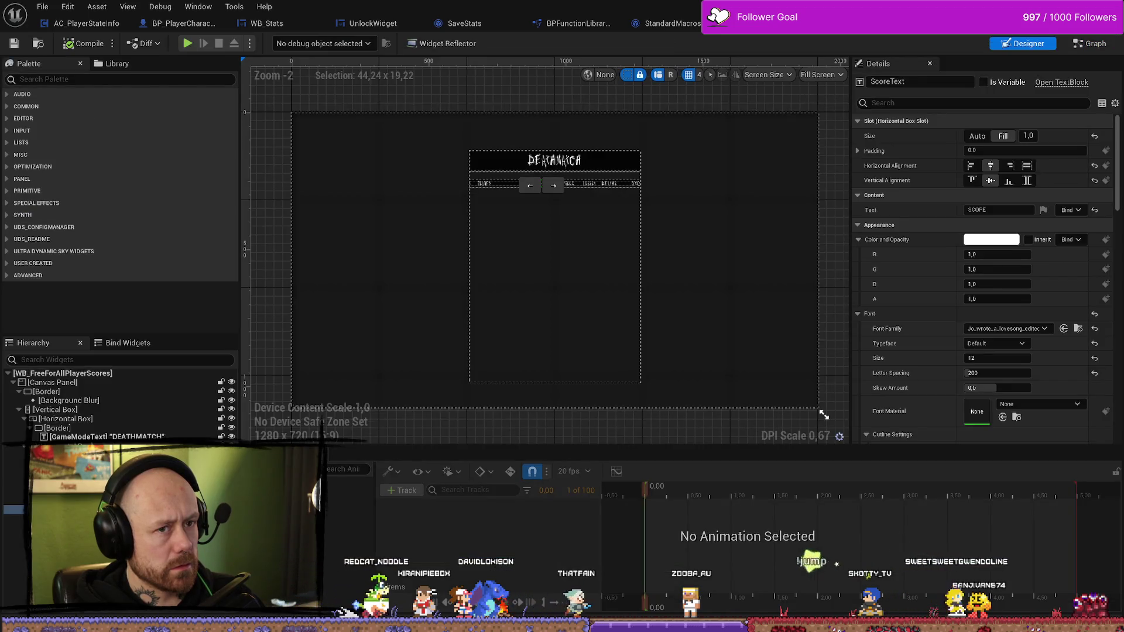
pyautogui.click(965, 23)
pyautogui.click(890, 23)
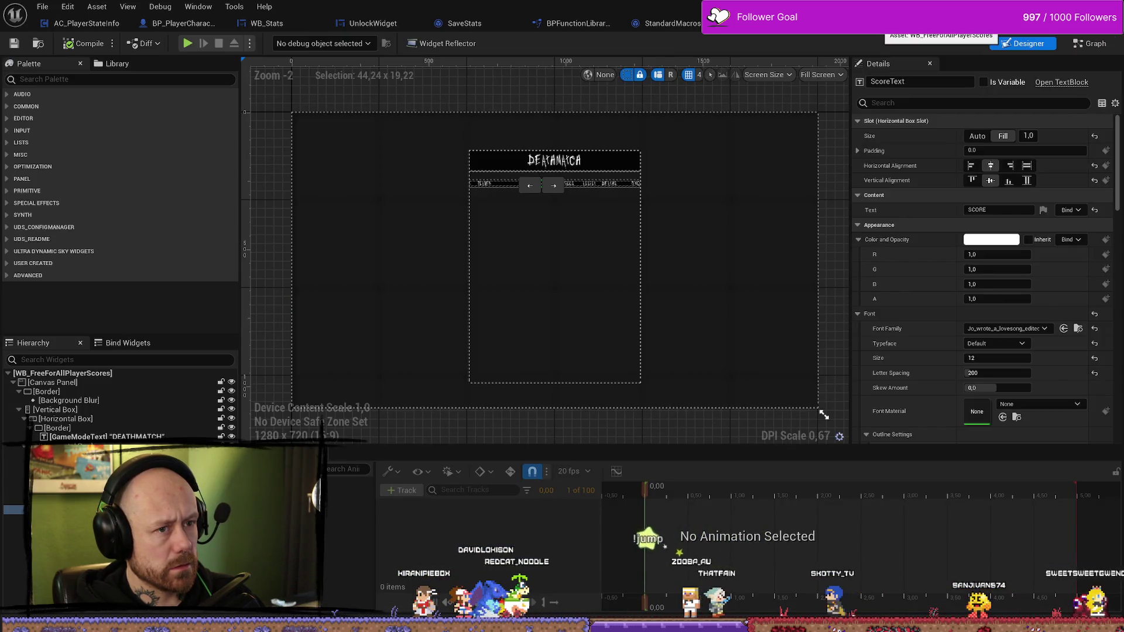
pyautogui.hotkey('ctrl', 'space')
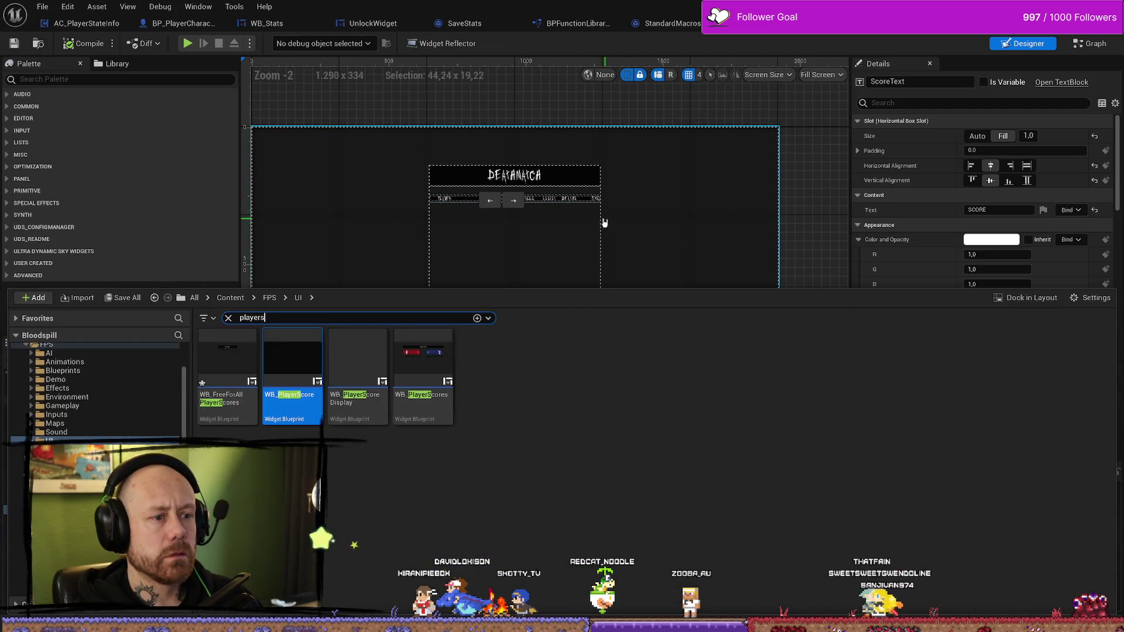
pyautogui.click(552, 229)
pyautogui.scroll(9, 409, 178)
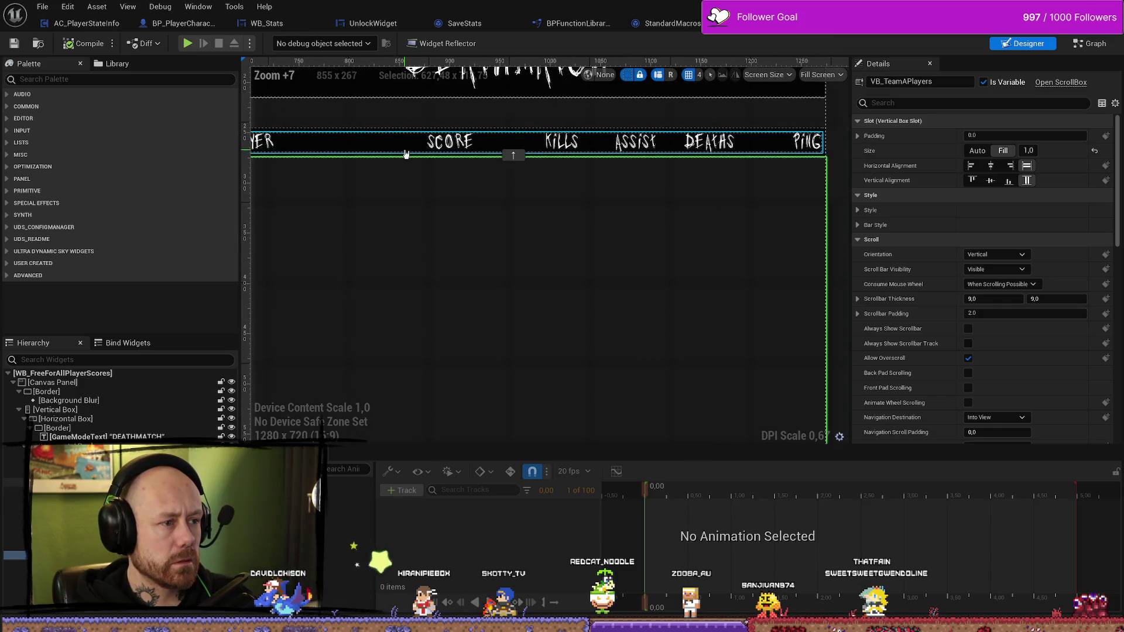
# Check the PING, DEATHMATCH and PLAYER headers and TeamASlot box, then view Find Position
pyautogui.click(809, 142)
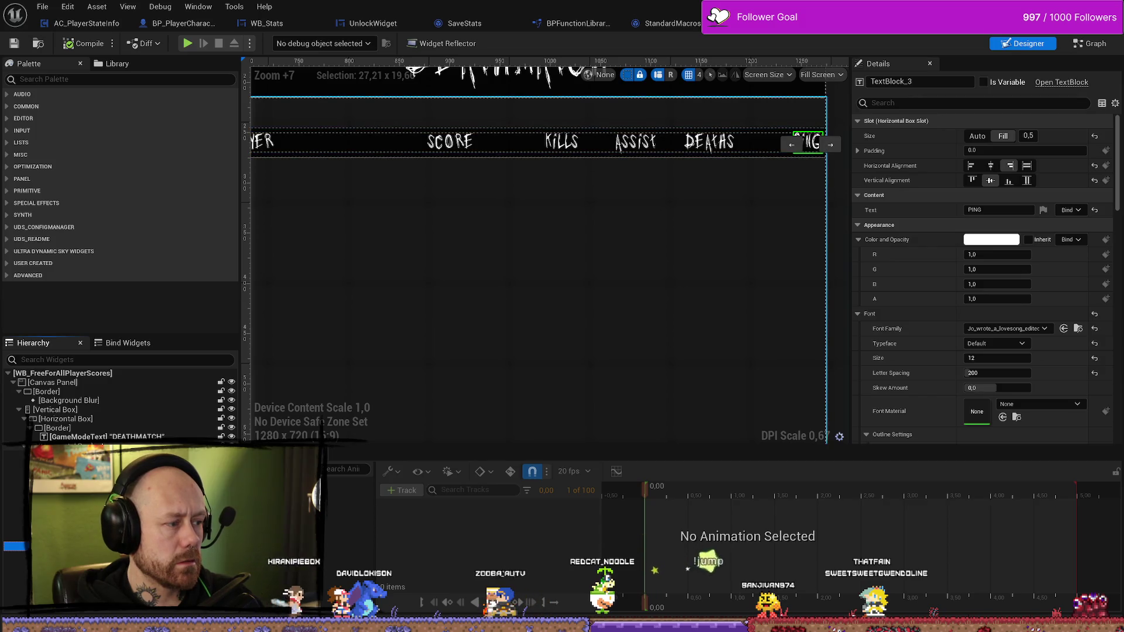
pyautogui.click(510, 75)
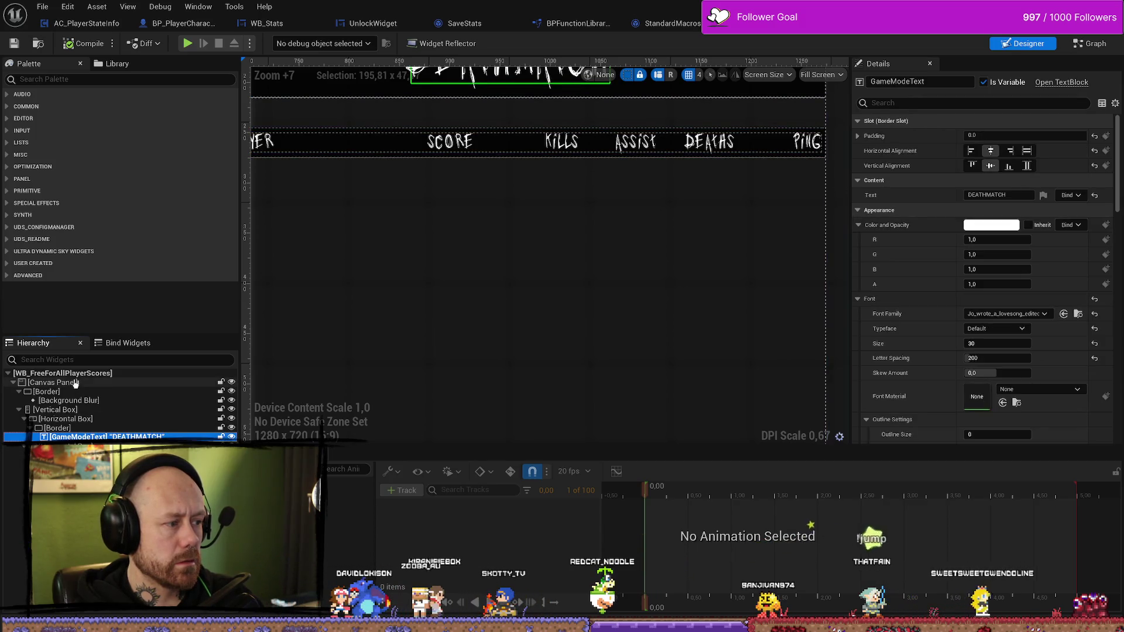
pyautogui.click(426, 243)
pyautogui.scroll(-5, 433, 249)
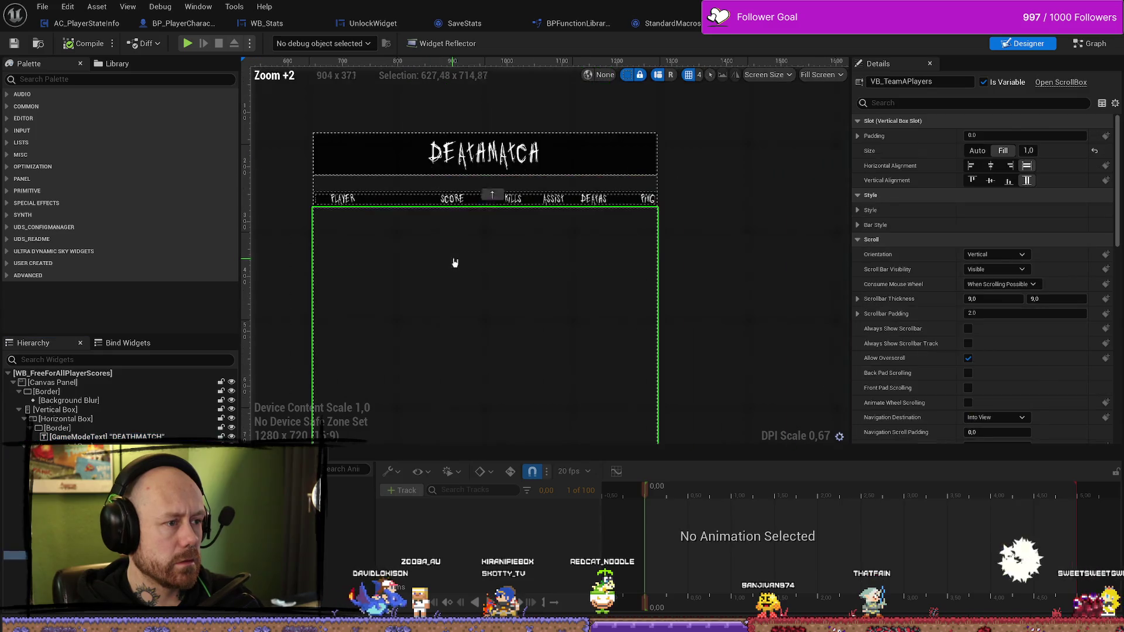
pyautogui.scroll(3, 455, 261)
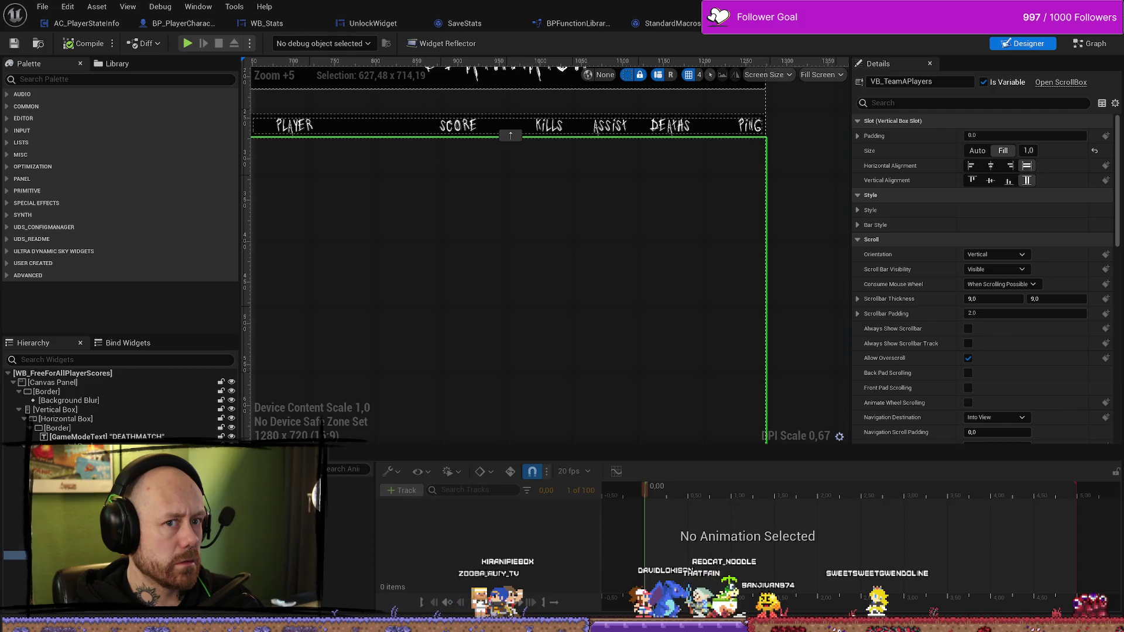
pyautogui.click(298, 126)
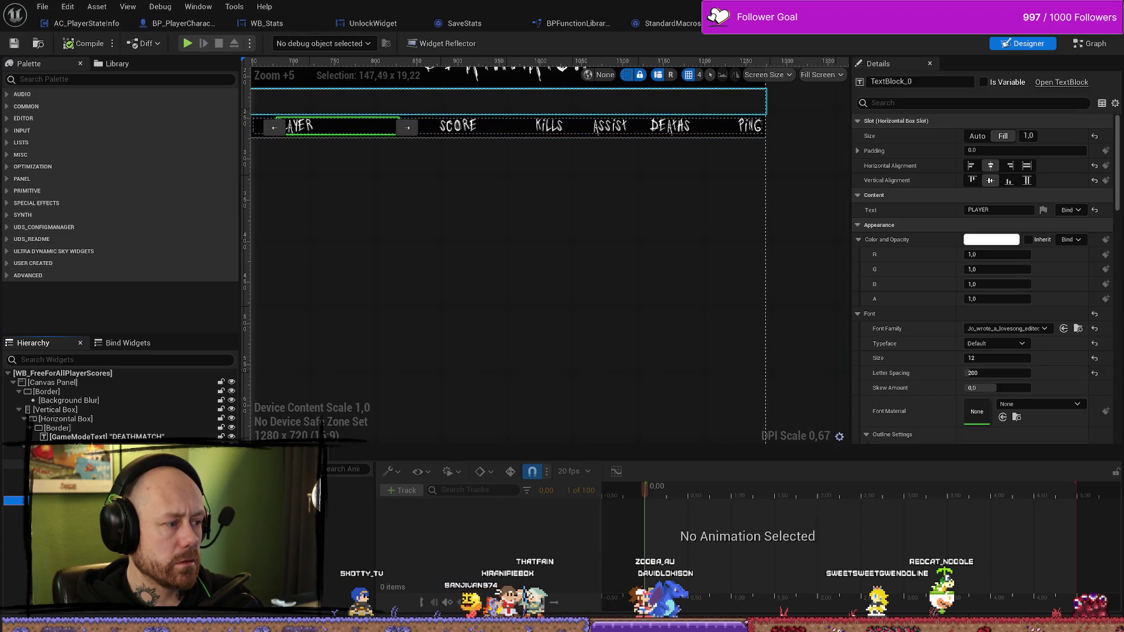
pyautogui.click(509, 264)
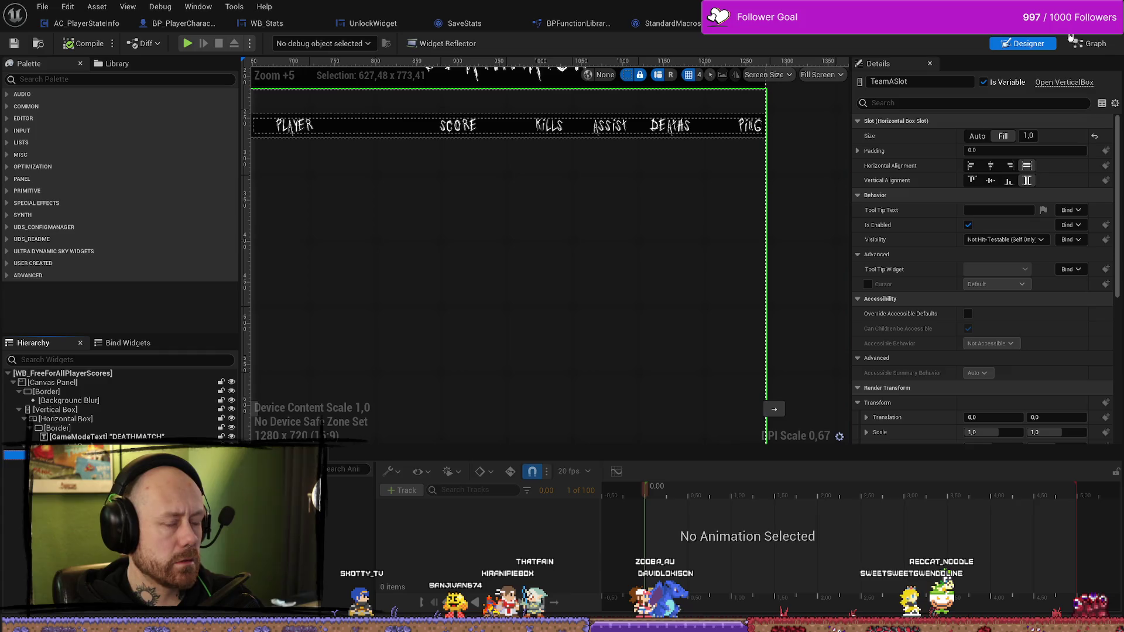
pyautogui.click(1090, 43)
pyautogui.scroll(1, 515, 189)
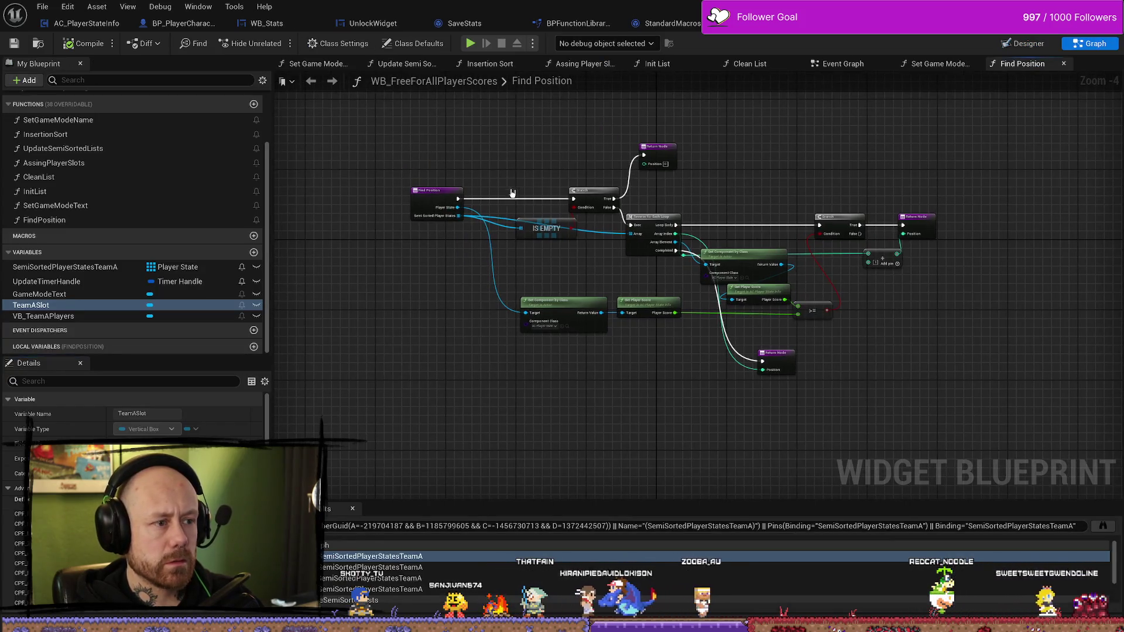
# Inspect Find Position's Get Component by Class and IS EMPTY nodes, then return to WB_PlayerScore's Event Graph
pyautogui.scroll(2, 445, 186)
pyautogui.scroll(1, 445, 186)
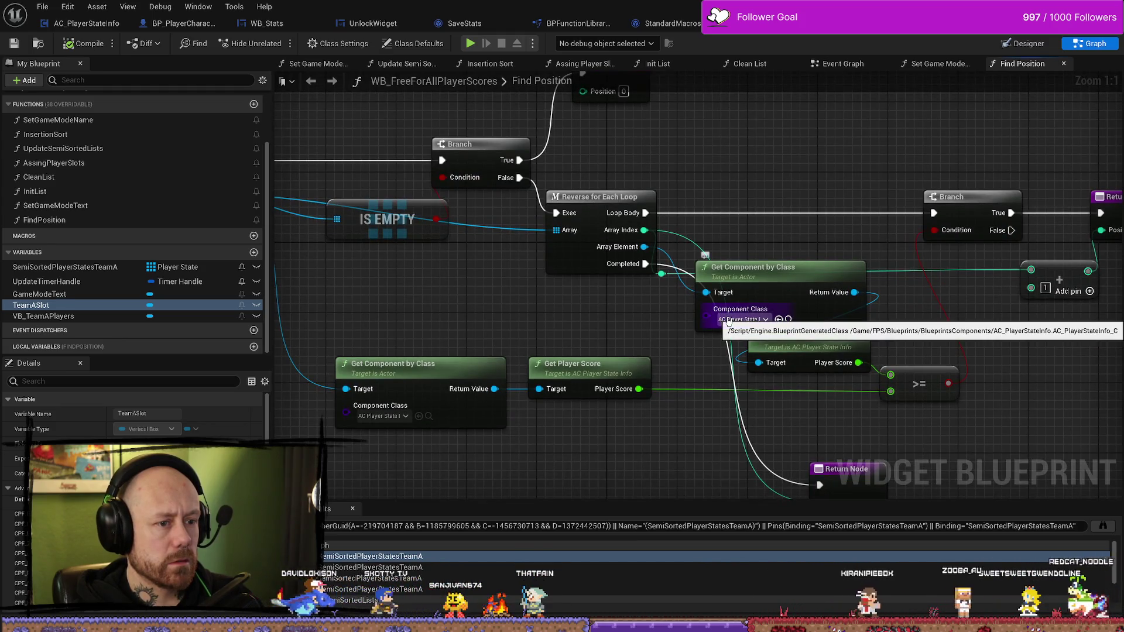
pyautogui.moveTo(694, 320); pyautogui.dragTo(552, 315)
pyautogui.click(568, 264)
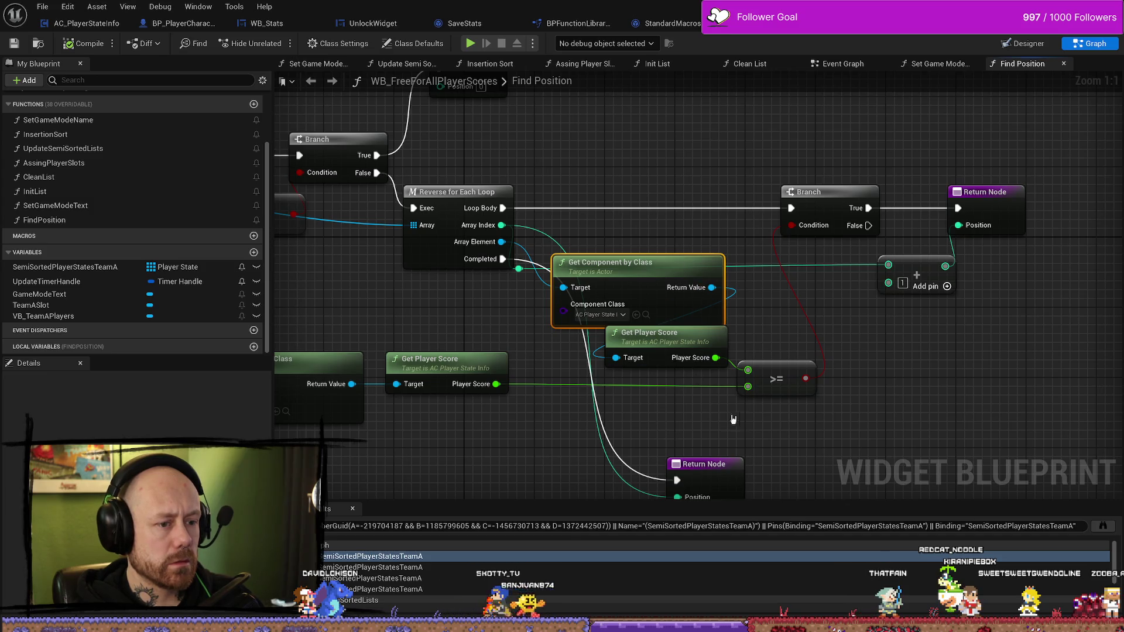
pyautogui.moveTo(512, 473); pyautogui.dragTo(678, 431)
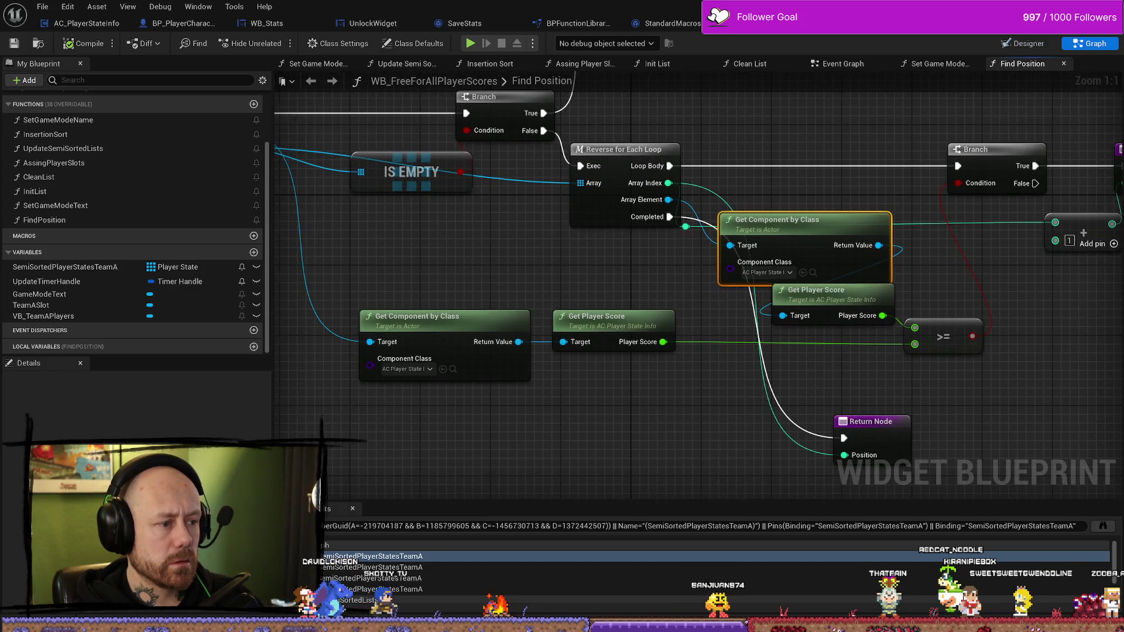
pyautogui.hotkey('ctrl', 'Tab')
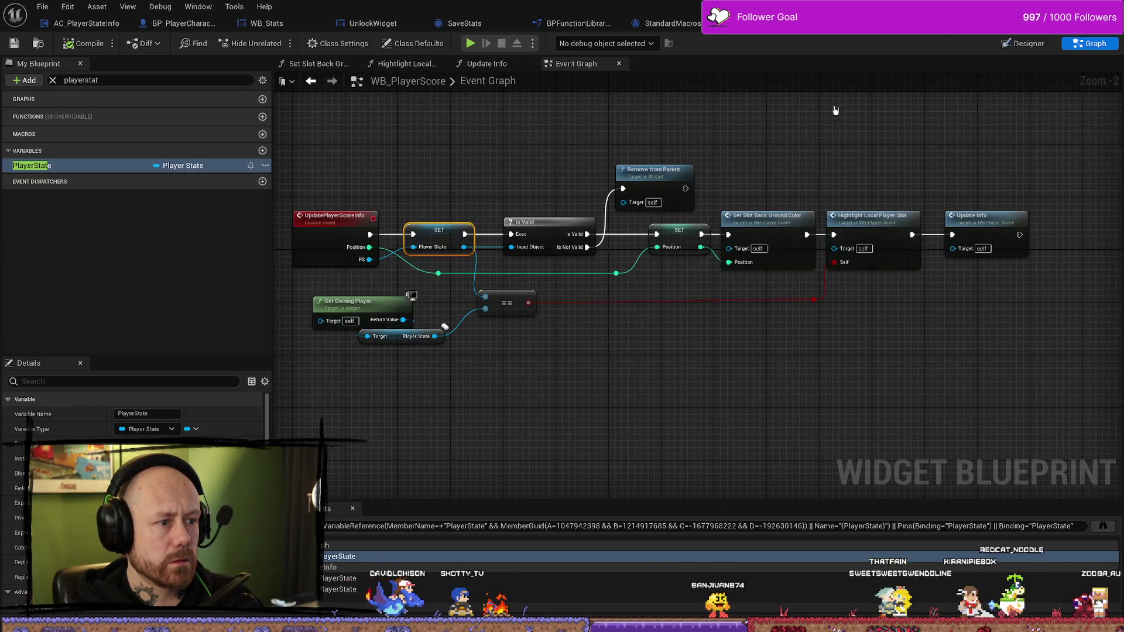
# Reopen WB_FreeForAllPlayerScores from the Content Drawer's 'players'-filtered assets
pyautogui.hotkey('ctrl', 'space')
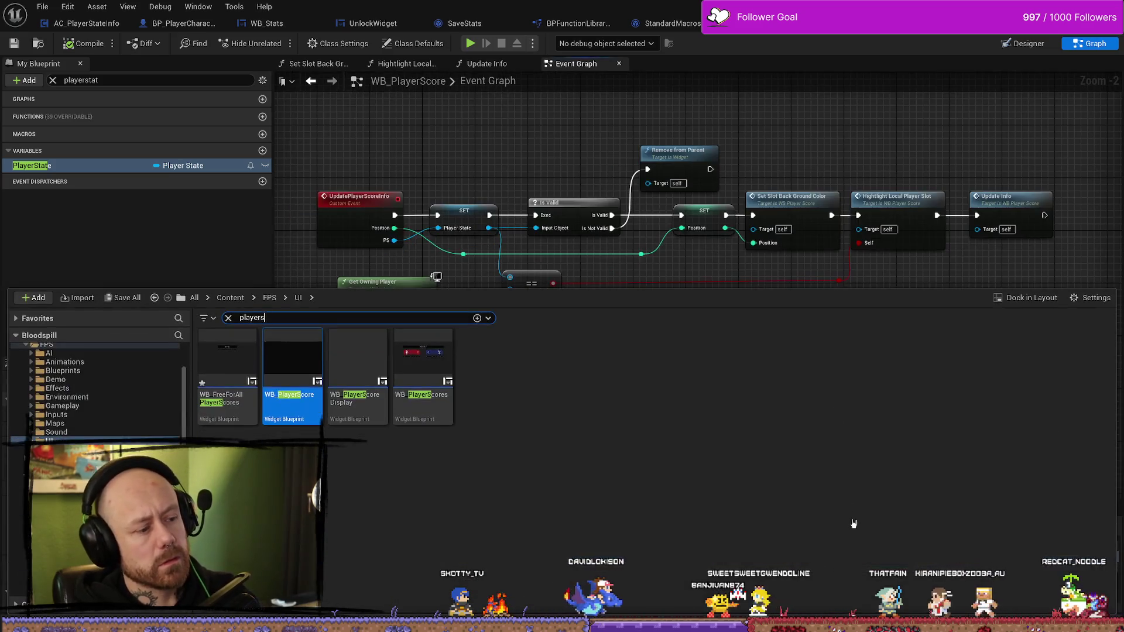
pyautogui.click(853, 523)
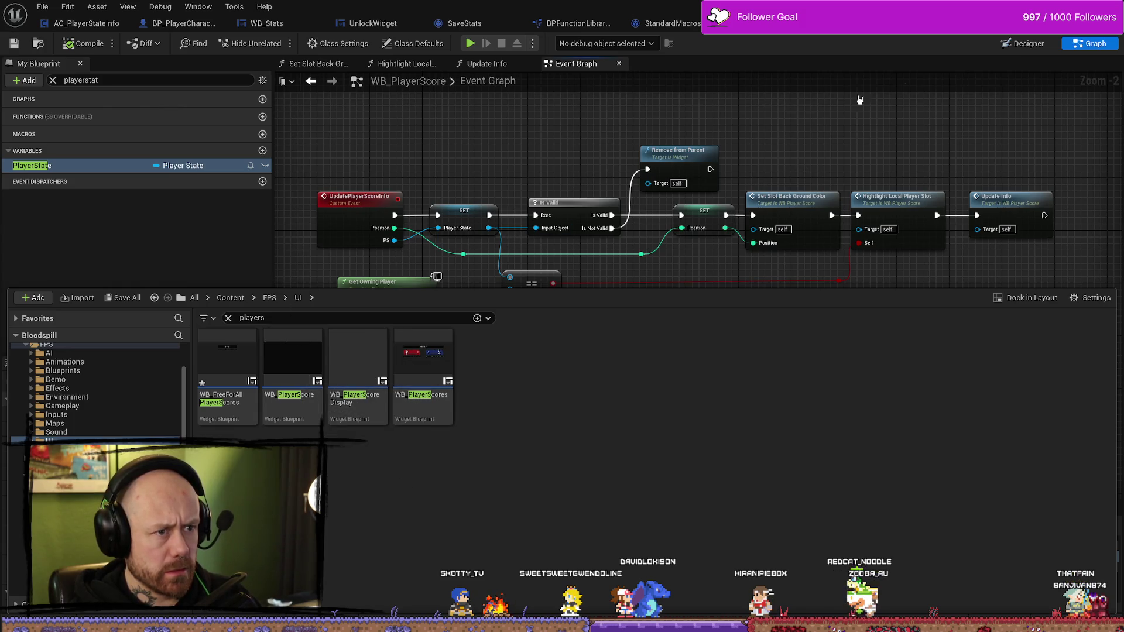
pyautogui.doubleClick(237, 375)
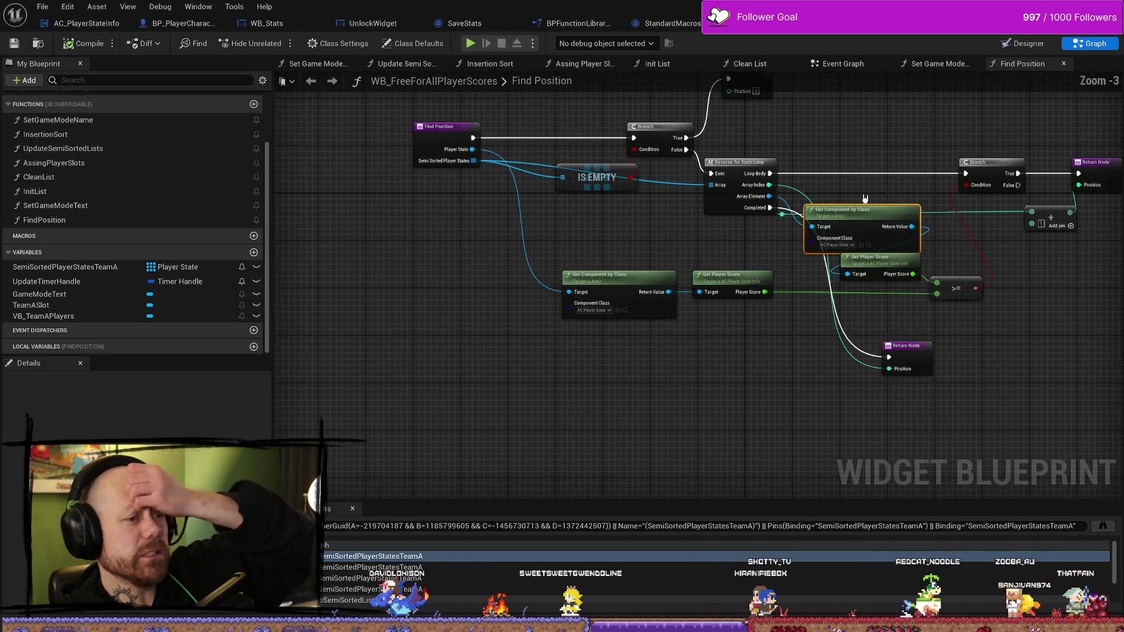
# Find references to FindPosition and jump to its call in the Insertion Sort graph
pyautogui.moveTo(875, 163); pyautogui.dragTo(740, 174)
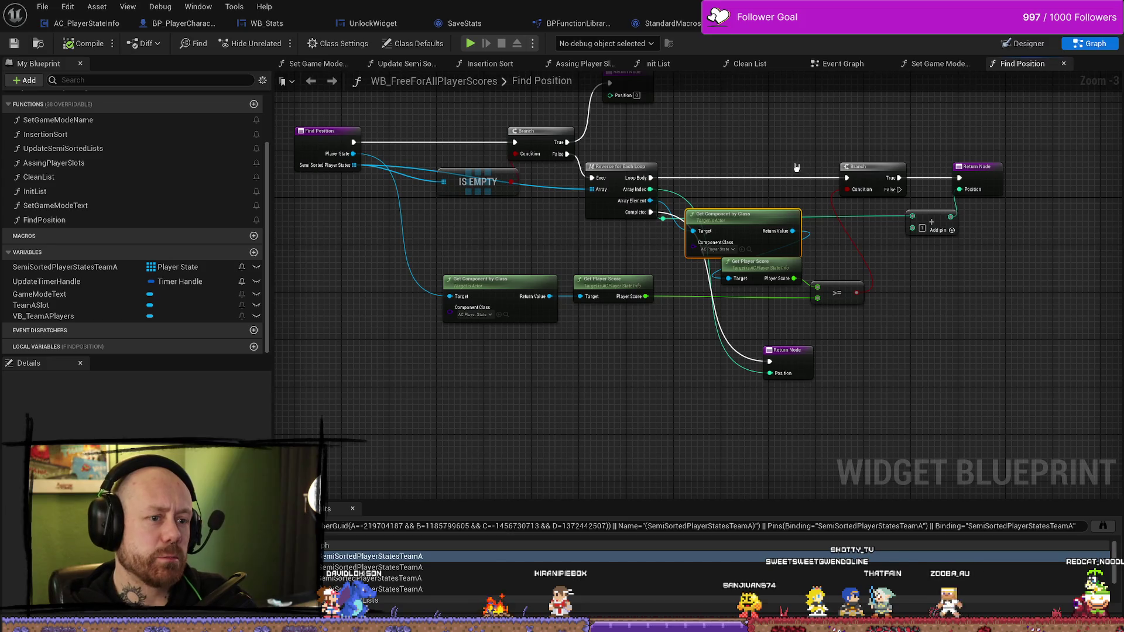
pyautogui.moveTo(942, 300); pyautogui.dragTo(977, 282)
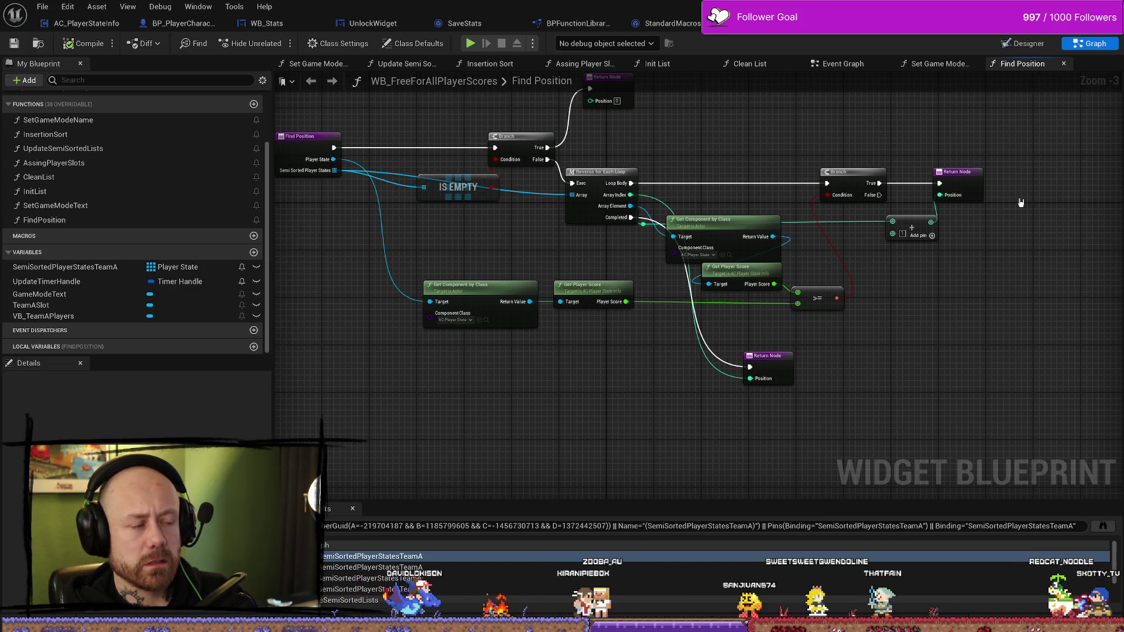
pyautogui.rightClick(102, 222)
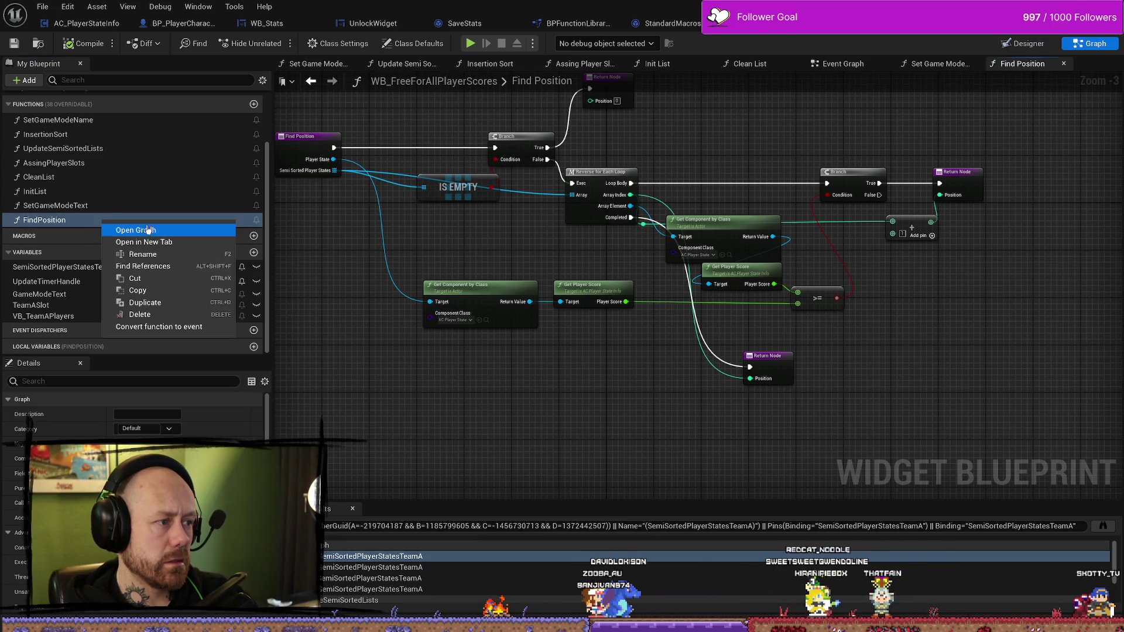
pyautogui.click(159, 267)
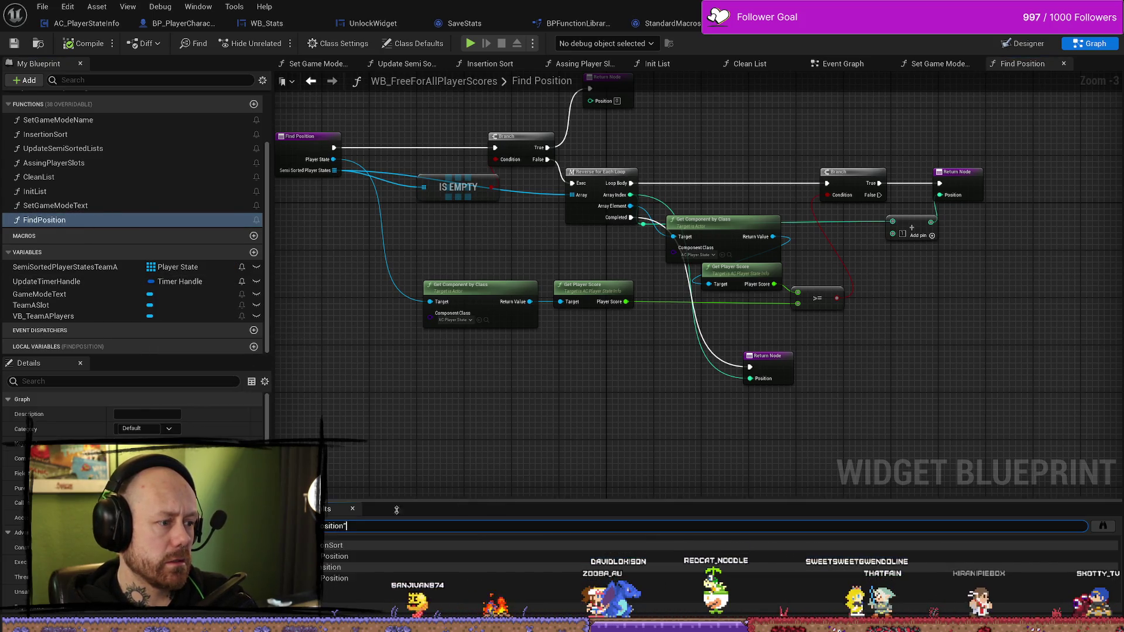
pyautogui.doubleClick(371, 555)
pyautogui.scroll(2, 810, 401)
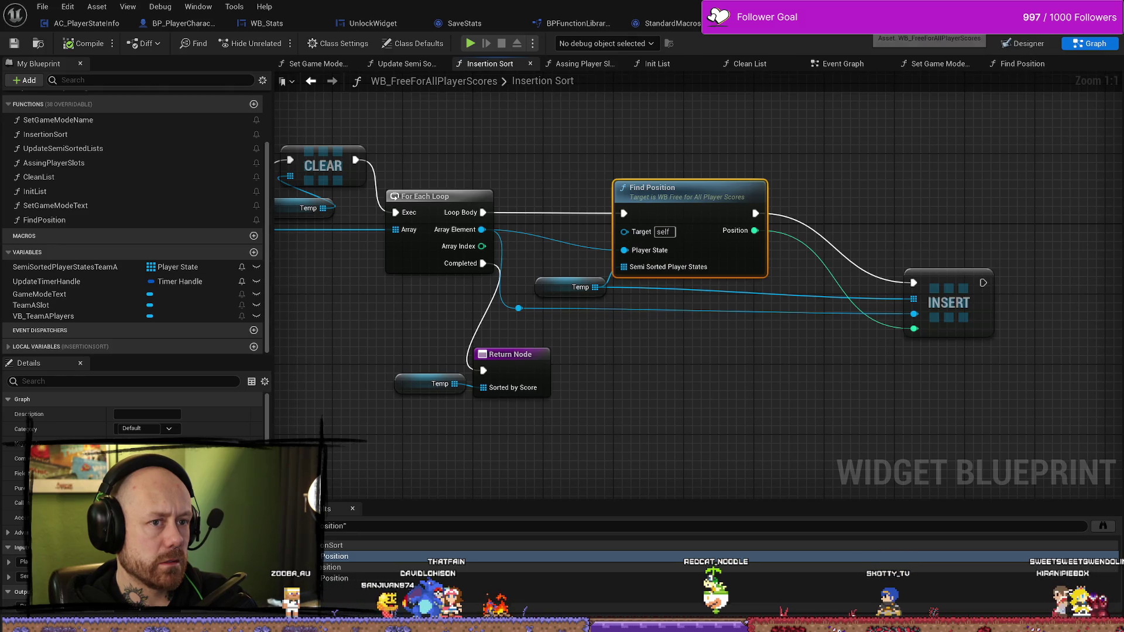
# Glance at WB_PlayerScore's graph and designer, then open the free-for-all Insertion Sort function
pyautogui.click(948, 23)
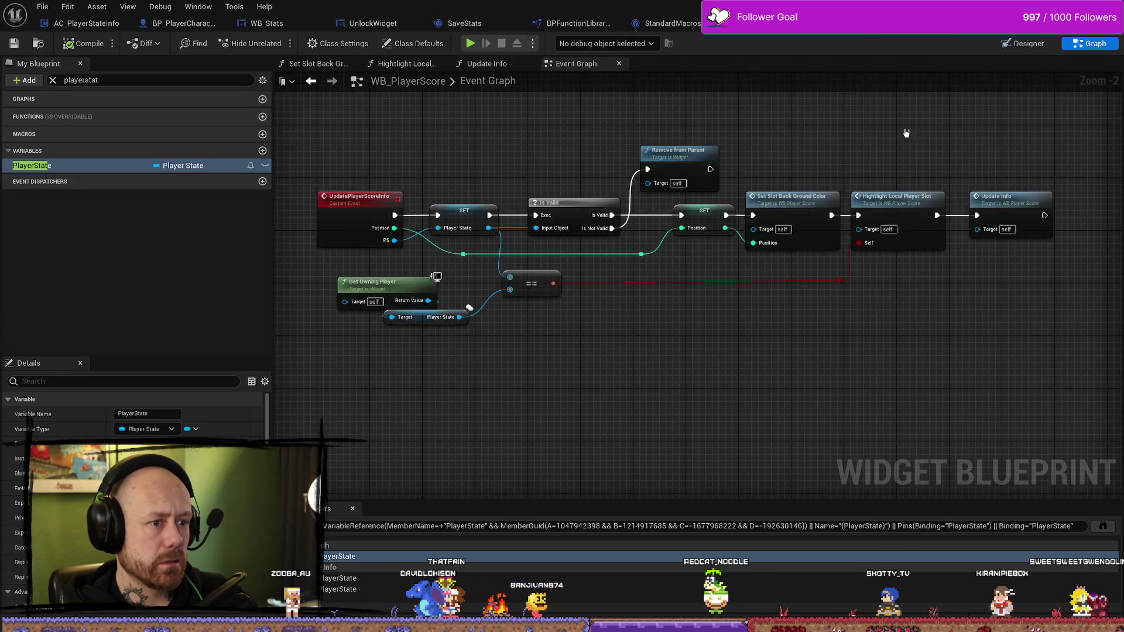
pyautogui.click(1023, 44)
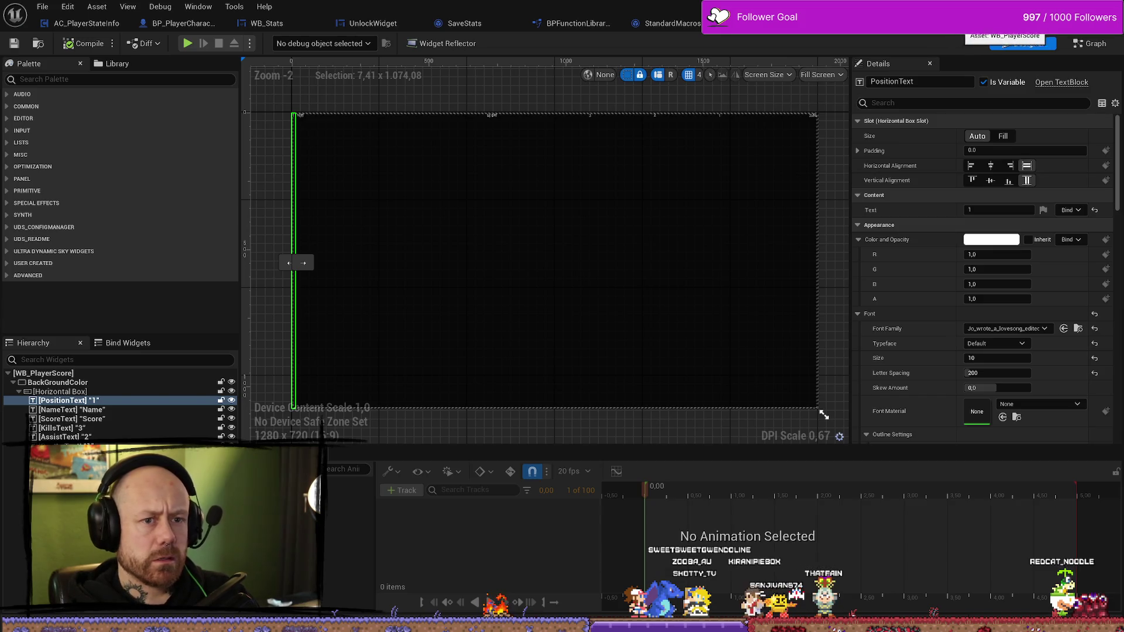
pyautogui.click(939, 24)
pyautogui.scroll(-2, 699, 404)
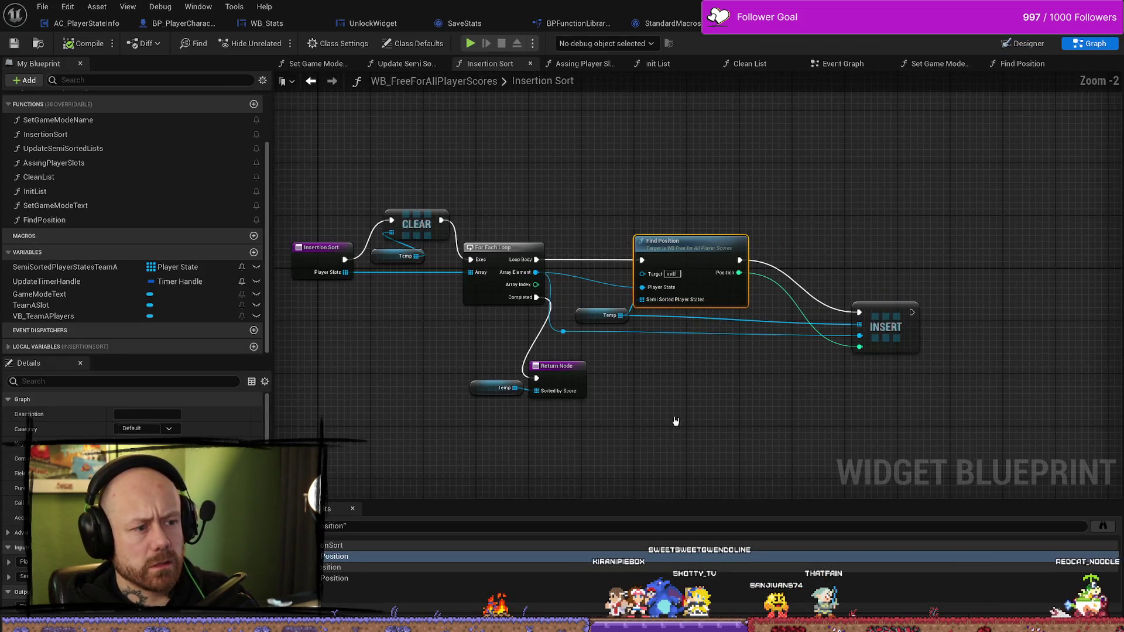
pyautogui.scroll(2, 535, 314)
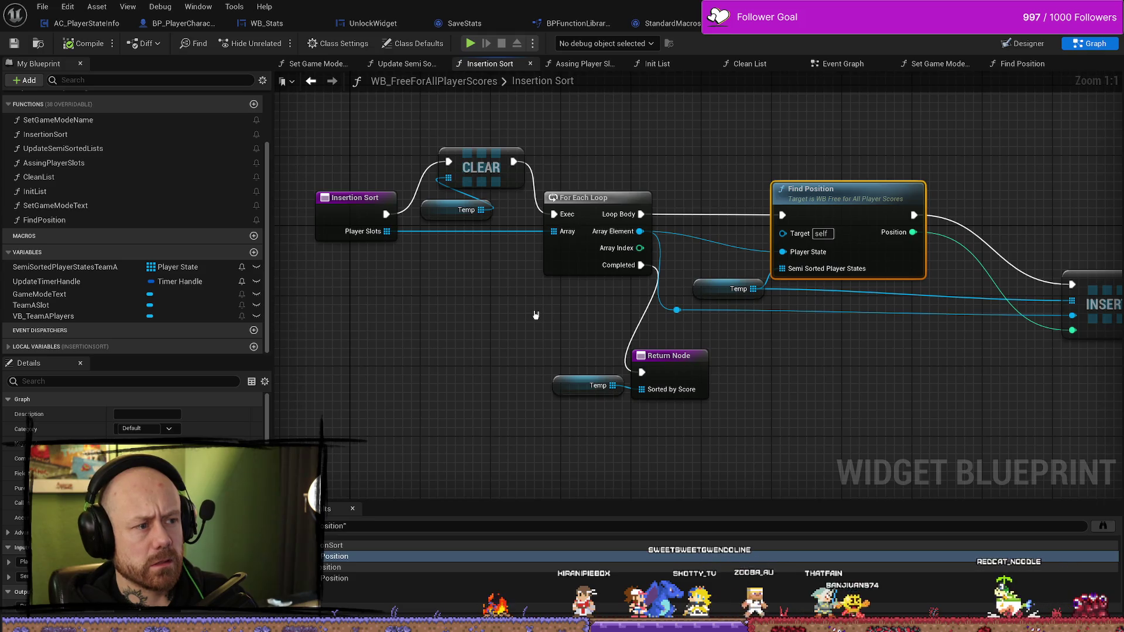
# Pan the Insertion Sort graph across Find Position, INSERT, For Each Loop and CLEAR nodes
pyautogui.moveTo(535, 314); pyautogui.dragTo(410, 302)
pyautogui.moveTo(804, 364); pyautogui.dragTo(652, 301)
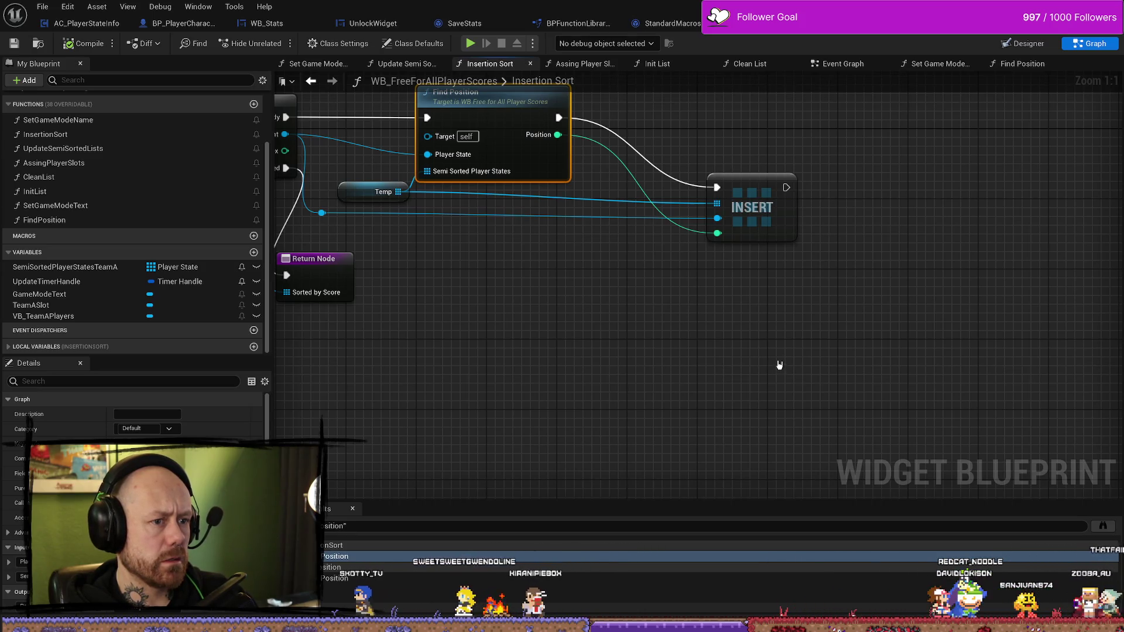
pyautogui.moveTo(778, 367)
pyautogui.mouseDown()
pyautogui.moveTo(808, 363)
pyautogui.moveTo(711, 347)
pyautogui.mouseUp()
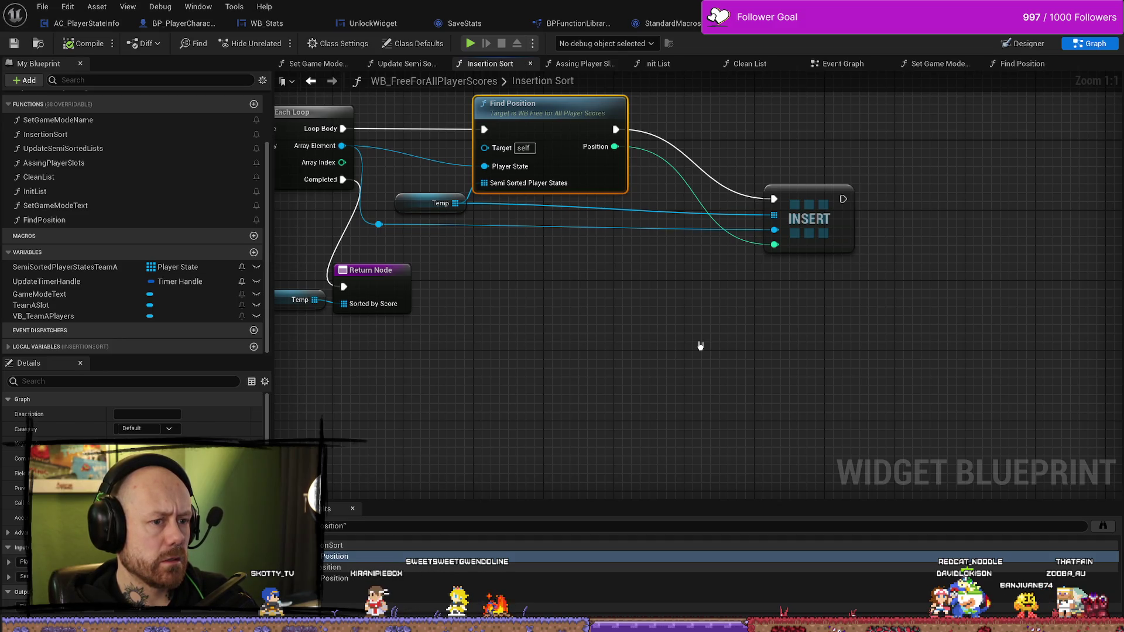
pyautogui.moveTo(700, 346); pyautogui.dragTo(933, 346)
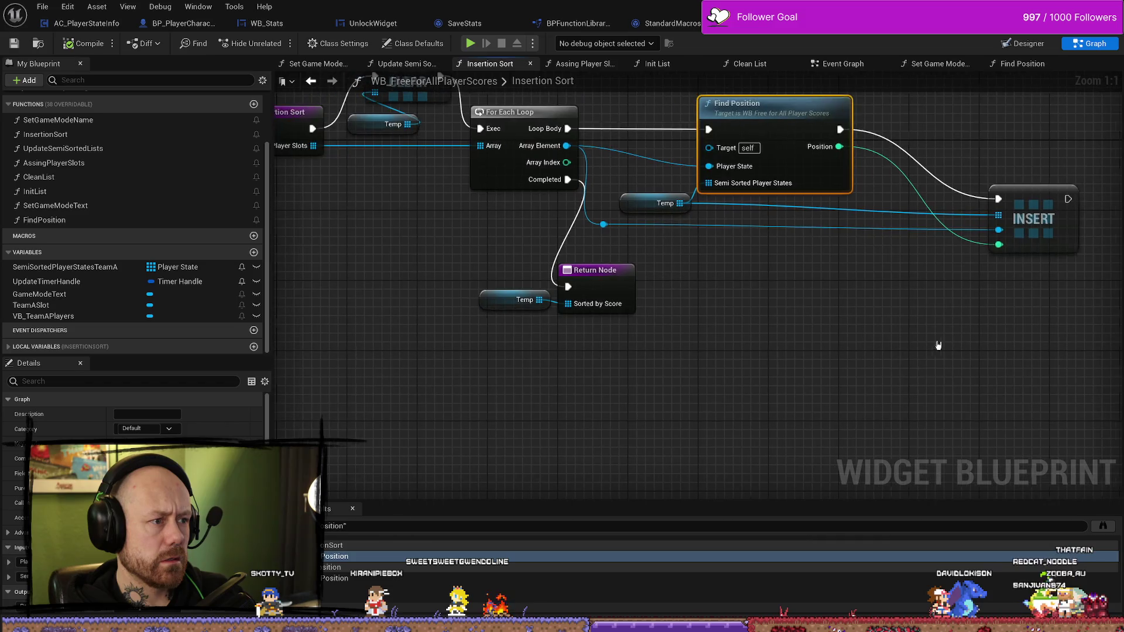
pyautogui.moveTo(383, 346)
pyautogui.mouseDown()
pyautogui.moveTo(447, 366)
pyautogui.moveTo(528, 362)
pyautogui.mouseUp()
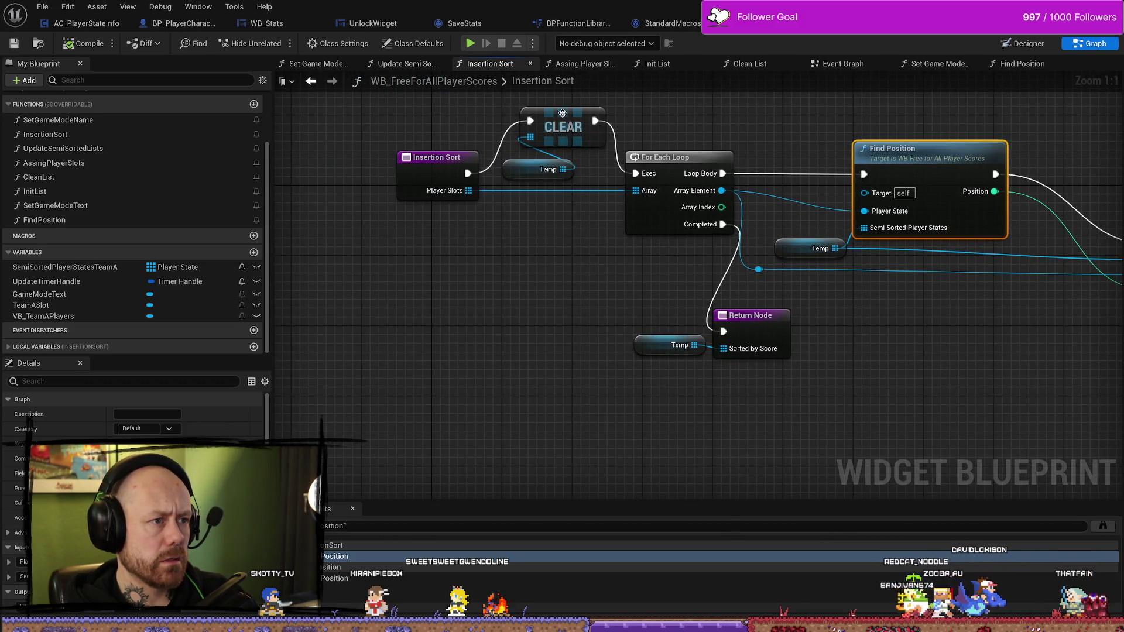
# Review Update Semi Sorted Lists, Set Game Mode Name and Clean List, closing Assing Player Slots
pyautogui.click(406, 66)
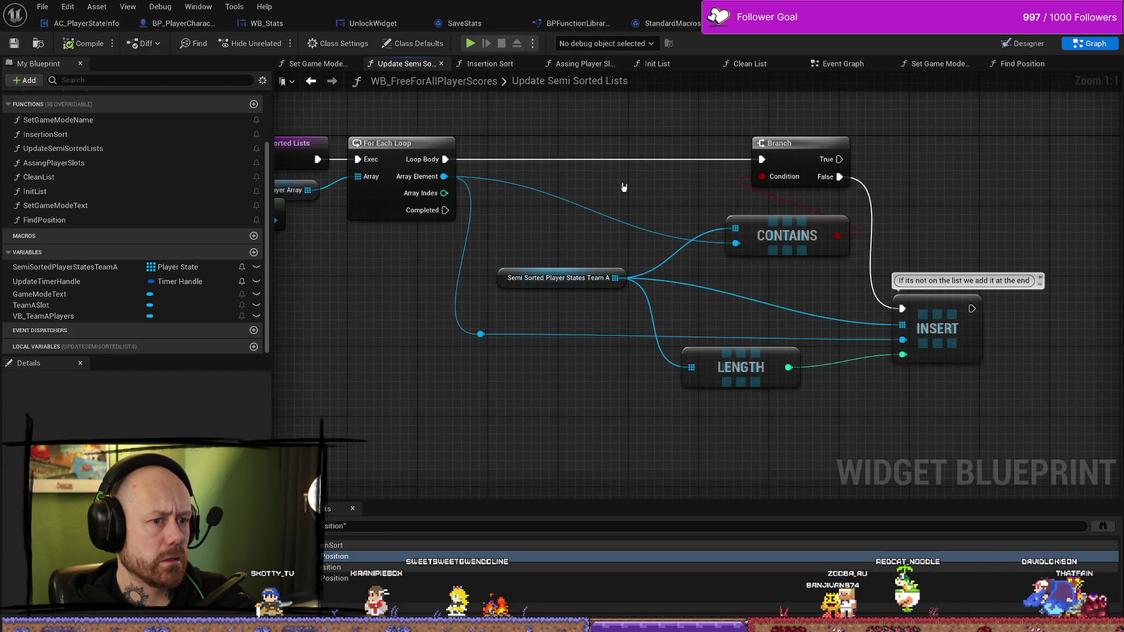
pyautogui.scroll(-2, 624, 188)
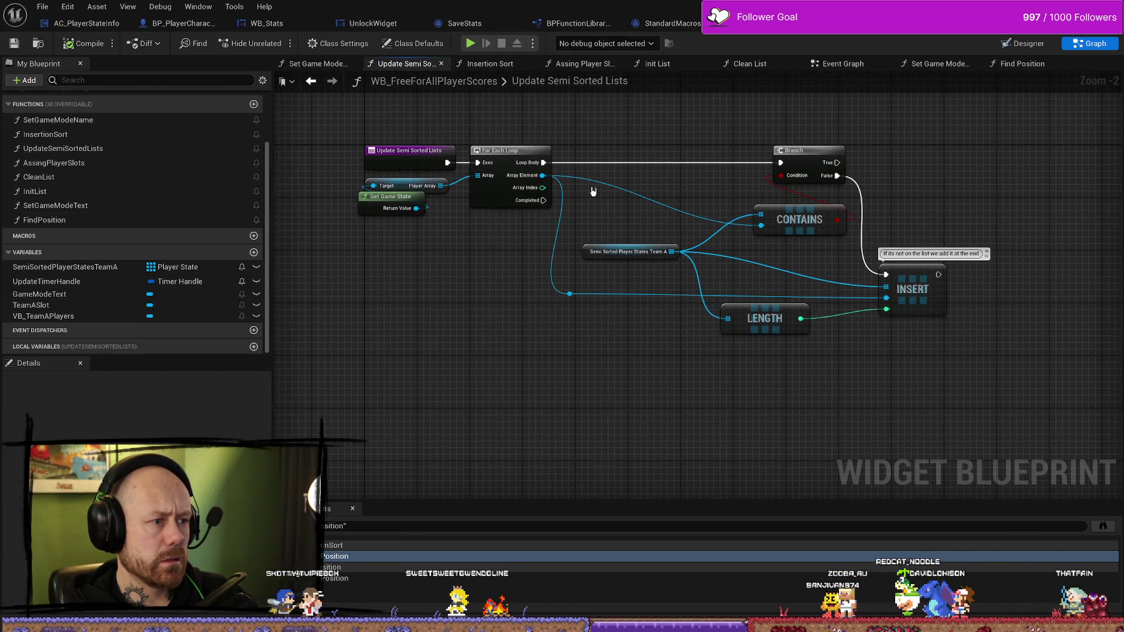
pyautogui.click(328, 64)
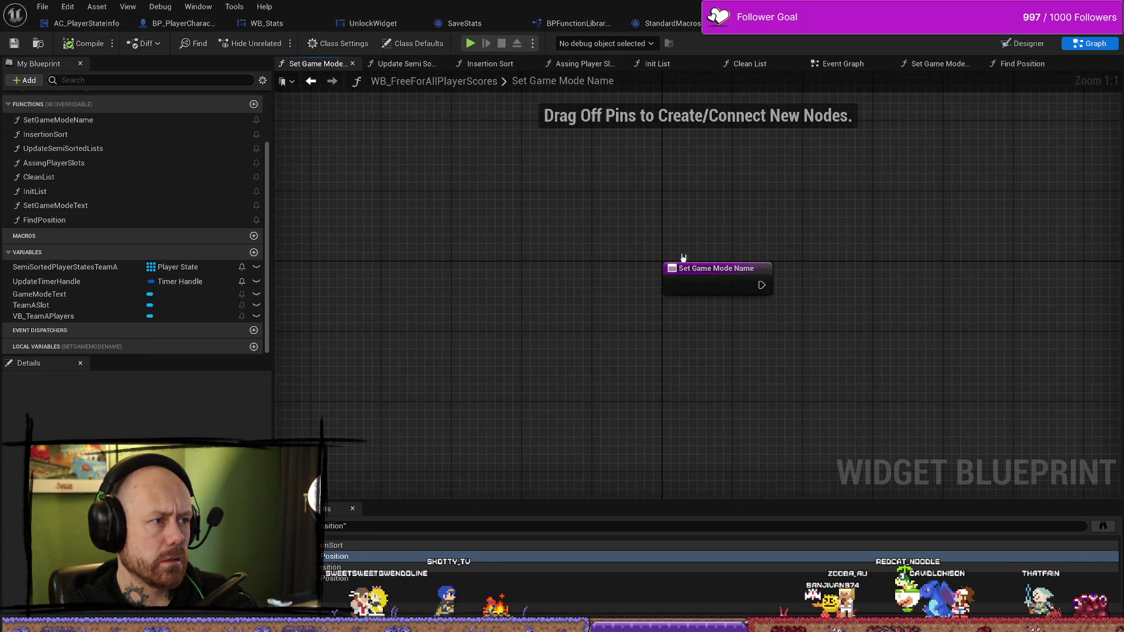
pyautogui.click(492, 63)
pyautogui.middleClick(579, 63)
pyautogui.click(661, 64)
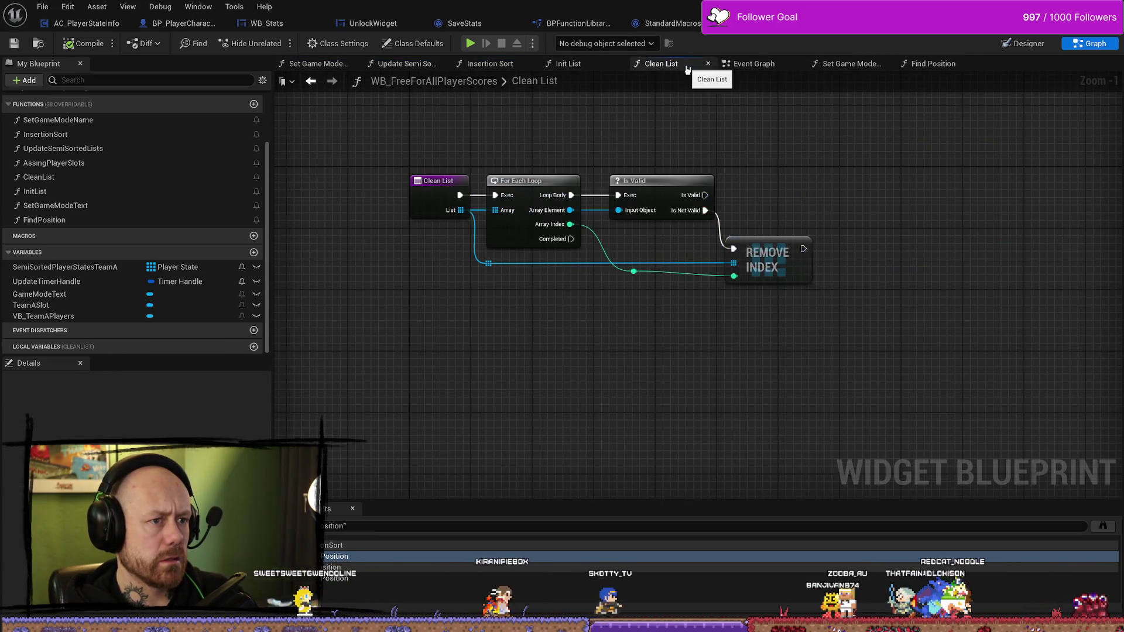
pyautogui.click(753, 64)
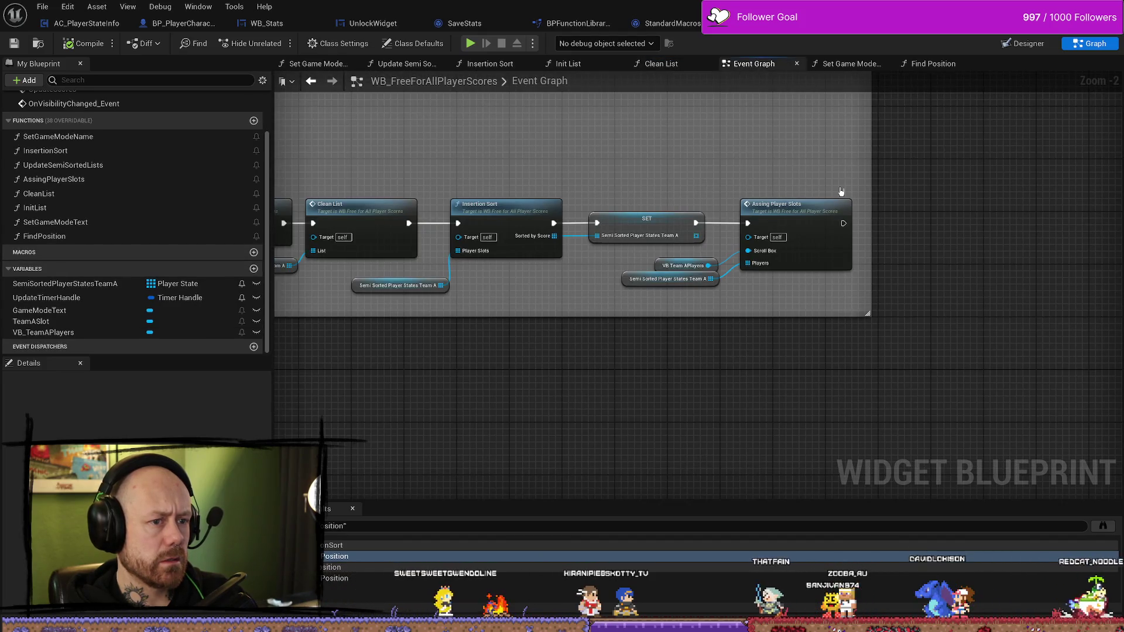
# Open the Assing Player Slots function and centre its Update Player Score Info call
pyautogui.moveTo(801, 149); pyautogui.dragTo(797, 148)
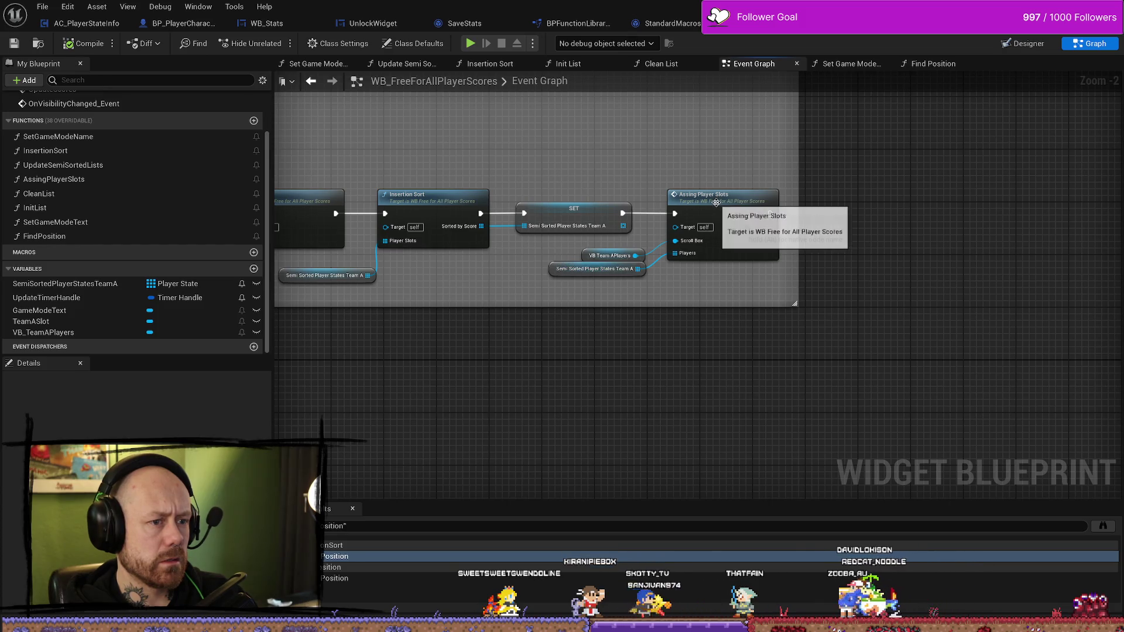
pyautogui.doubleClick(719, 212)
pyautogui.scroll(5, 401, 243)
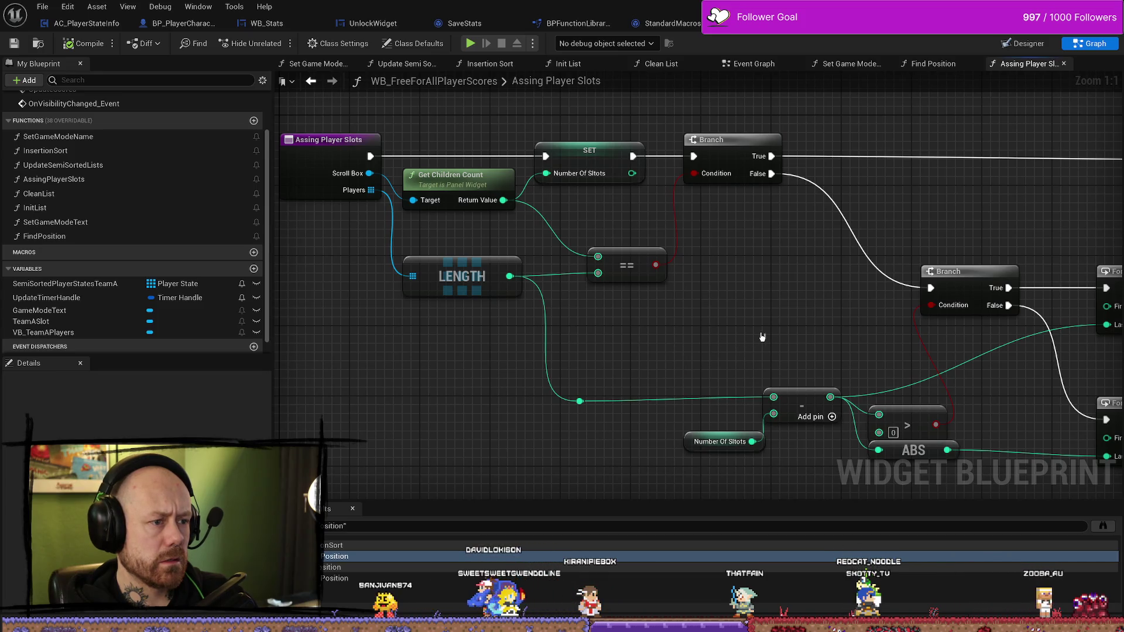
pyautogui.scroll(-3, 659, 293)
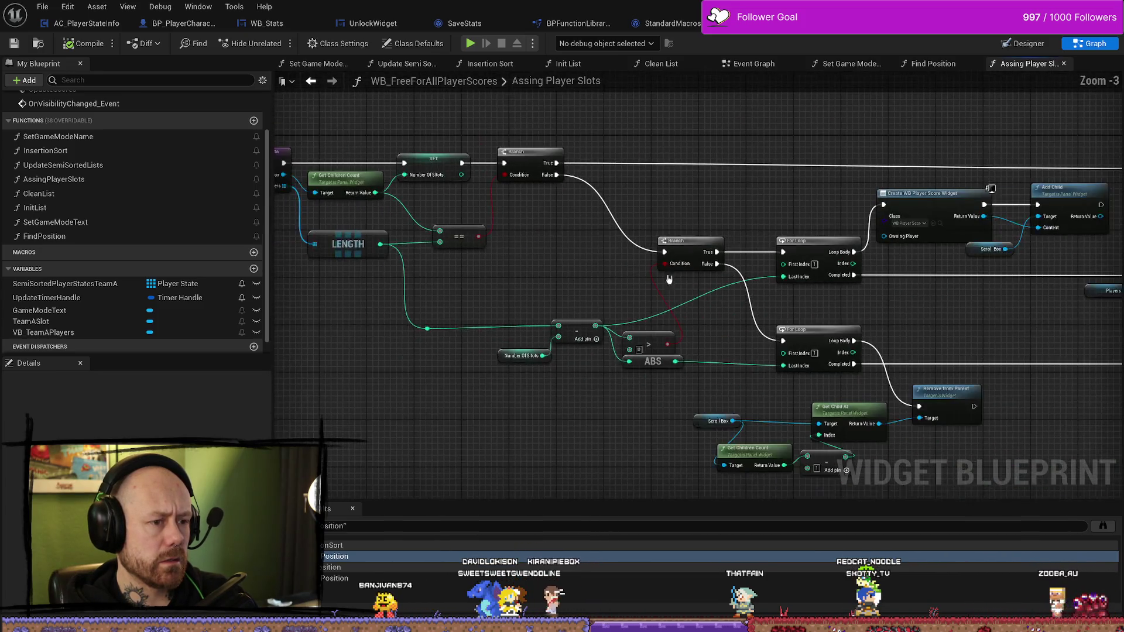
pyautogui.scroll(1, 715, 285)
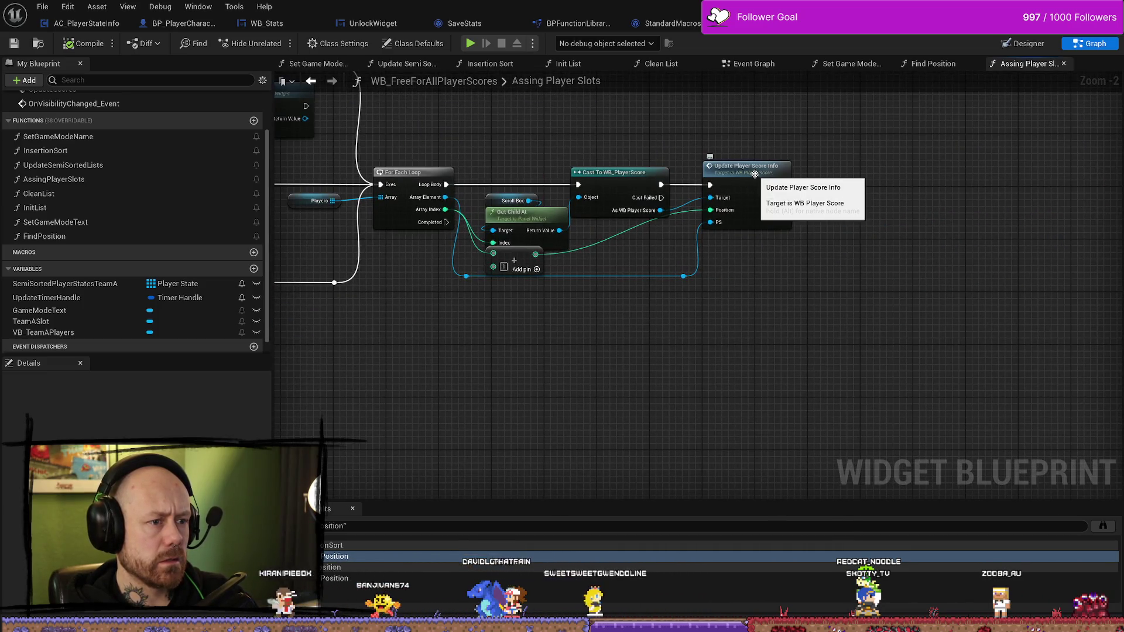
pyautogui.moveTo(632, 258); pyautogui.dragTo(660, 258)
pyautogui.scroll(2, 660, 258)
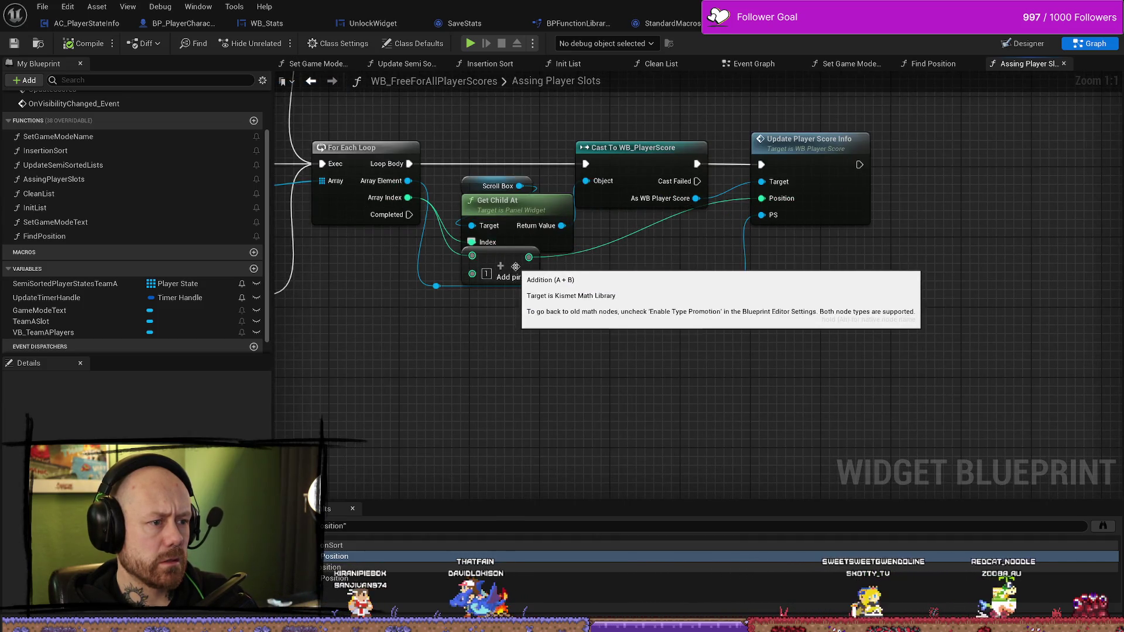
pyautogui.moveTo(610, 273); pyautogui.dragTo(744, 269)
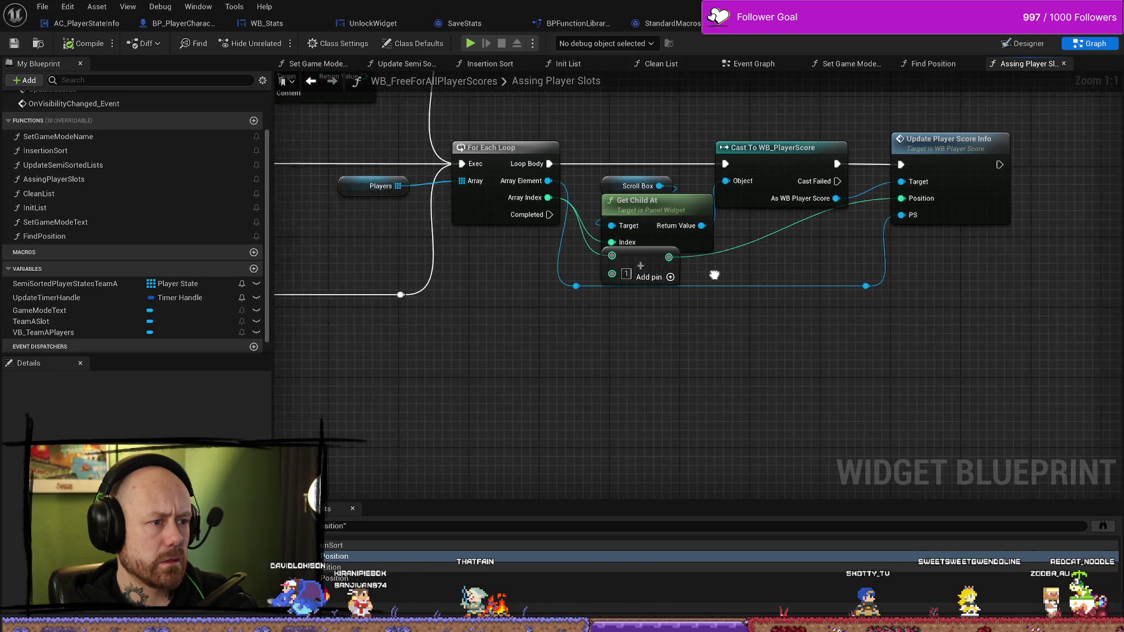
pyautogui.moveTo(945, 175); pyautogui.dragTo(726, 174)
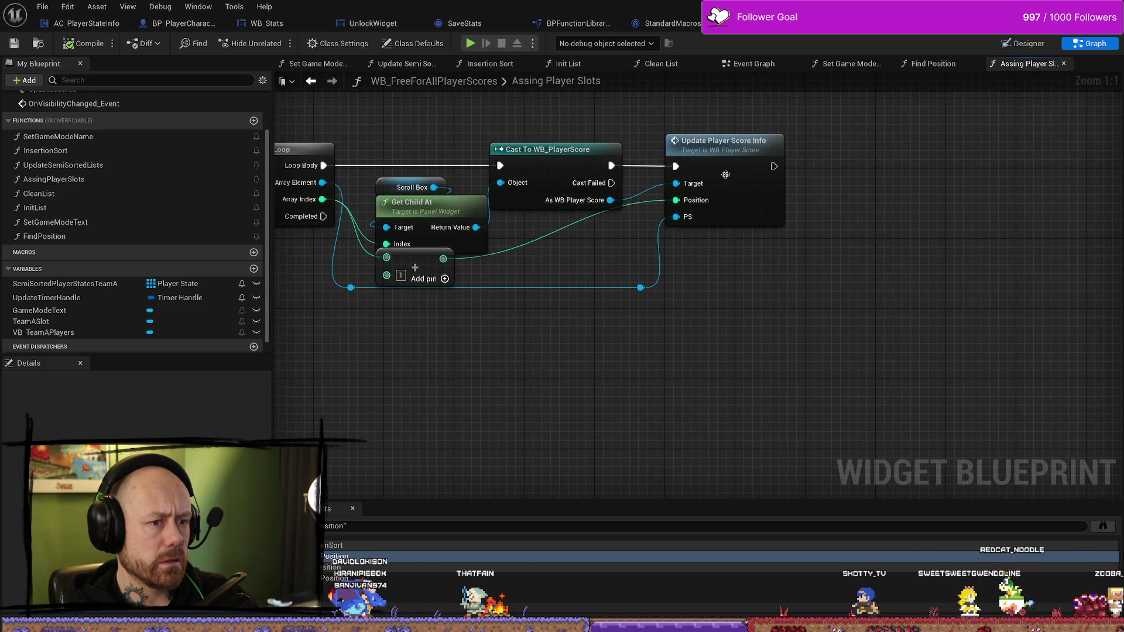
# Follow Update Player Score Info into WB_PlayerScore to check SET Position, then return
pyautogui.doubleClick(754, 152)
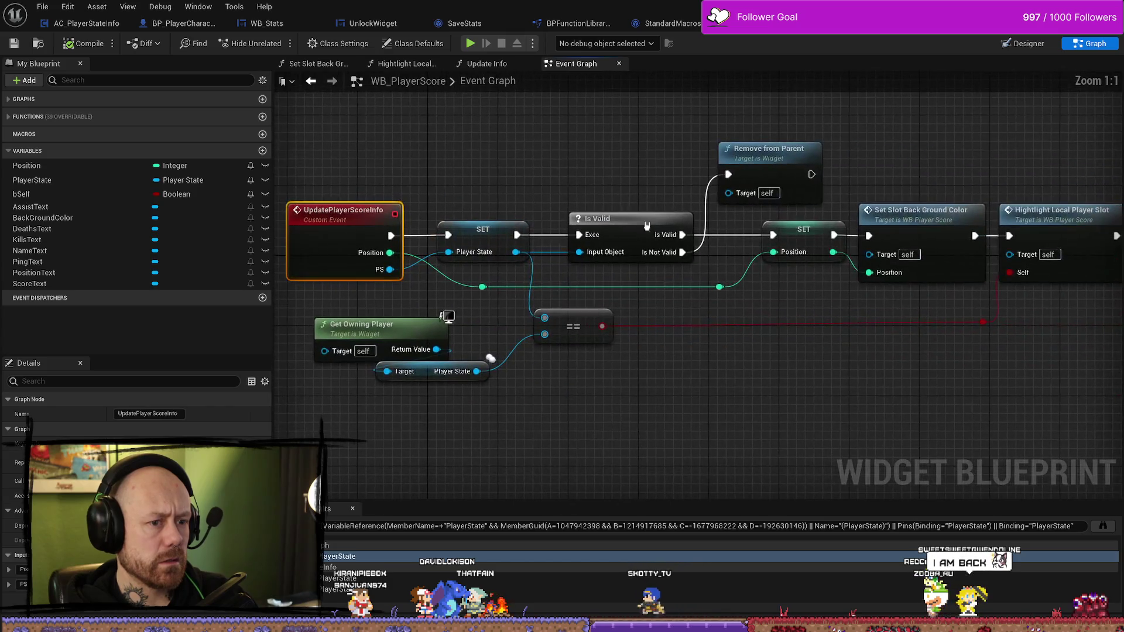
pyautogui.click(587, 249)
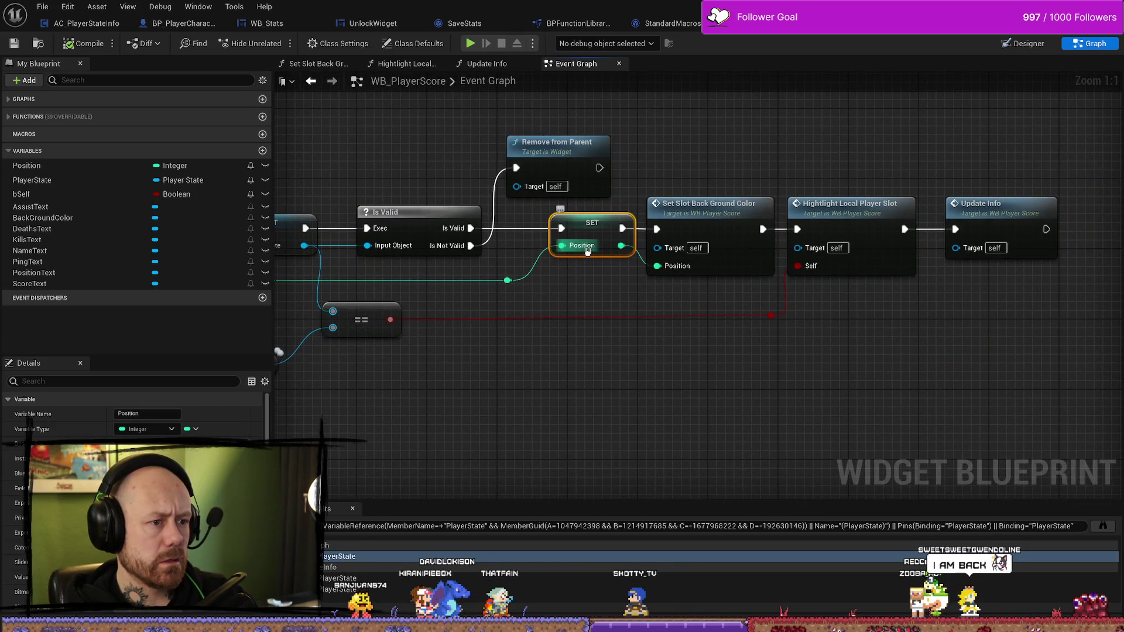
pyautogui.moveTo(655, 354); pyautogui.dragTo(739, 364)
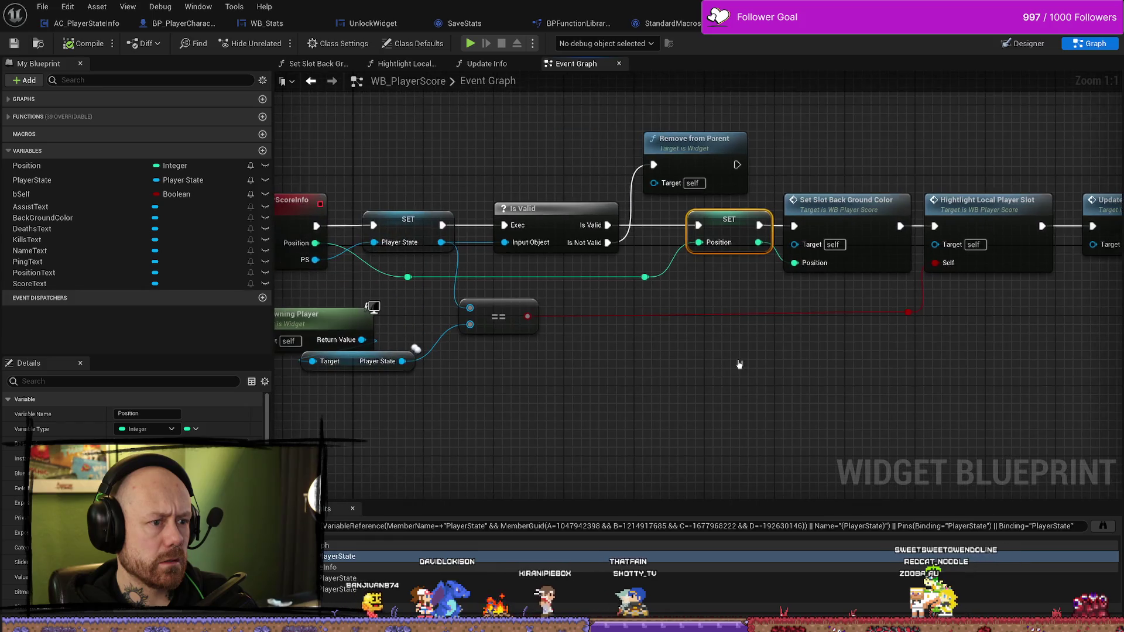
pyautogui.hotkey('alt', 'Left')
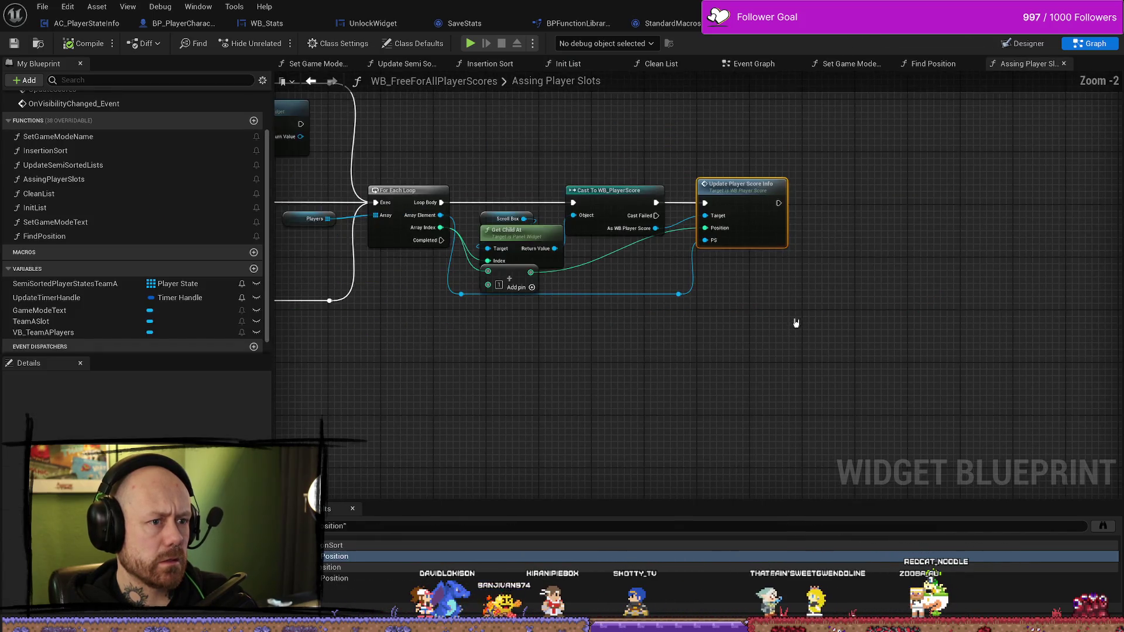
# Inspect the full For Each Loop and select the Cast To WB_PlayerScore node
pyautogui.scroll(2, 763, 206)
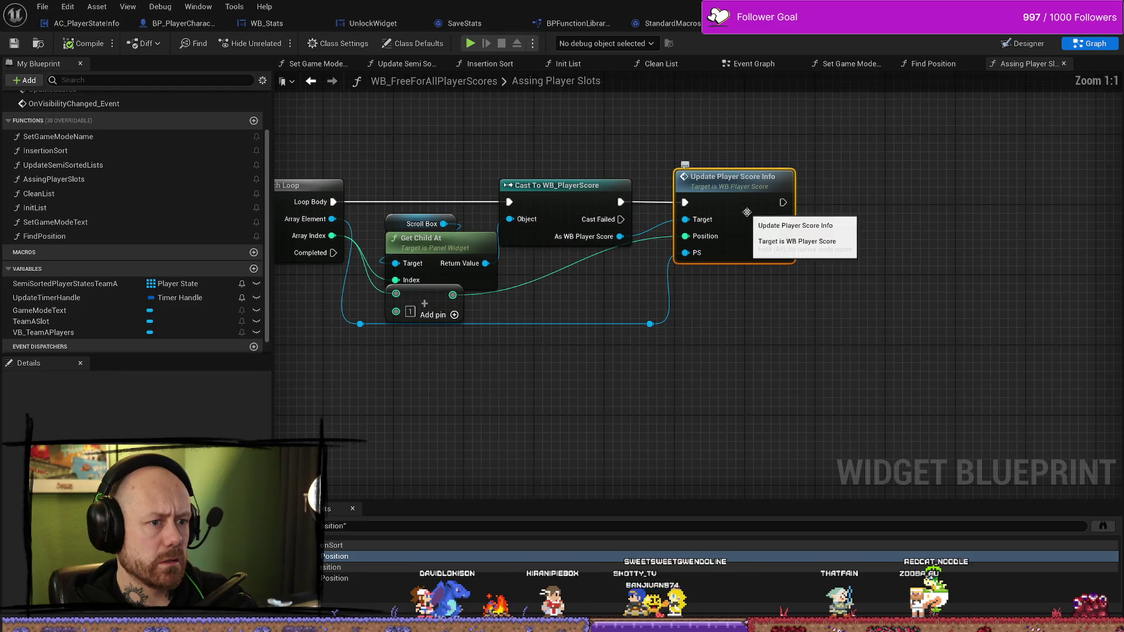
pyautogui.moveTo(743, 294)
pyautogui.mouseDown()
pyautogui.moveTo(808, 369)
pyautogui.moveTo(727, 188)
pyautogui.moveTo(754, 166)
pyautogui.mouseUp()
pyautogui.scroll(-1, 746, 163)
pyautogui.scroll(-1, 943, 188)
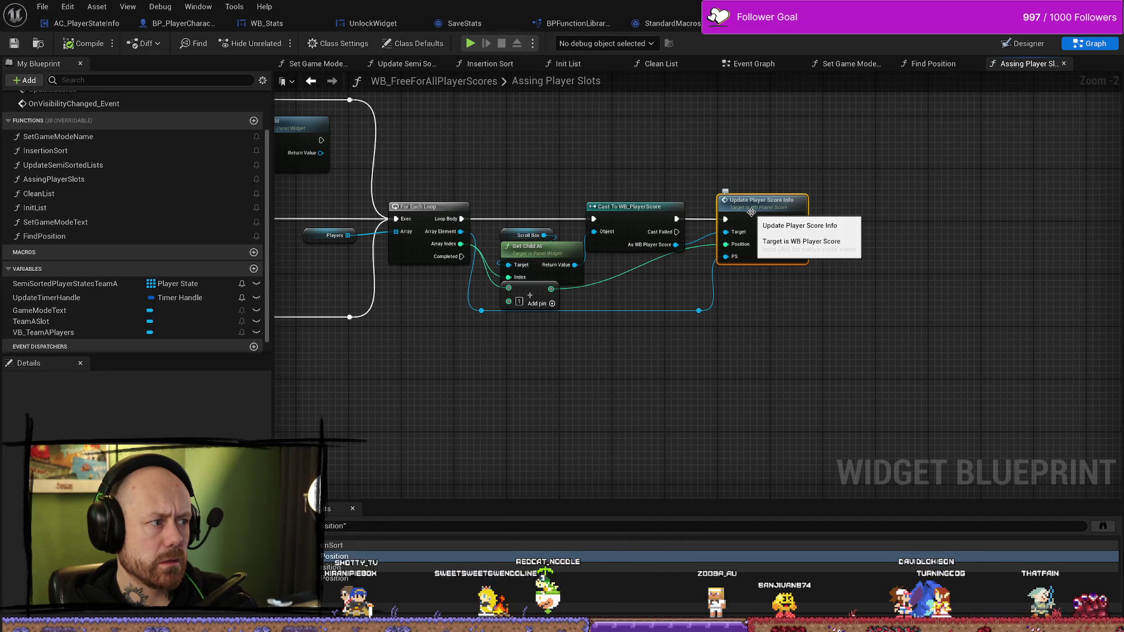
pyautogui.scroll(2, 95, 217)
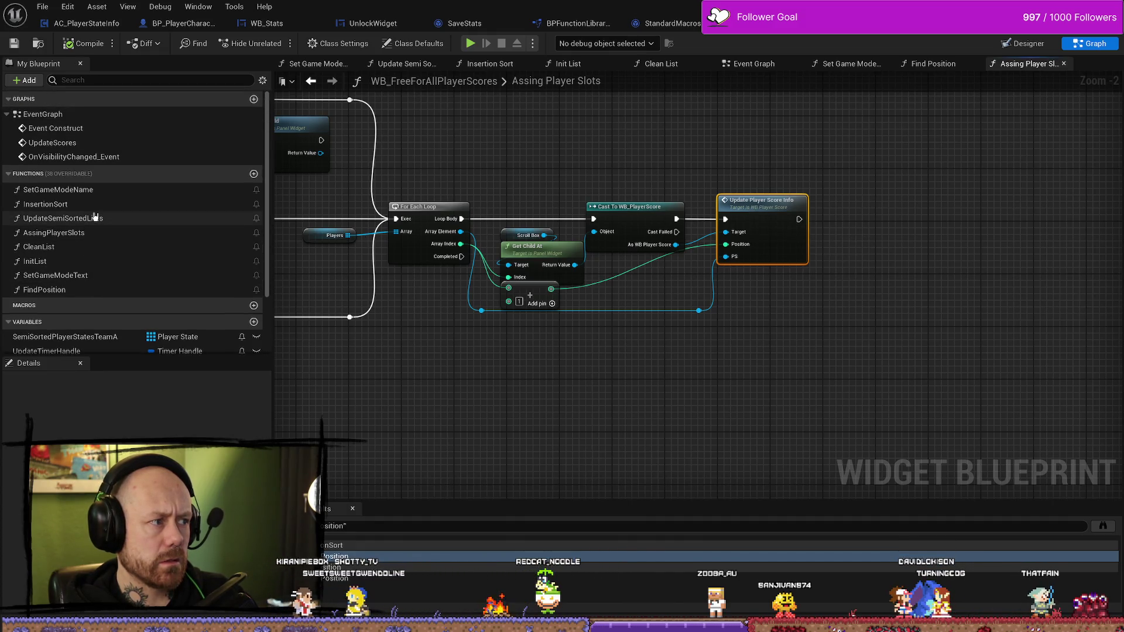
pyautogui.scroll(-3, 95, 216)
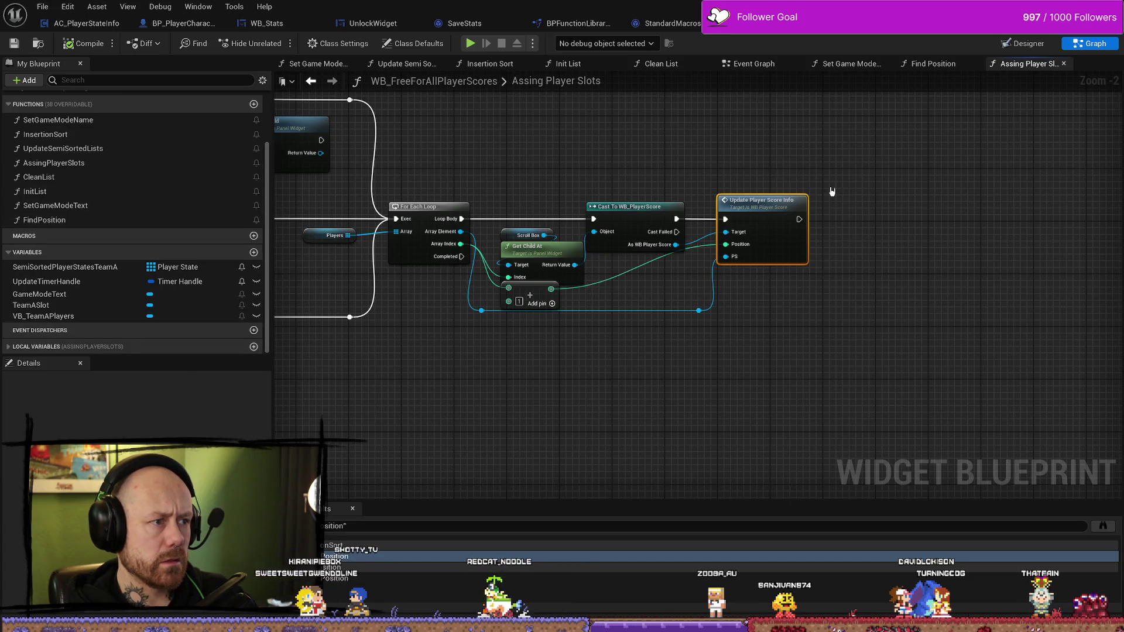
pyautogui.moveTo(708, 258); pyautogui.dragTo(767, 248)
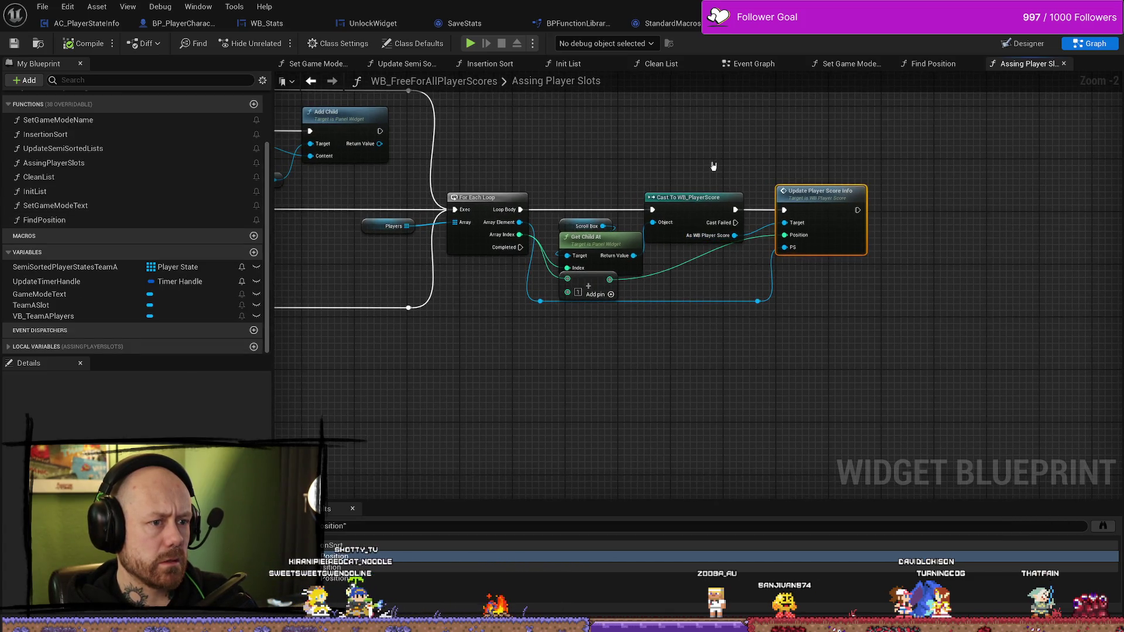
pyautogui.click(691, 197)
pyautogui.moveTo(810, 170); pyautogui.dragTo(732, 161)
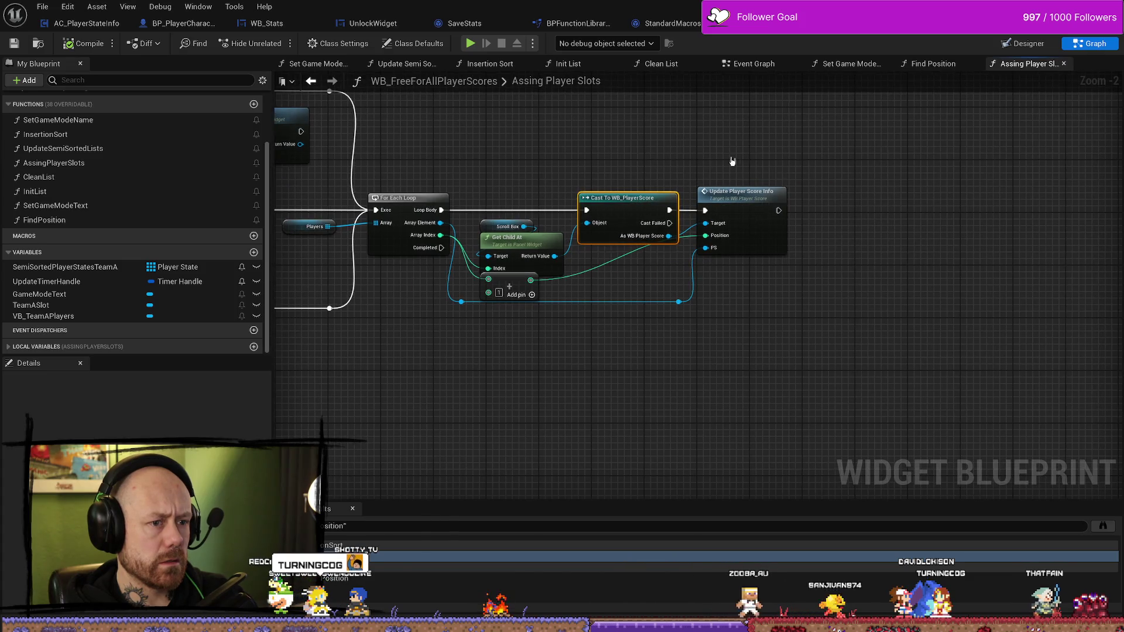
# Add and position a reroute point on the Position wire, then trial-select the slot nodes
pyautogui.doubleClick(627, 250)
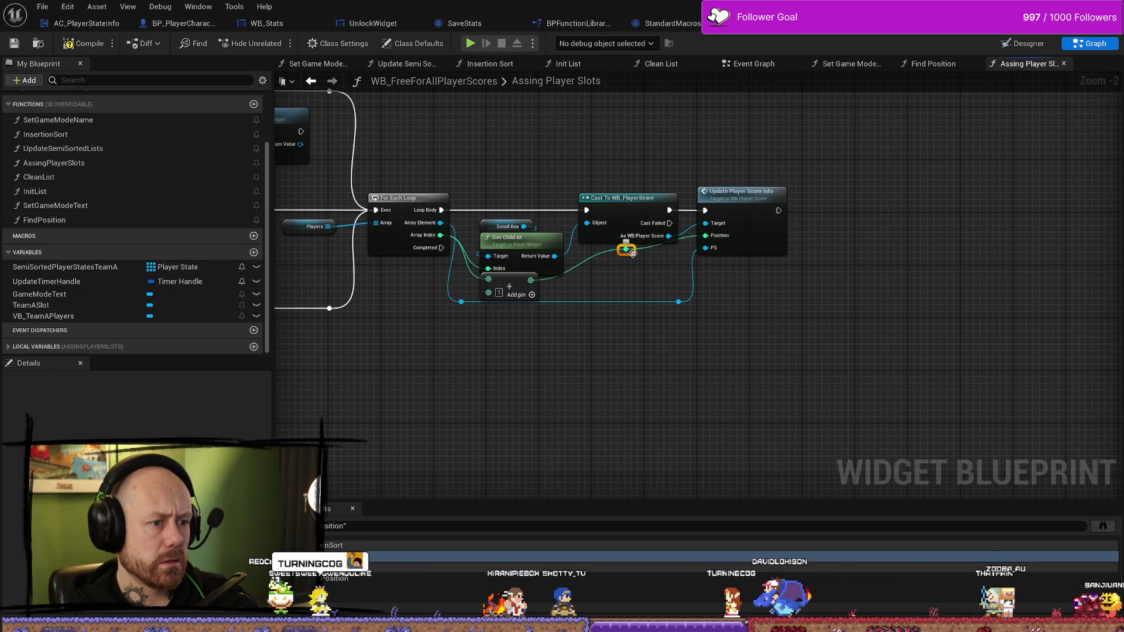
pyautogui.moveTo(633, 253); pyautogui.dragTo(655, 288)
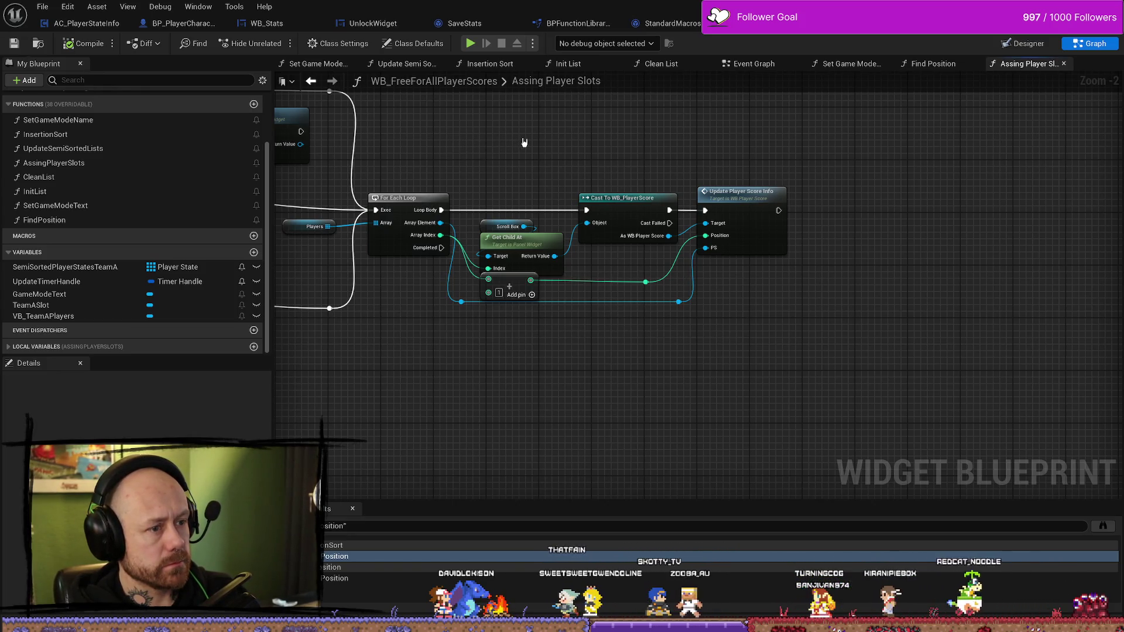
pyautogui.moveTo(564, 237)
pyautogui.mouseDown()
pyautogui.moveTo(677, 252)
pyautogui.moveTo(577, 187)
pyautogui.moveTo(544, 190)
pyautogui.mouseUp()
pyautogui.click(560, 152)
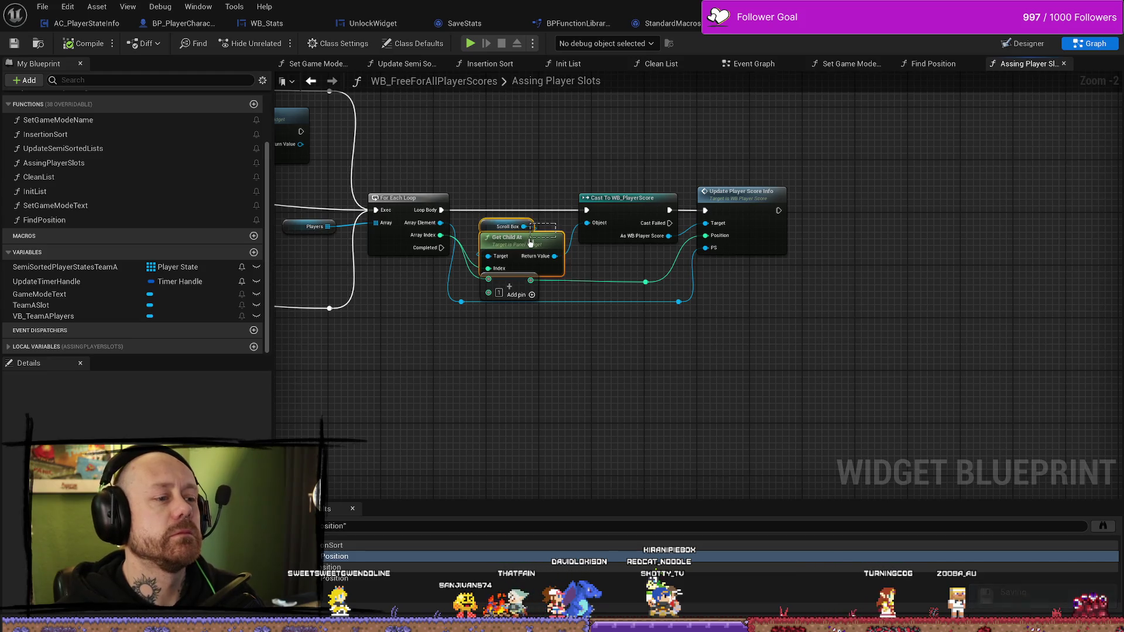
# Select and copy the Scroll Box and Get Child At nodes for reuse
pyautogui.moveTo(530, 240); pyautogui.dragTo(555, 227)
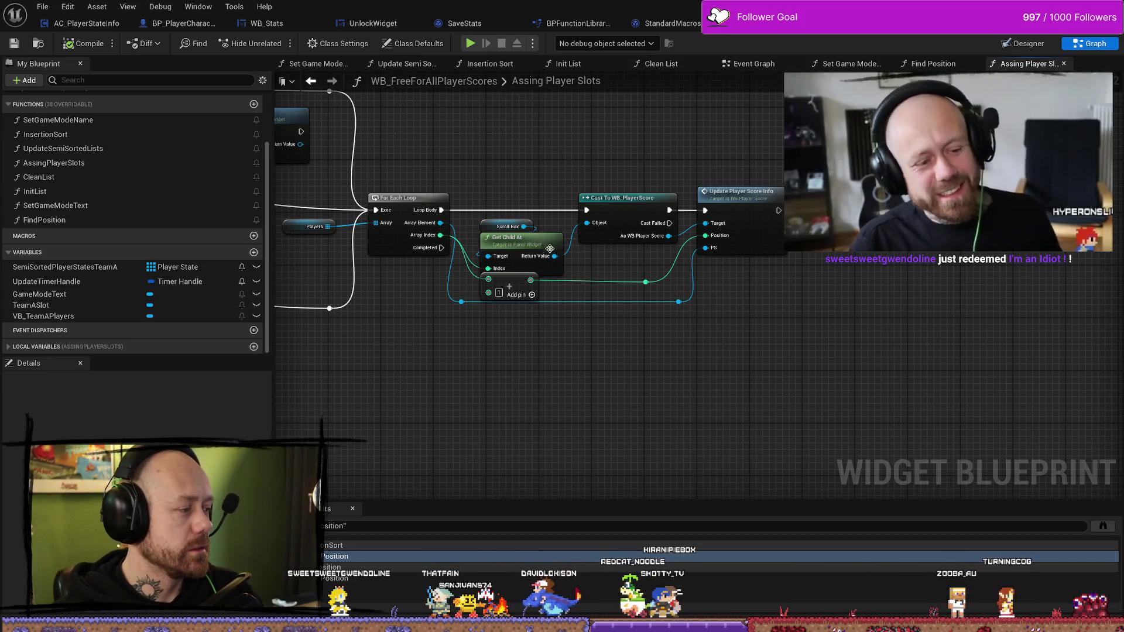
pyautogui.moveTo(632, 290); pyautogui.dragTo(527, 225)
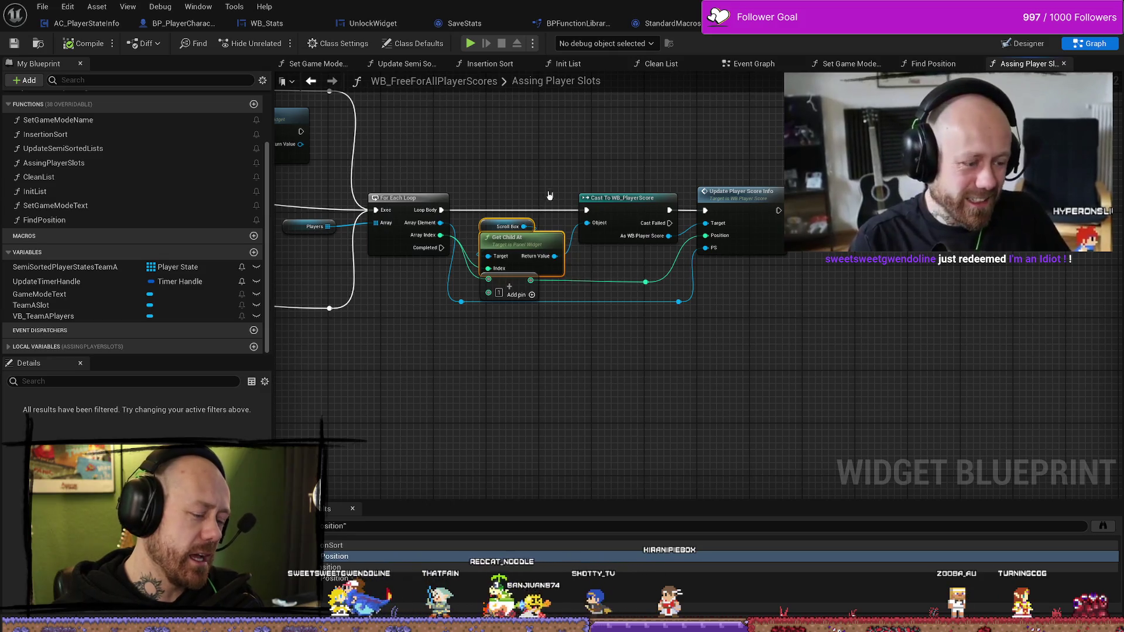
pyautogui.click(550, 193)
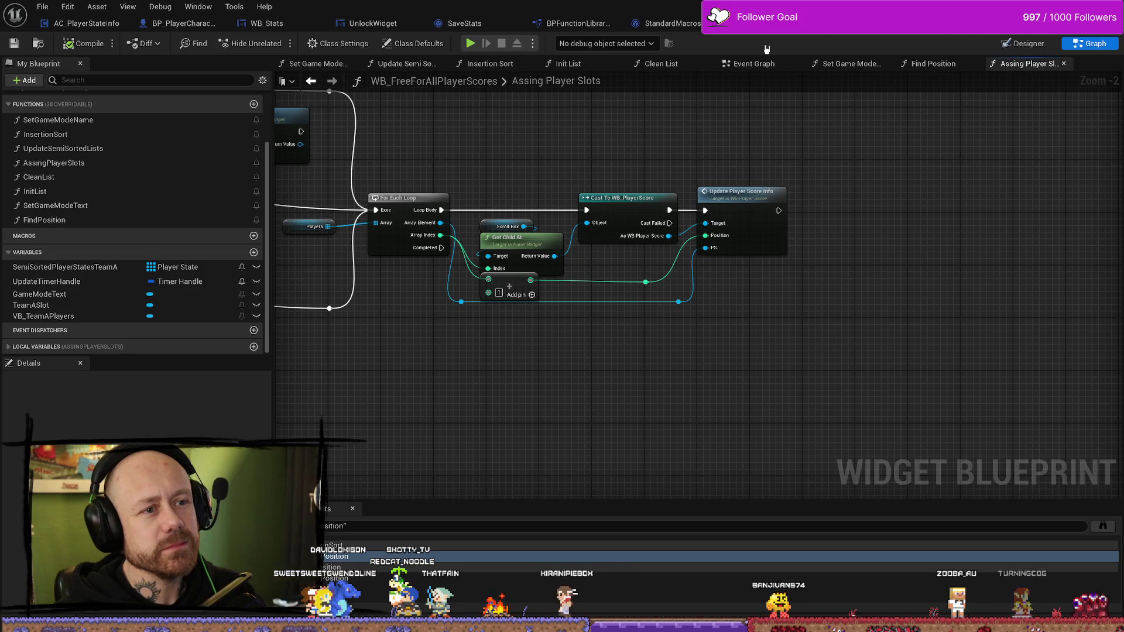
pyautogui.click(761, 23)
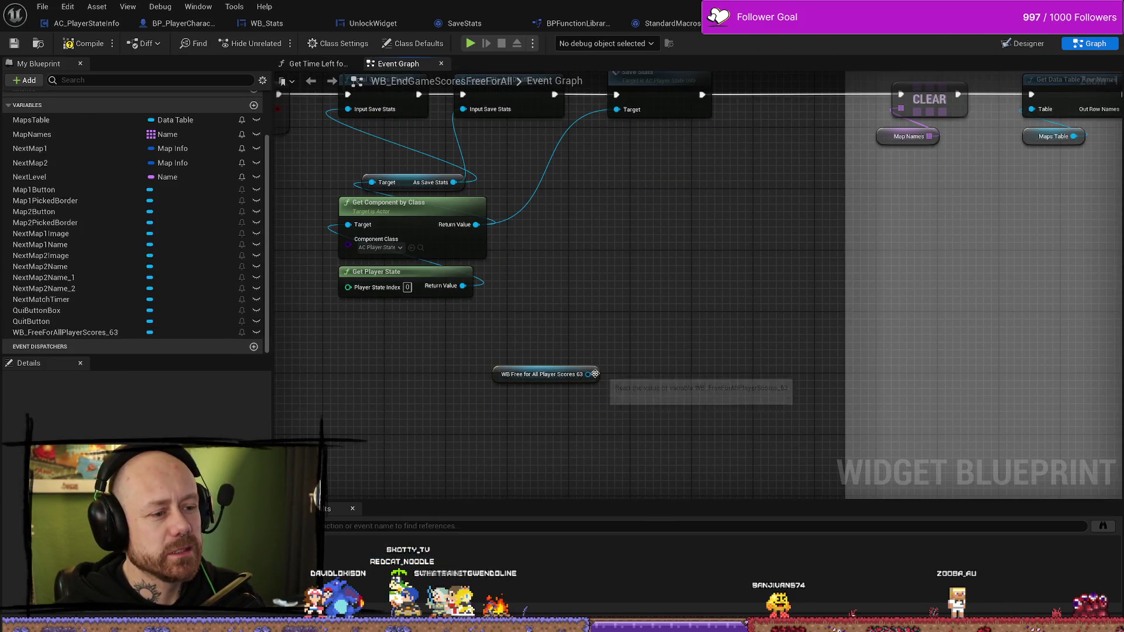
# Paste the copied nodes and search 'scroll' and 'get scro' off the scores widget reference
pyautogui.hotkey('ctrl', 'v')
pyautogui.click(657, 326)
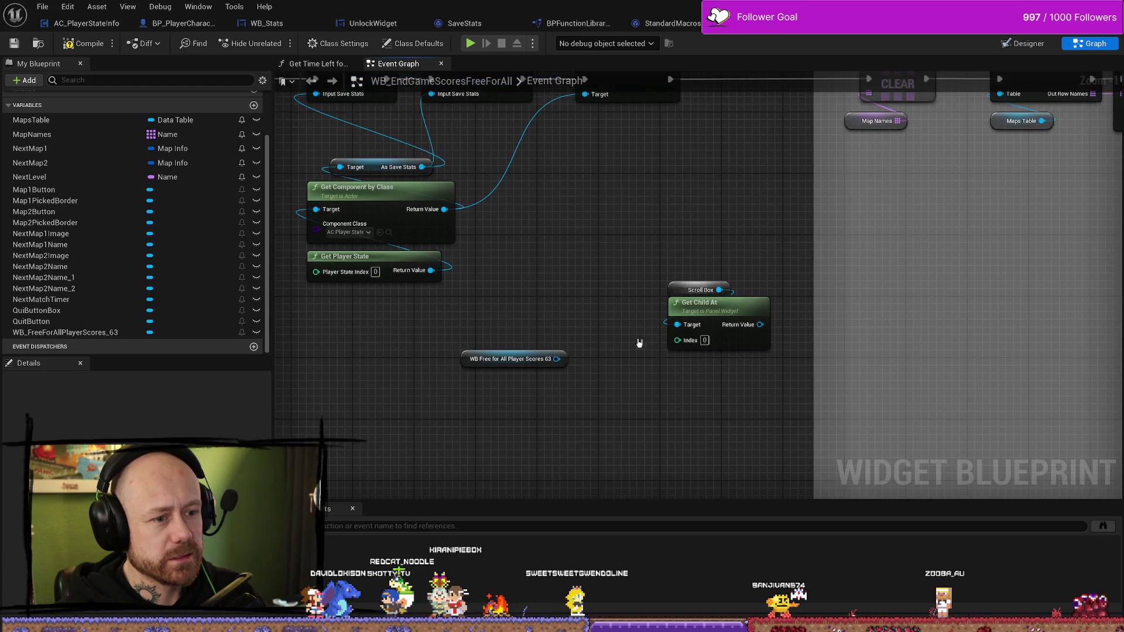
pyautogui.moveTo(556, 359); pyautogui.dragTo(545, 315)
pyautogui.write('scroll')
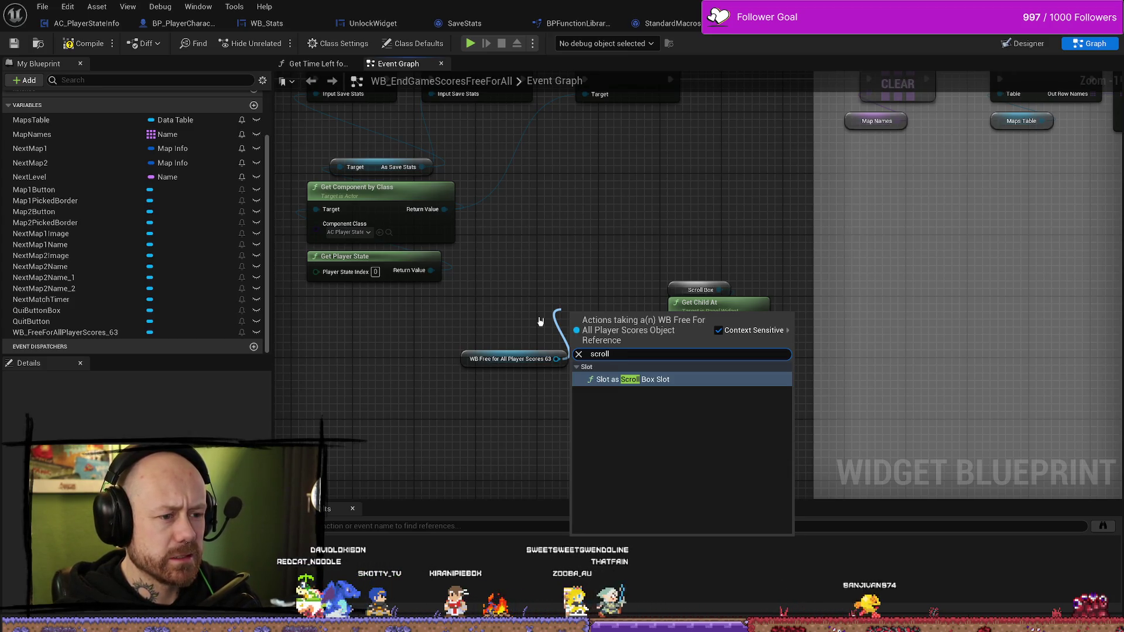
pyautogui.press('BackSpace')
pyautogui.press('BackSpace')
pyautogui.press('BackSpace')
pyautogui.write('get ')
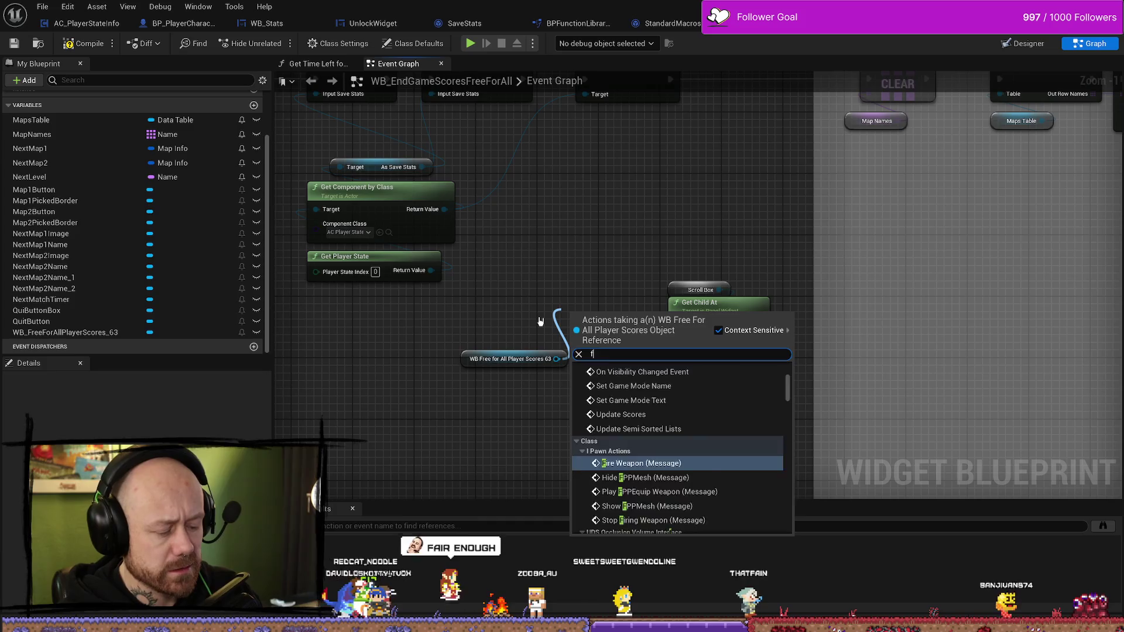
pyautogui.write('scr')
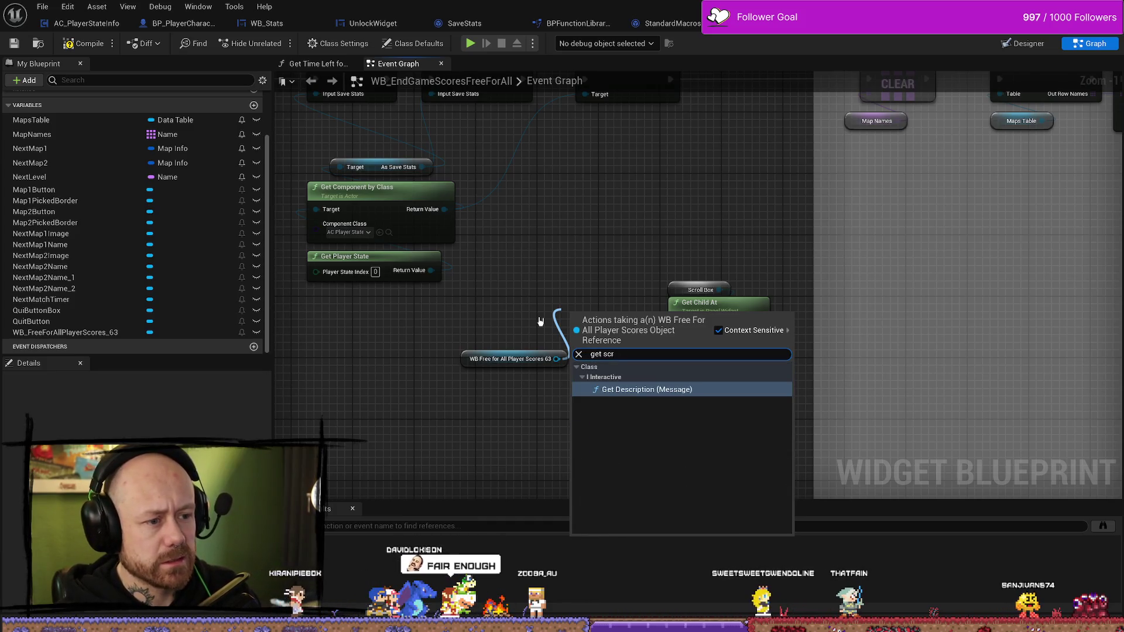
pyautogui.write('oll')
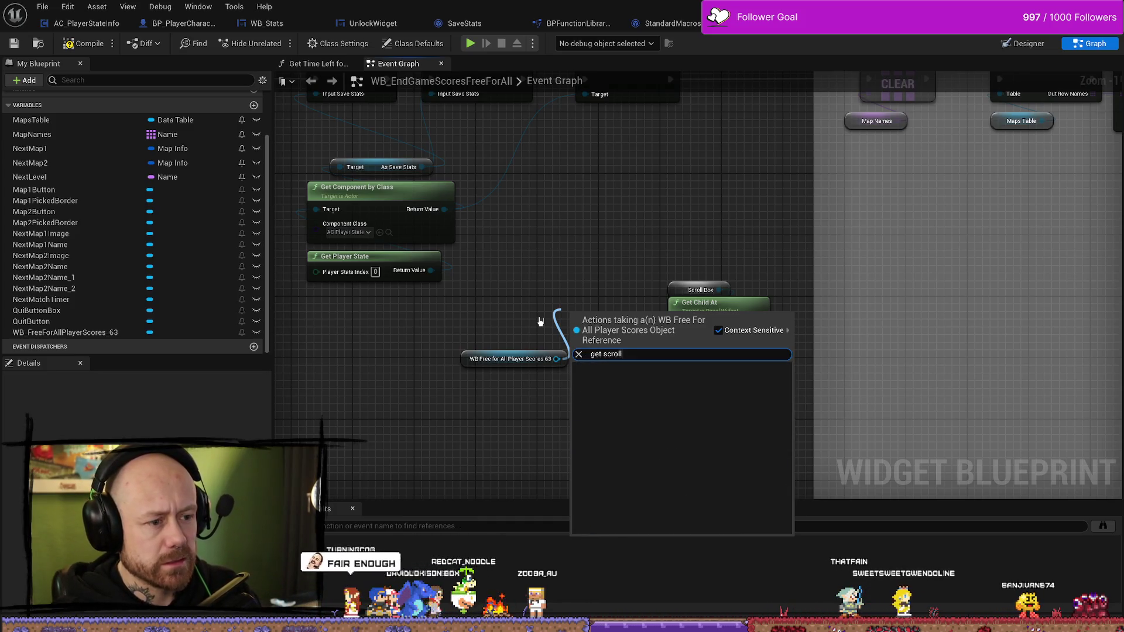
pyautogui.press('BackSpace')
pyautogui.press('BackSpace')
pyautogui.press('BackSpace')
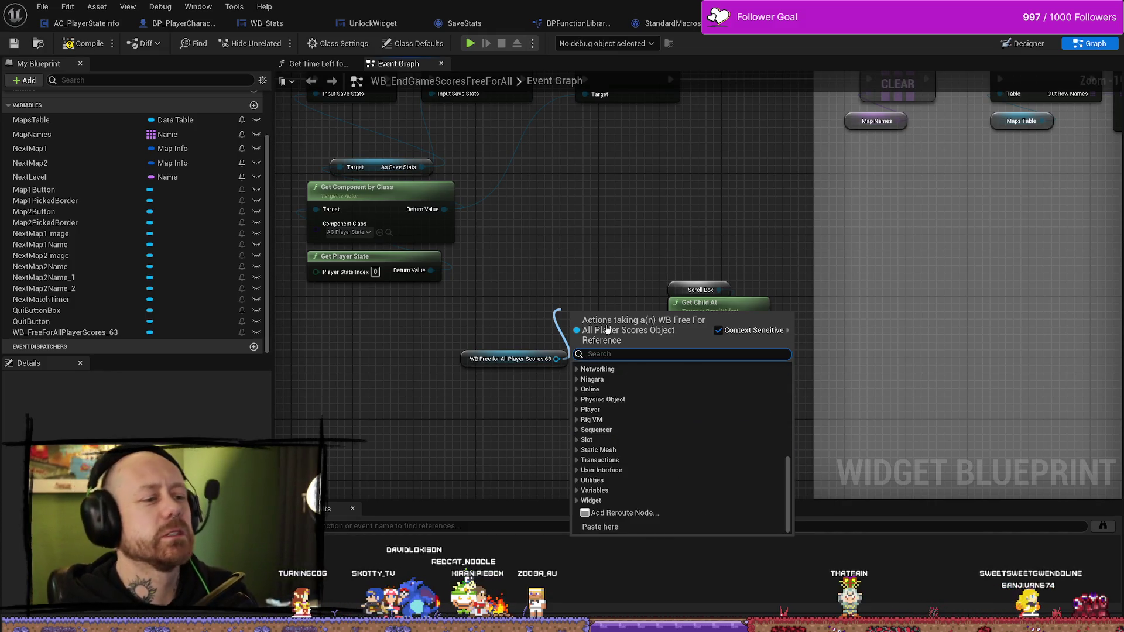
pyautogui.press('Escape')
# Delete the pasted nodes and reposition the WB Free for All Player Scores 63 reference
pyautogui.moveTo(604, 225); pyautogui.dragTo(702, 401)
pyautogui.press('Delete')
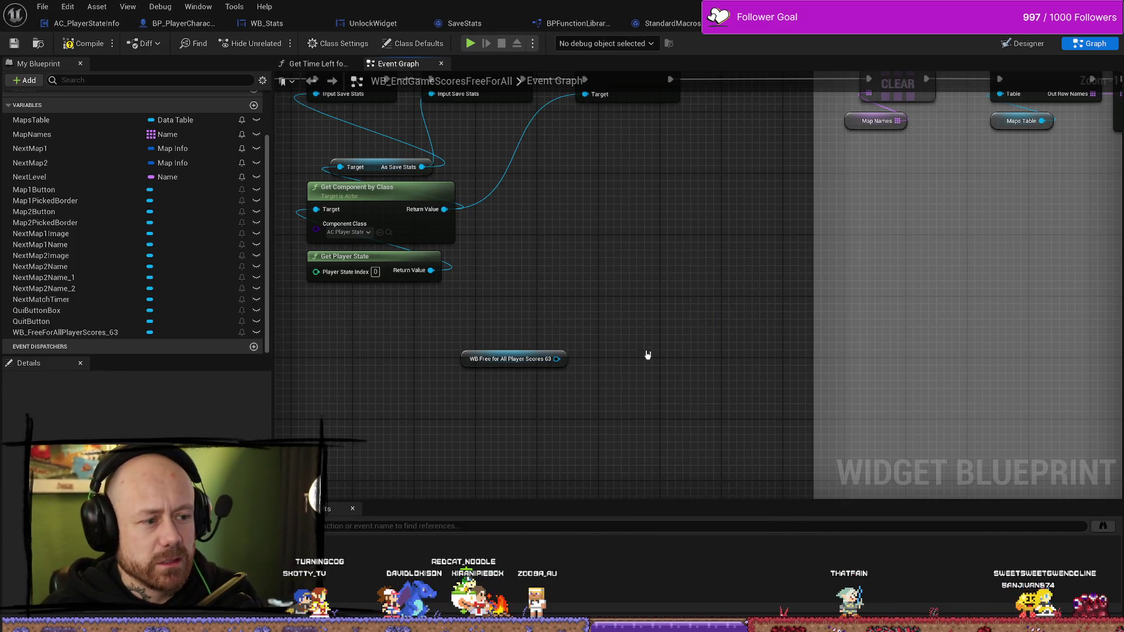
pyautogui.moveTo(474, 357)
pyautogui.mouseDown()
pyautogui.moveTo(475, 401)
pyautogui.moveTo(515, 430)
pyautogui.moveTo(529, 397)
pyautogui.moveTo(637, 314)
pyautogui.mouseUp()
pyautogui.click(638, 314)
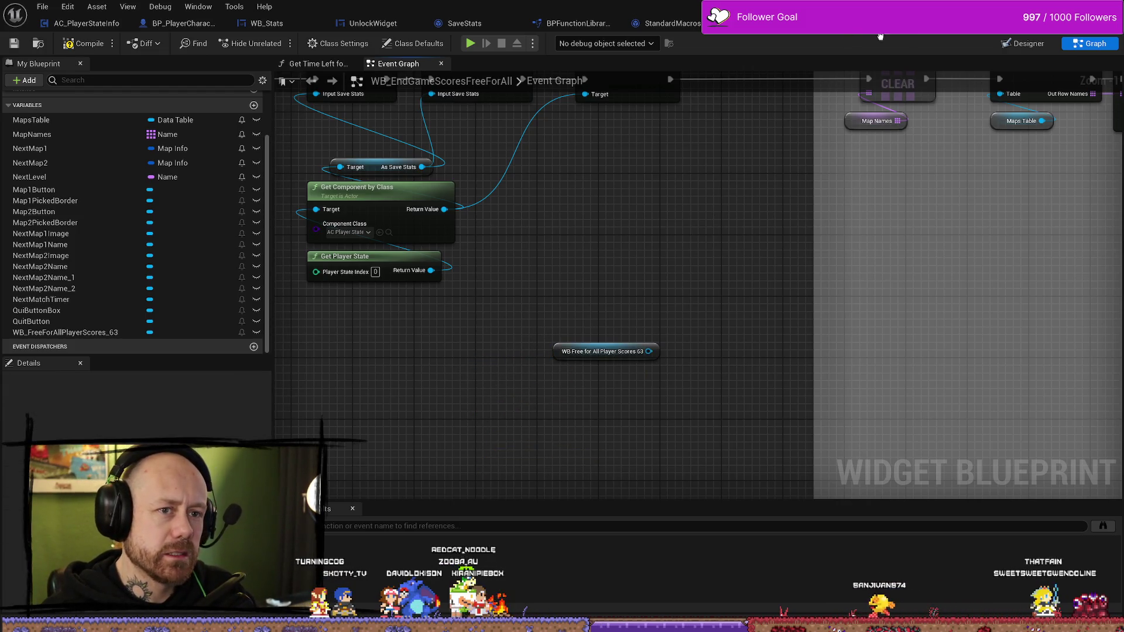
# Check WB_PlayerScore and Assing Player Slots, then centre WB_EndGameScoresFreeForAll's save-stats nodes
pyautogui.click(761, 22)
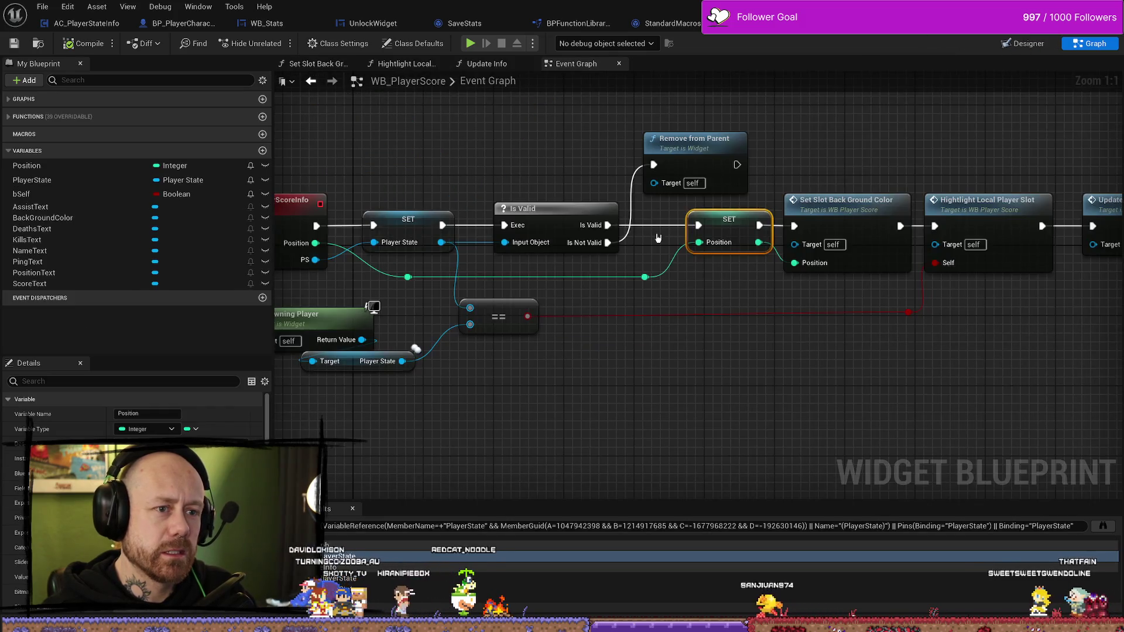
pyautogui.click(773, 366)
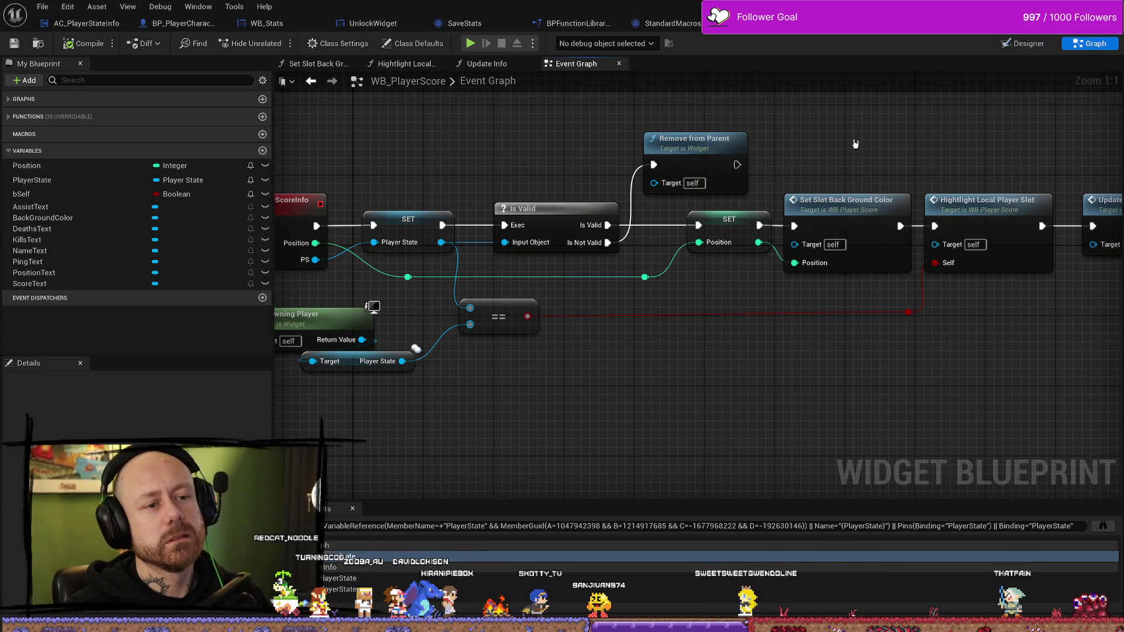
pyautogui.moveTo(919, 212); pyautogui.dragTo(795, 220)
pyautogui.click(878, 23)
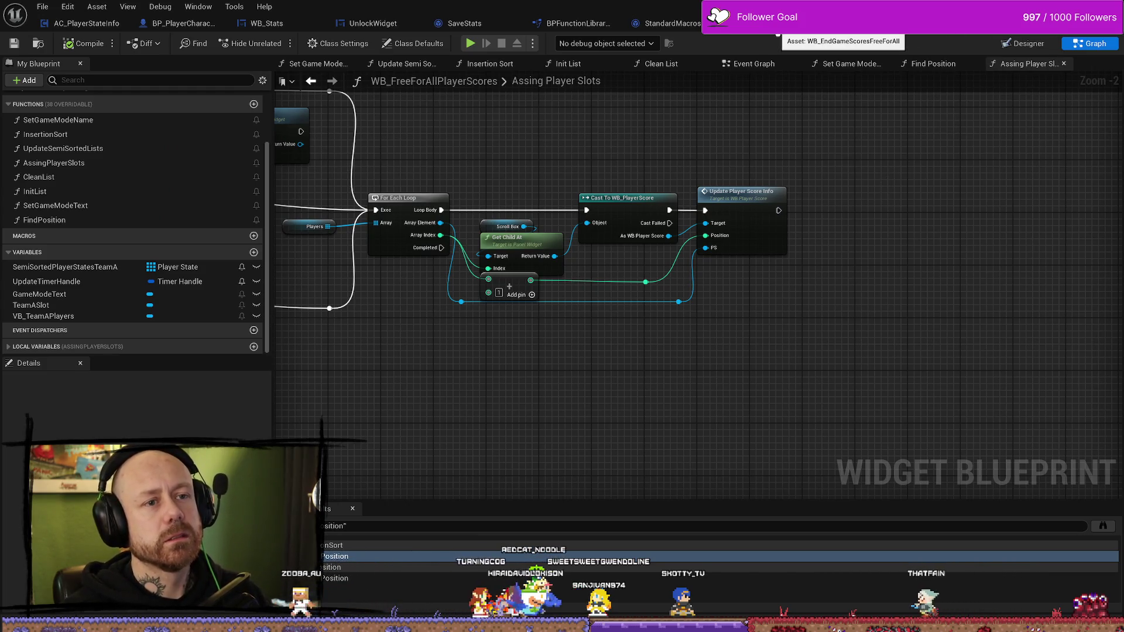
pyautogui.click(777, 29)
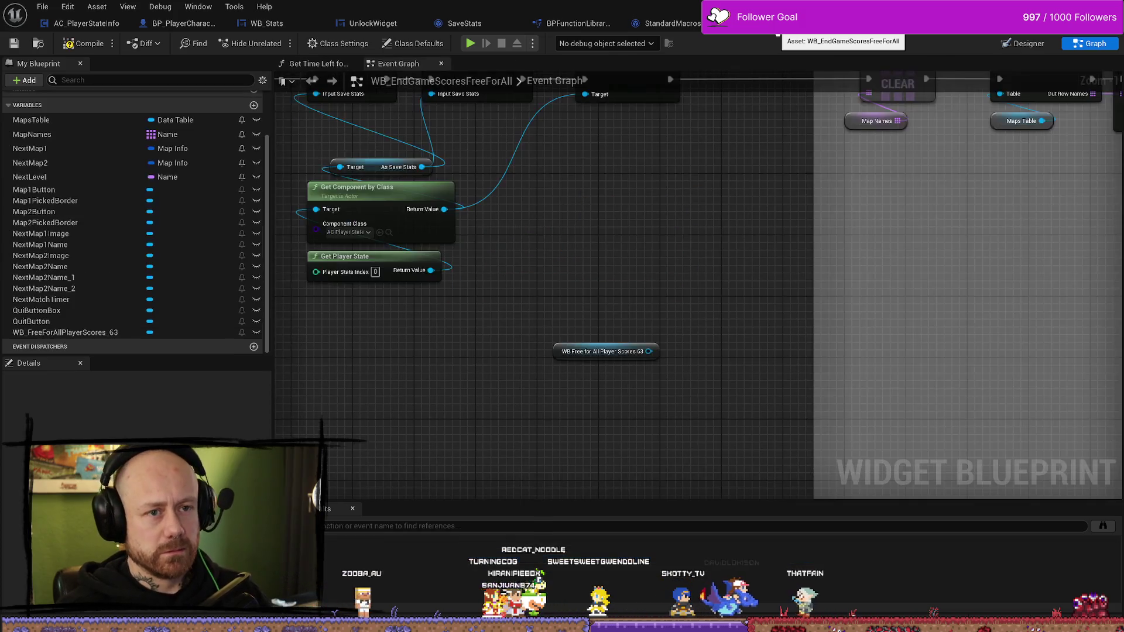
pyautogui.moveTo(665, 271)
pyautogui.mouseDown()
pyautogui.moveTo(646, 291)
pyautogui.moveTo(652, 306)
pyautogui.mouseUp()
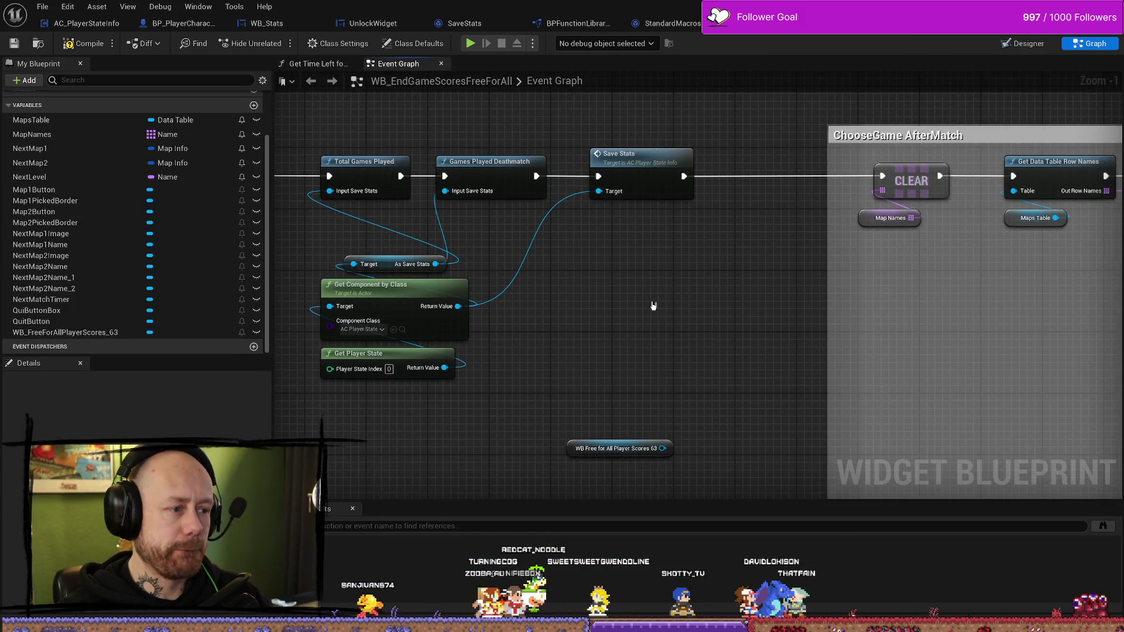
# Search the action list for 'get playersc' variants, then cancel without adding a node
pyautogui.rightClick(654, 305)
pyautogui.write('get playersc')
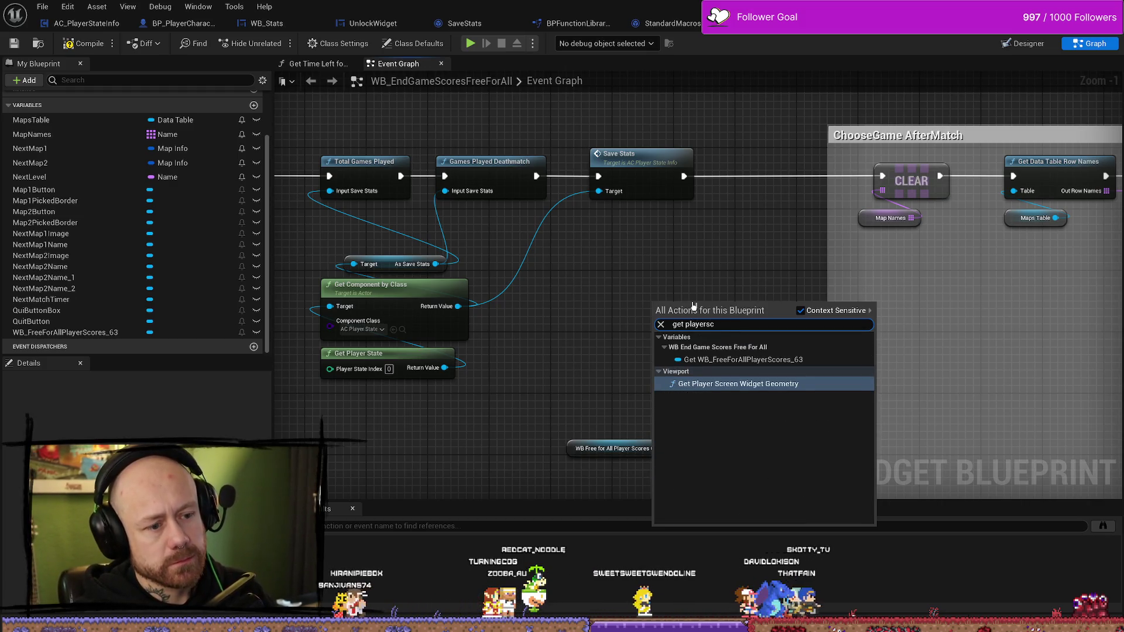
pyautogui.press('BackSpace')
pyautogui.press('BackSpace')
pyautogui.write('sc')
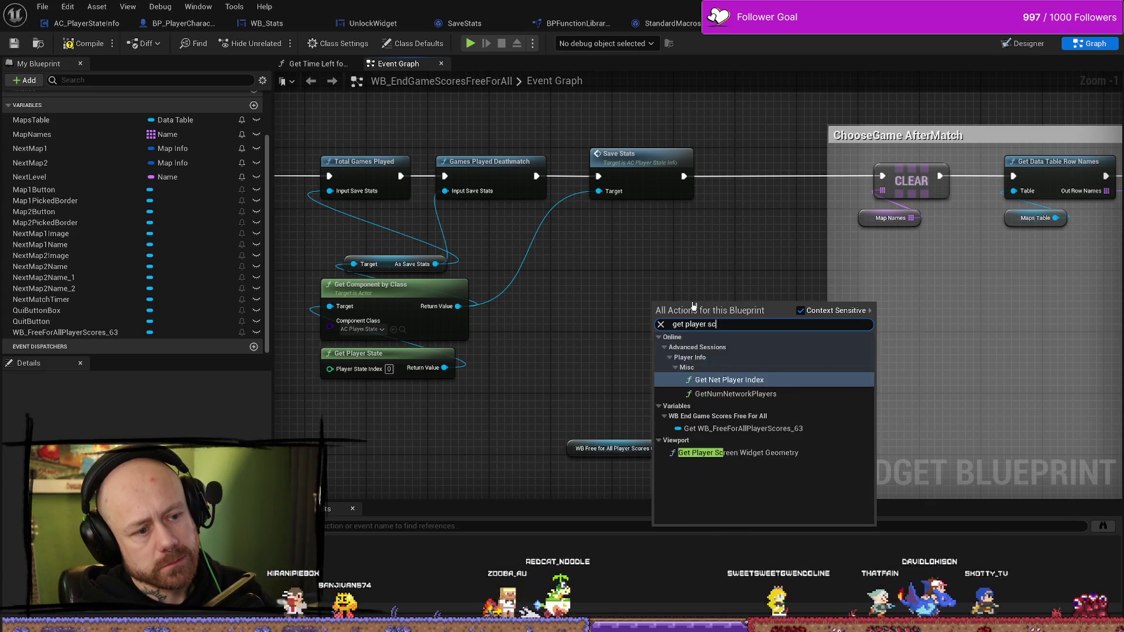
pyautogui.write('r')
pyautogui.press('BackSpace')
pyautogui.write('or')
pyautogui.press('BackSpace')
pyautogui.press('BackSpace')
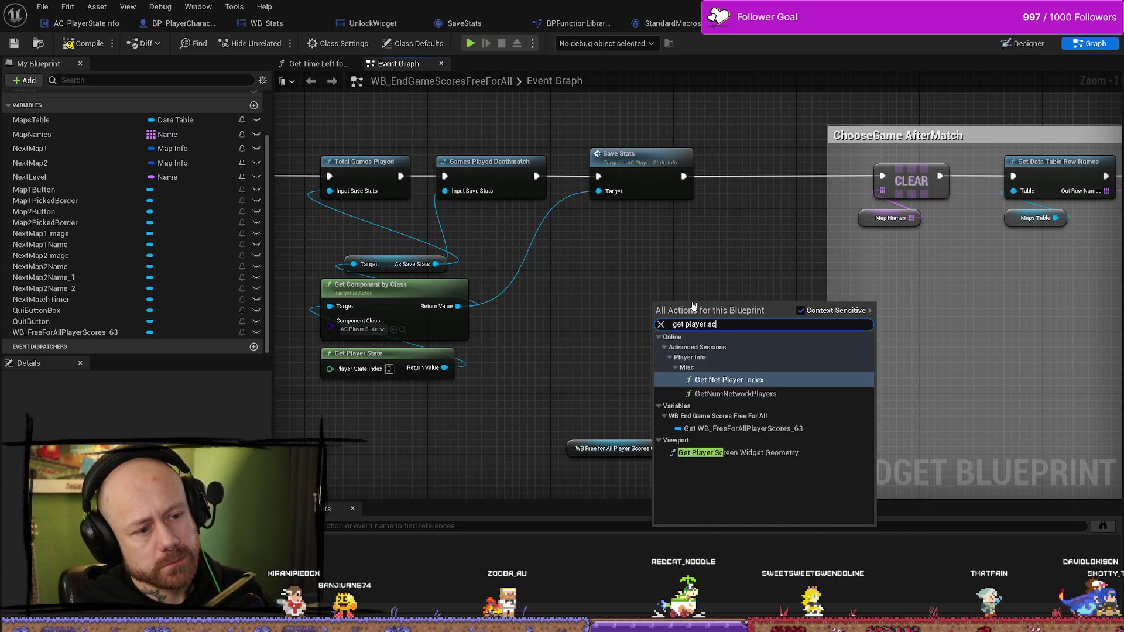
pyautogui.press('BackSpace')
pyautogui.press('BackSpace')
pyautogui.press('BackSpace')
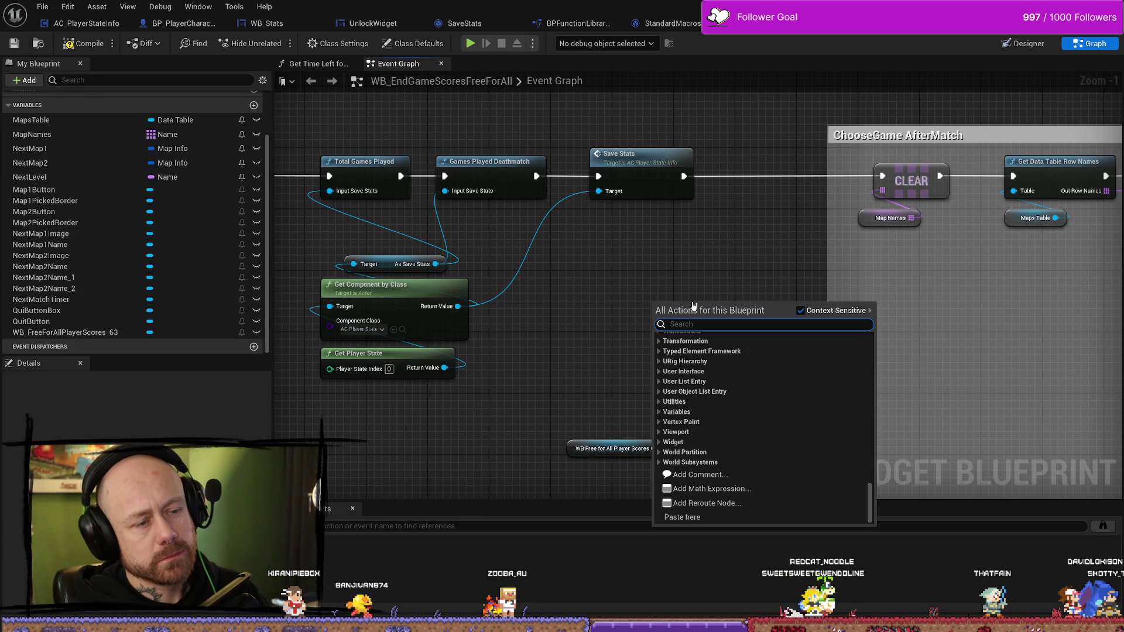
pyautogui.press('Escape')
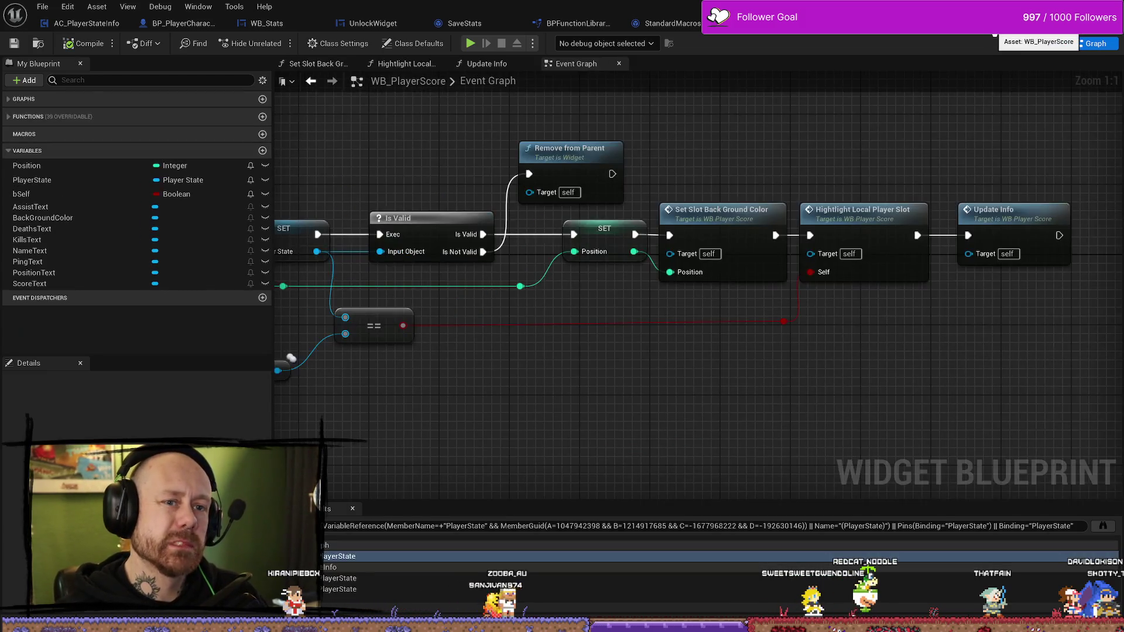
# Expand Graphs in My Blueprint and jump to the UpdatePlayerScoreInfo event
pyautogui.scroll(-3, 777, 143)
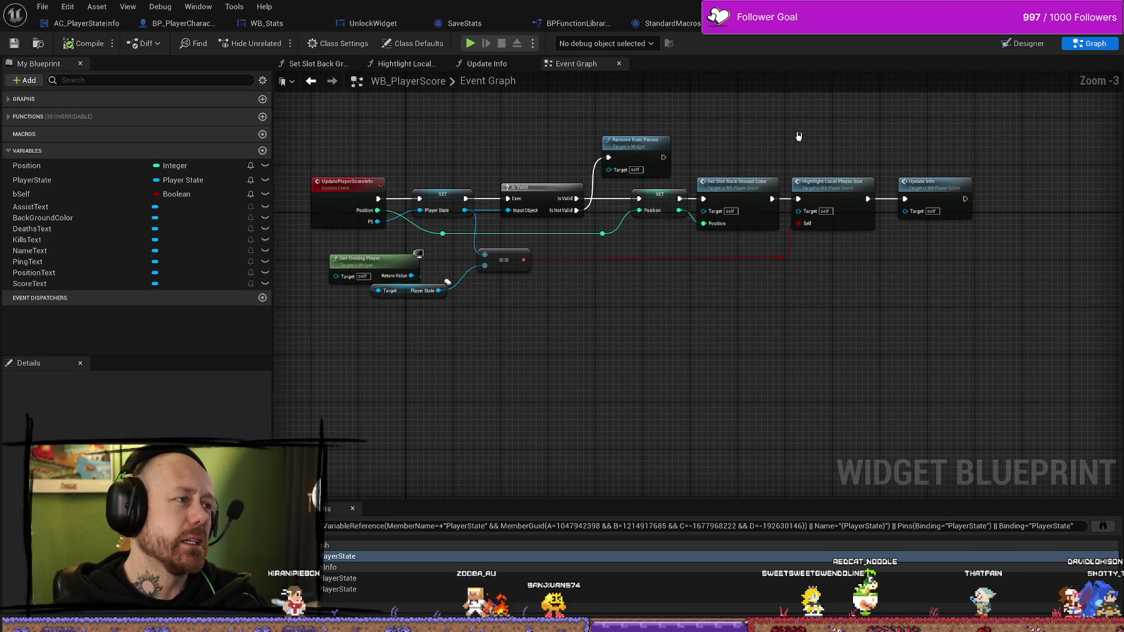
pyautogui.moveTo(798, 135); pyautogui.dragTo(836, 127)
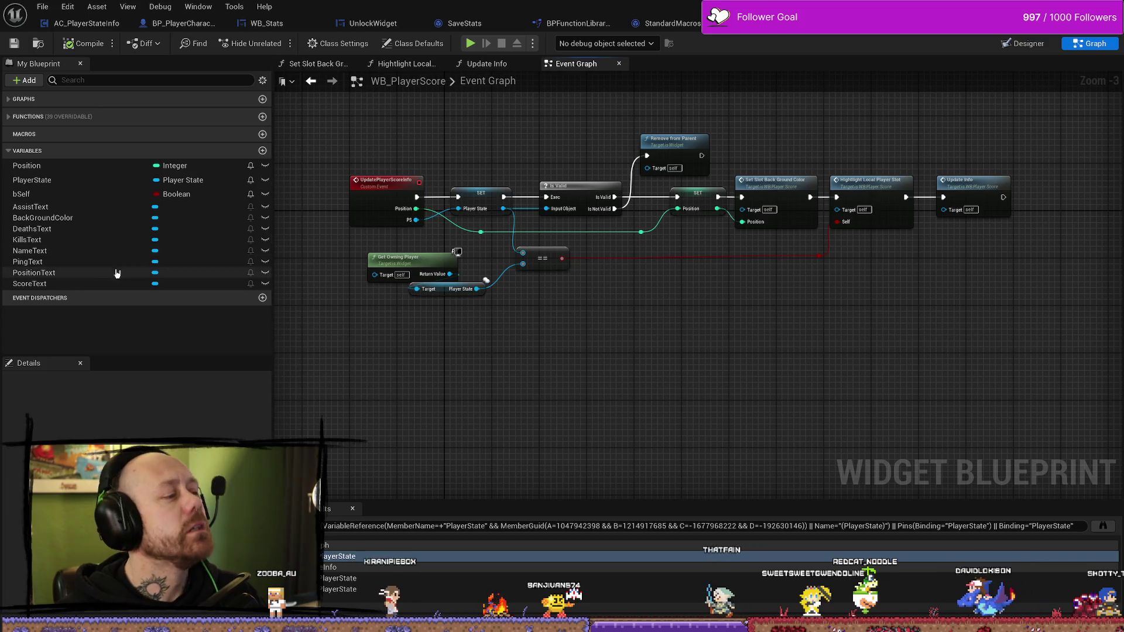
pyautogui.click(11, 119)
pyautogui.click(9, 99)
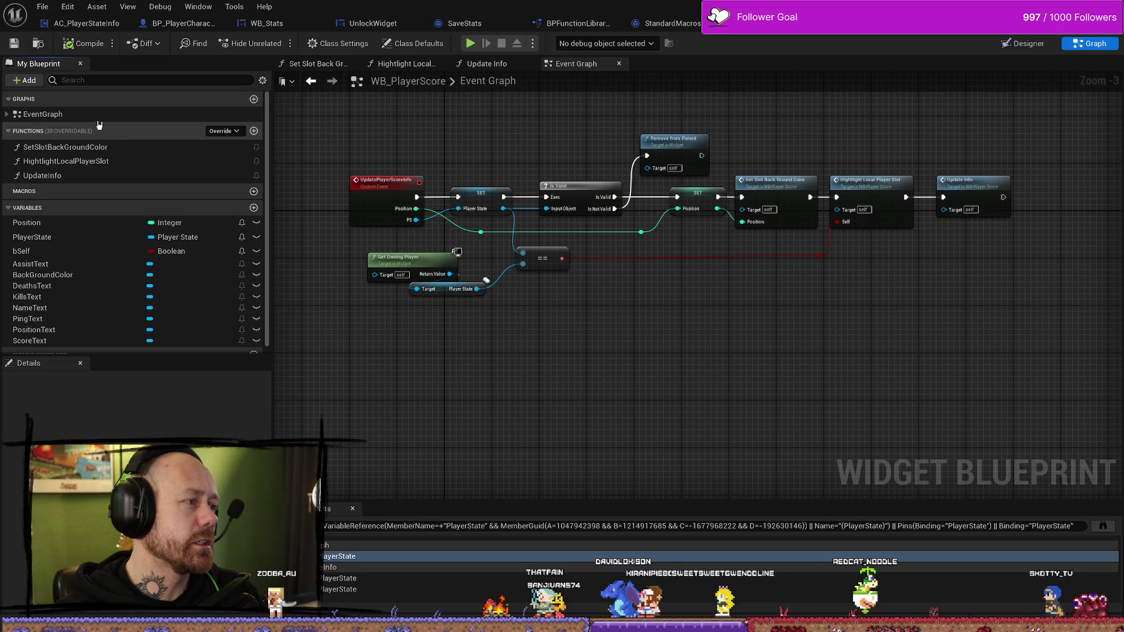
pyautogui.click(6, 114)
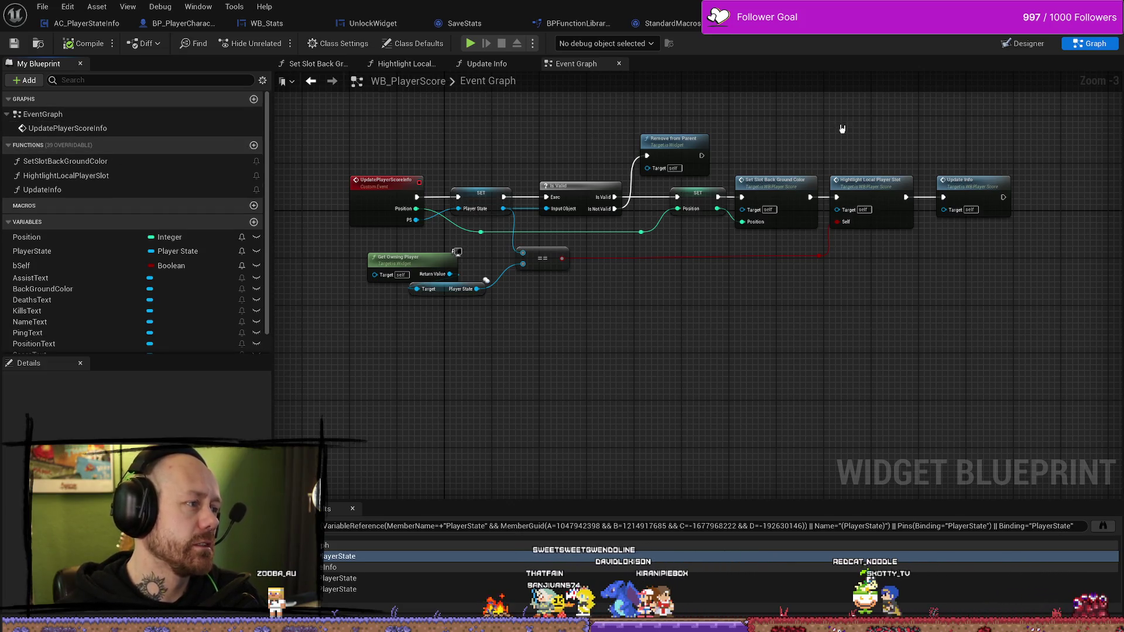
pyautogui.doubleClick(67, 129)
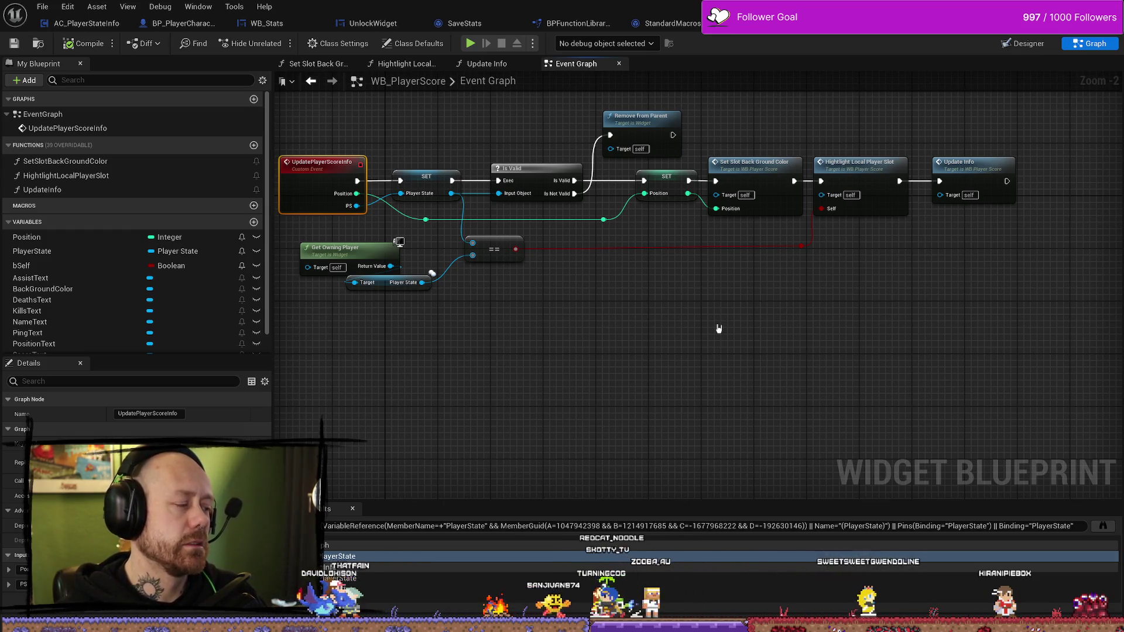
# Select SET Position and make the Position variable instance editable via its eye icon
pyautogui.click(672, 183)
pyautogui.scroll(2, 661, 271)
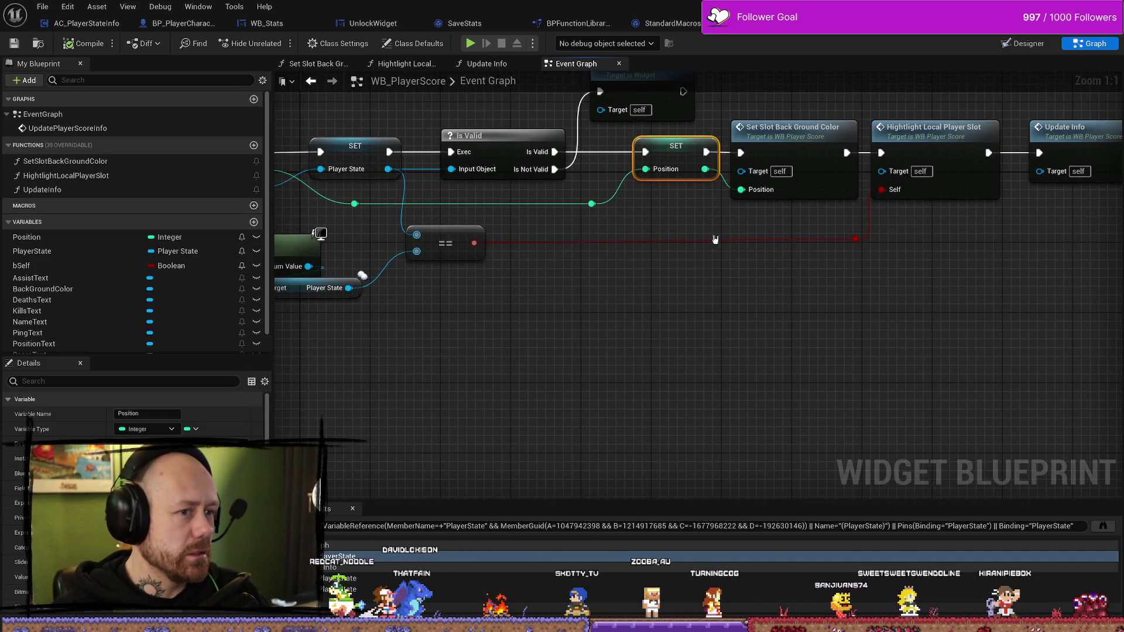
pyautogui.moveTo(689, 248); pyautogui.dragTo(696, 288)
pyautogui.scroll(-2, 201, 175)
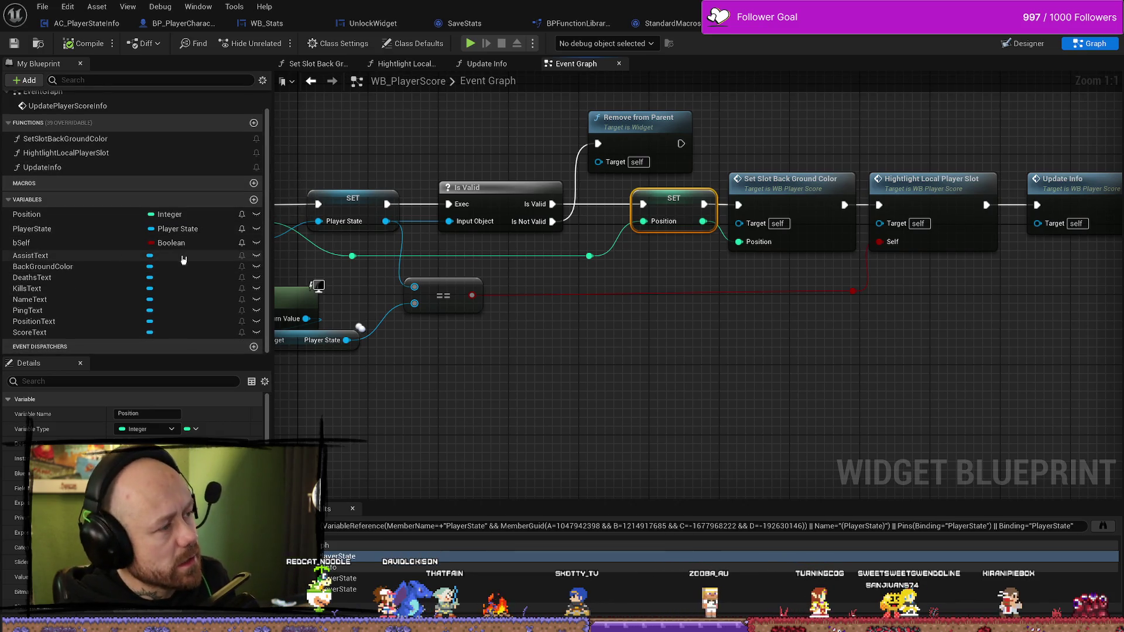
pyautogui.click(257, 214)
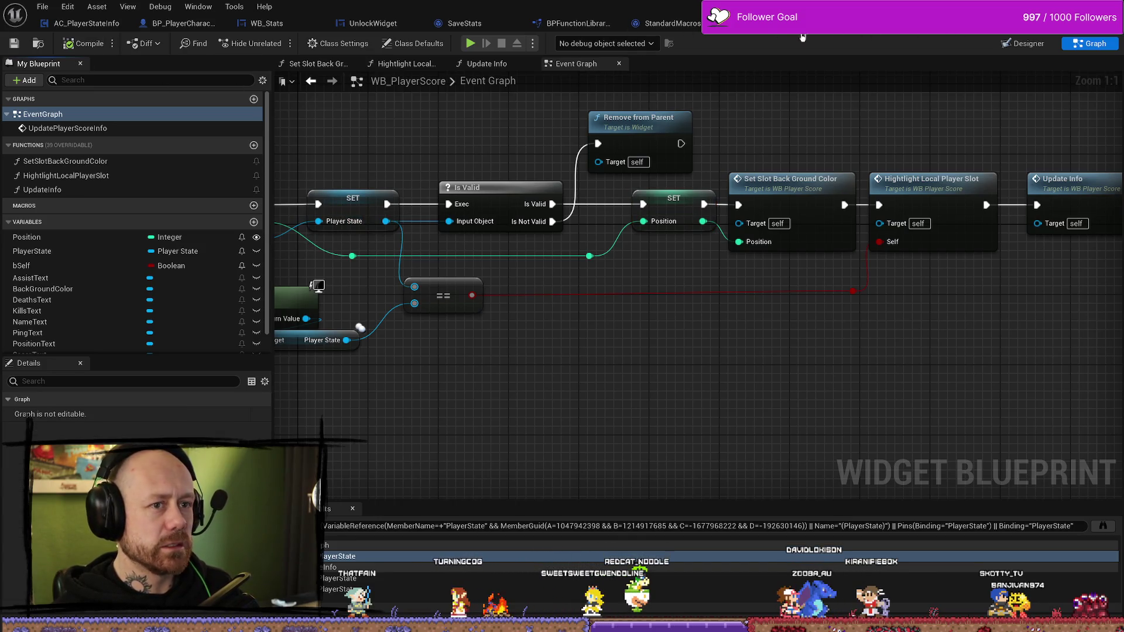
pyautogui.click(772, 24)
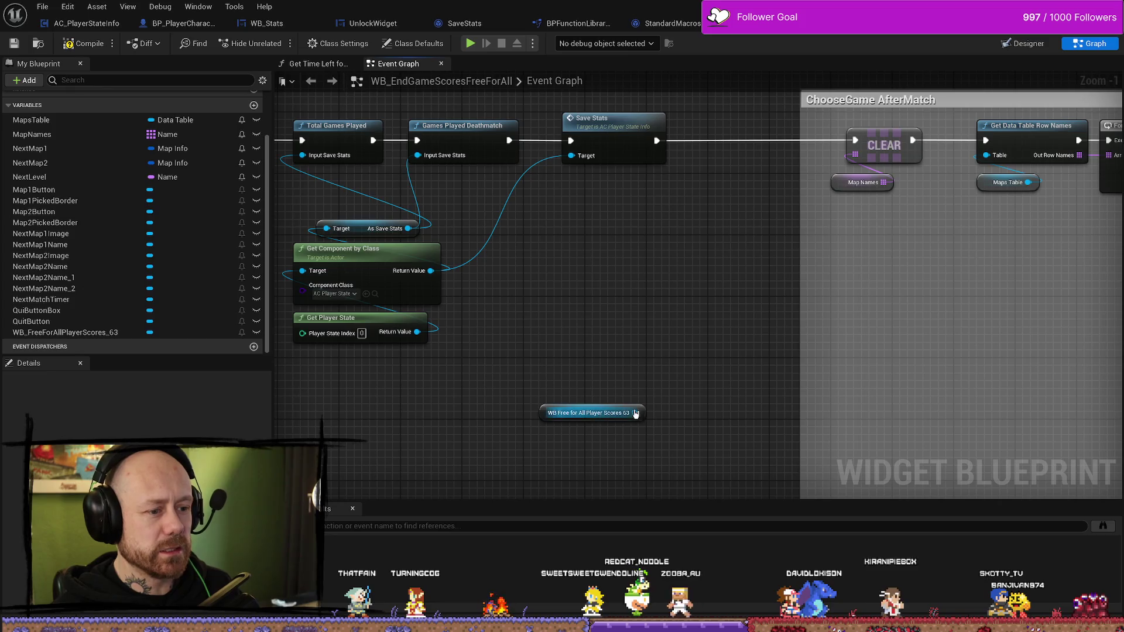
# Search 'posi' off the player scores reference, cancel, and select the reference node
pyautogui.moveTo(636, 414); pyautogui.dragTo(609, 342)
pyautogui.write('posi')
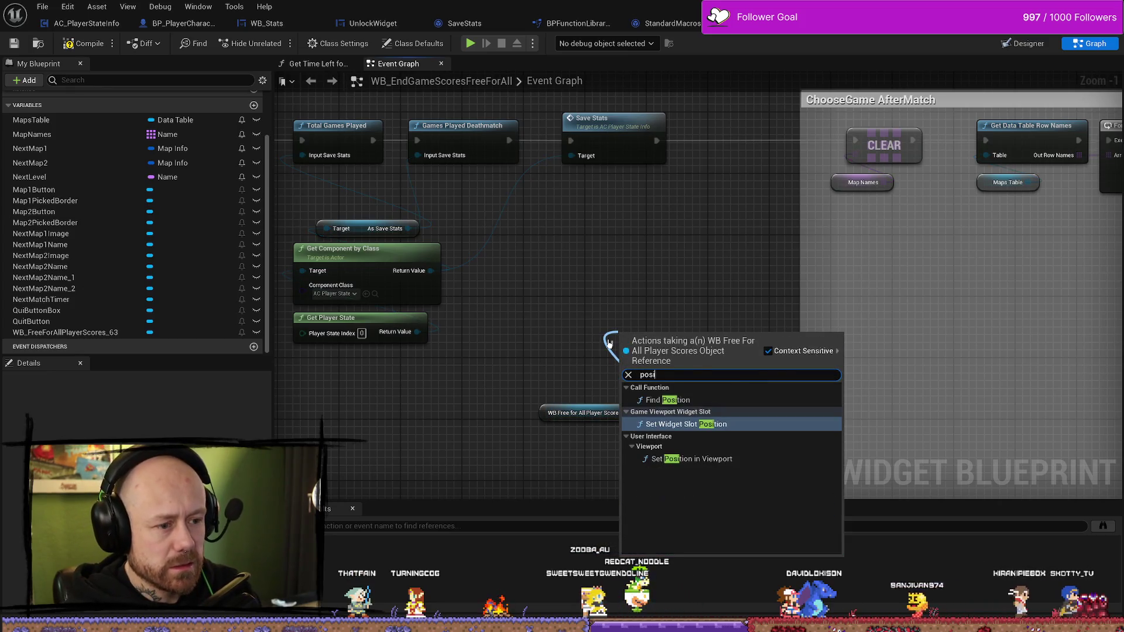
pyautogui.press('BackSpace')
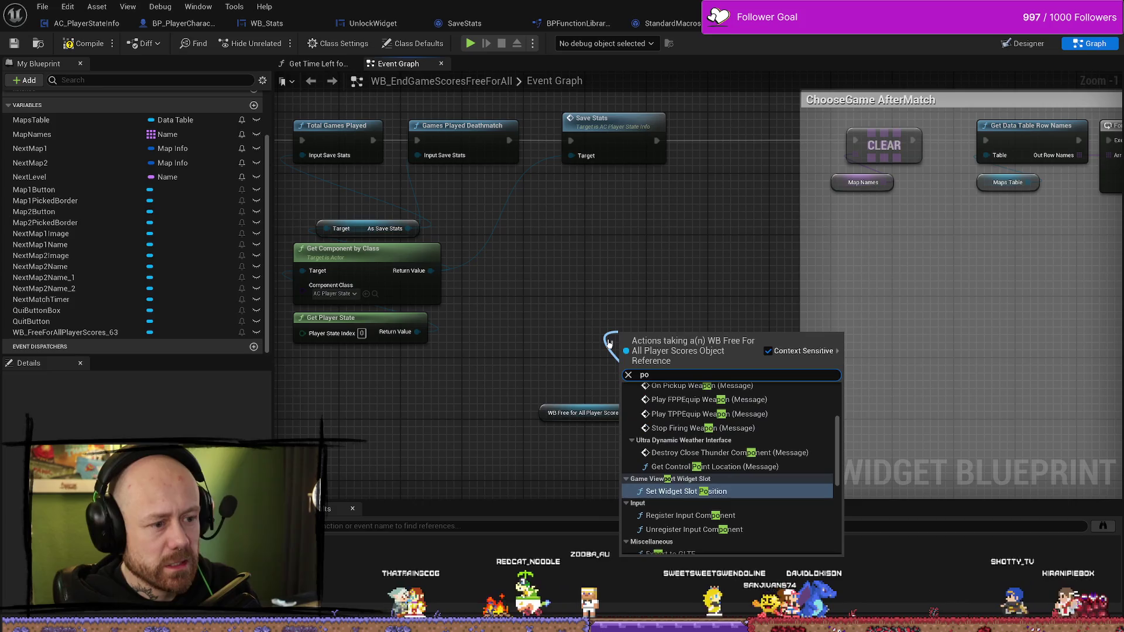
pyautogui.press('Escape')
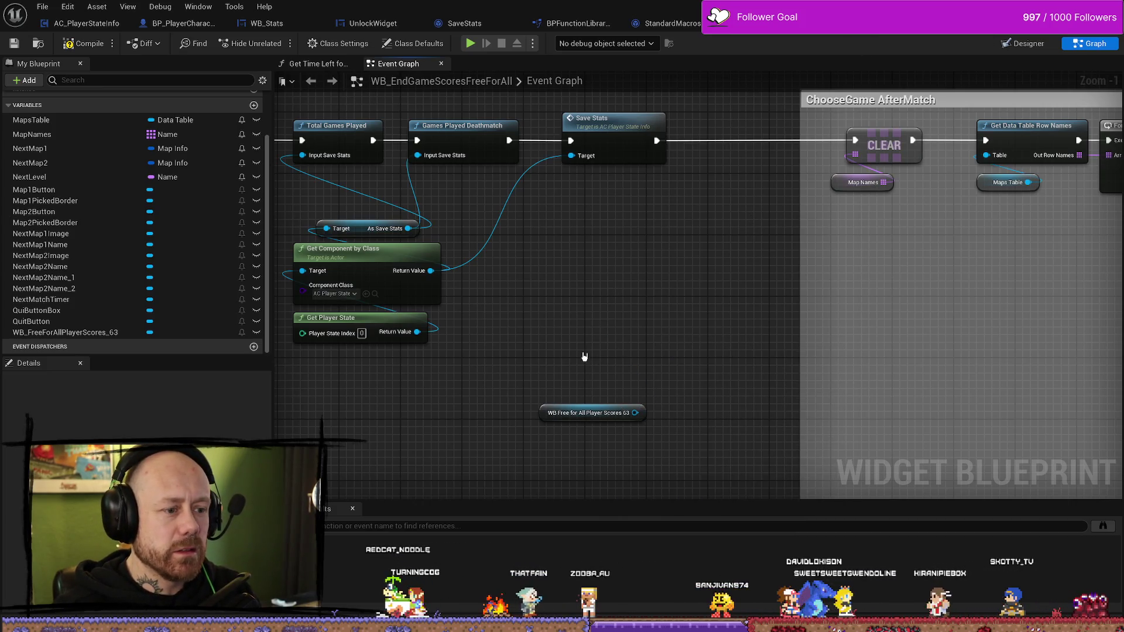
pyautogui.click(592, 412)
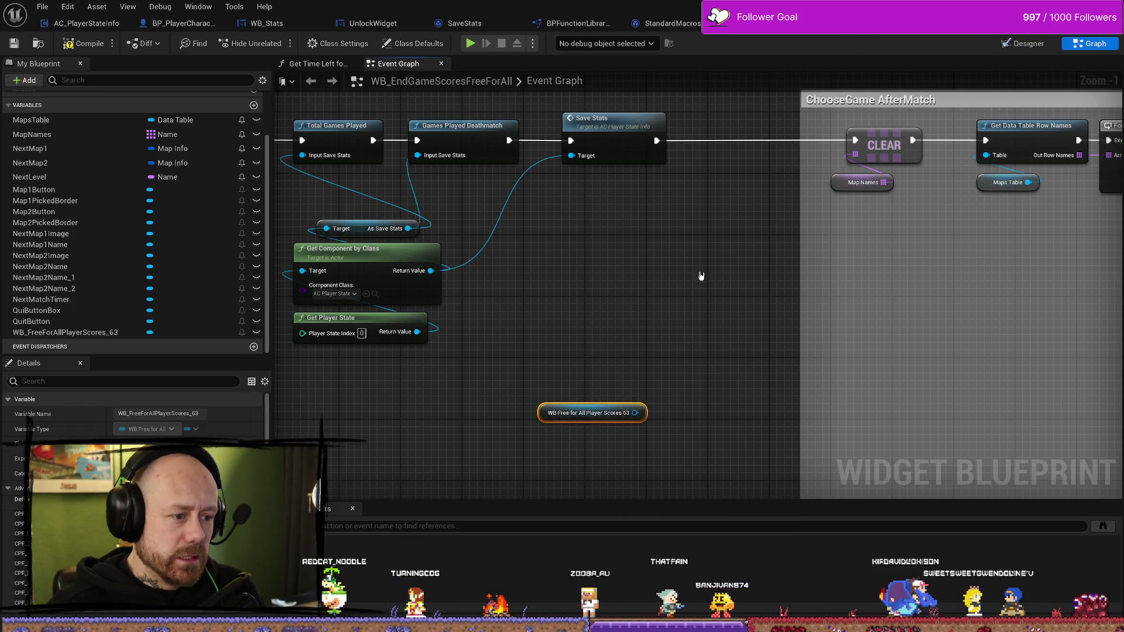
# Select the Get Child At, Cast and reroute nodes, then try a node off the scores reference
pyautogui.click(925, 23)
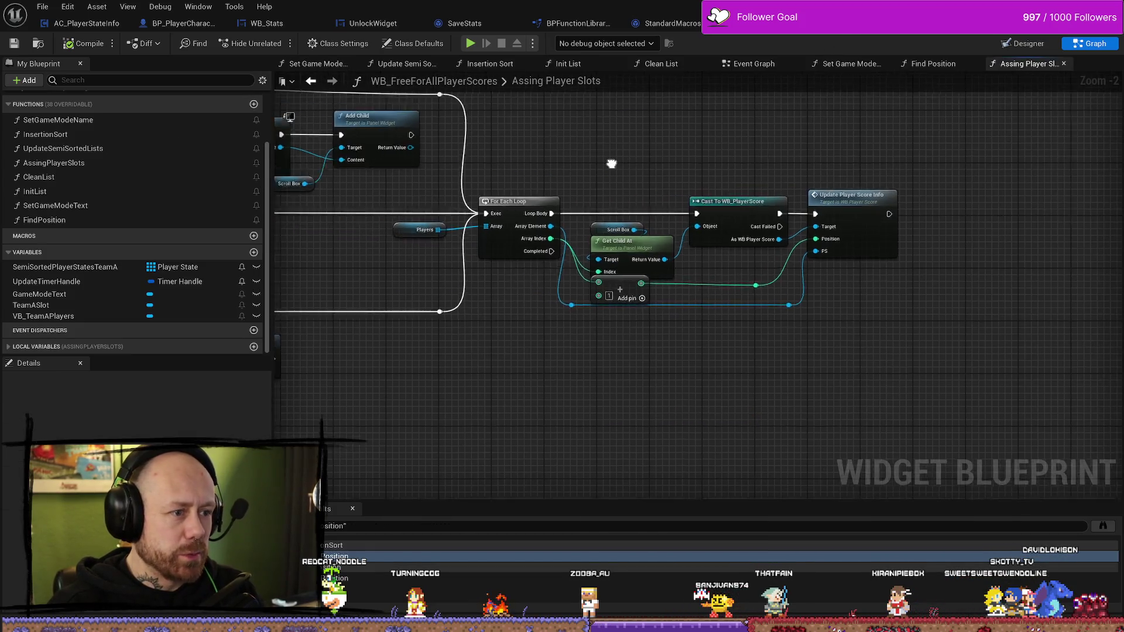
pyautogui.scroll(-2, 547, 161)
pyautogui.scroll(4, 557, 187)
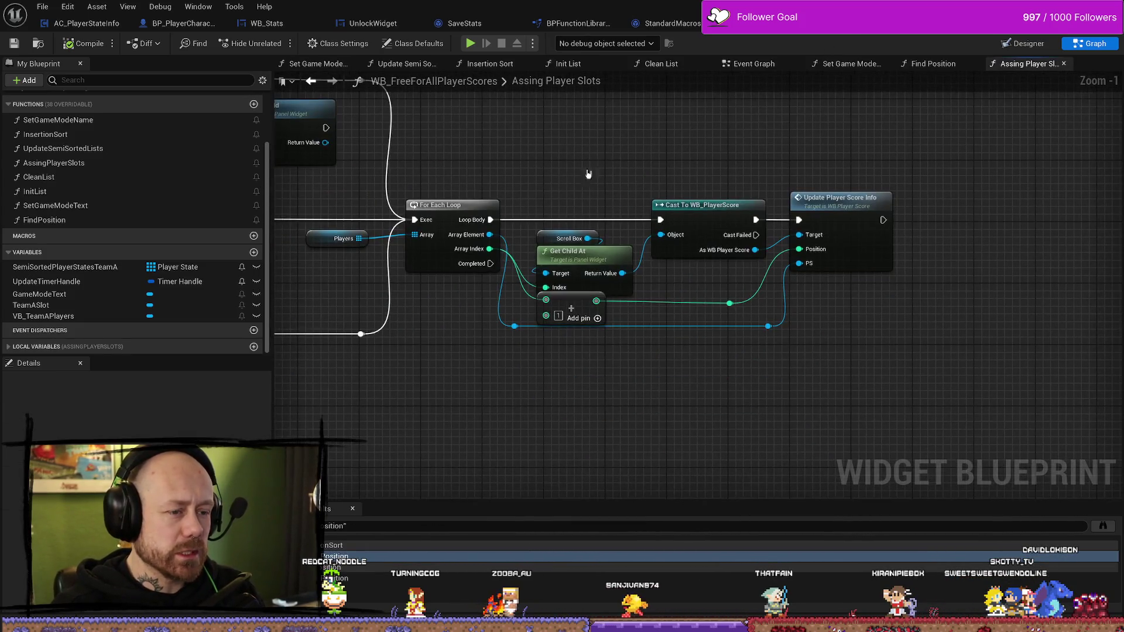
pyautogui.moveTo(704, 427); pyautogui.dragTo(704, 426)
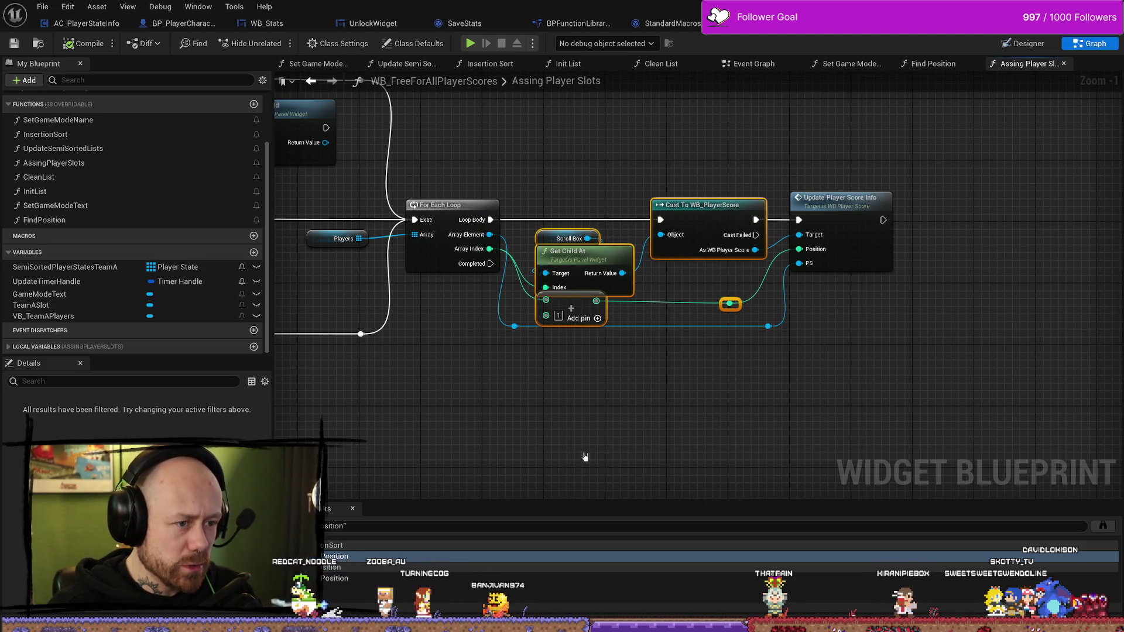
pyautogui.click(723, 165)
pyautogui.moveTo(548, 450)
pyautogui.mouseDown()
pyautogui.moveTo(793, 189)
pyautogui.moveTo(775, 162)
pyautogui.mouseUp()
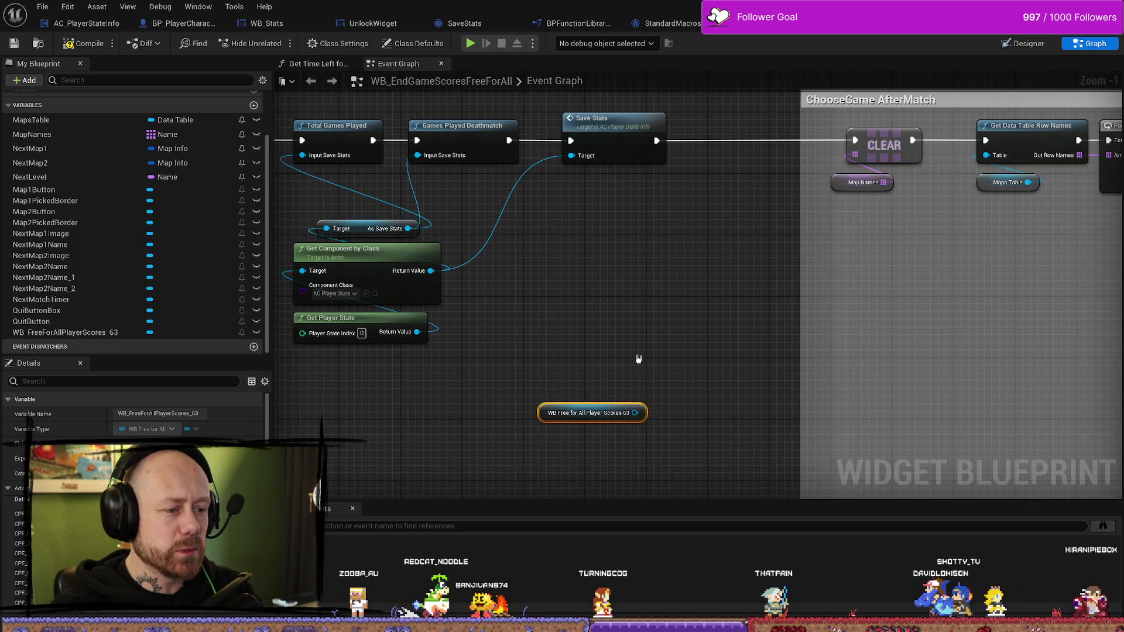
pyautogui.rightClick(647, 306)
pyautogui.click(715, 291)
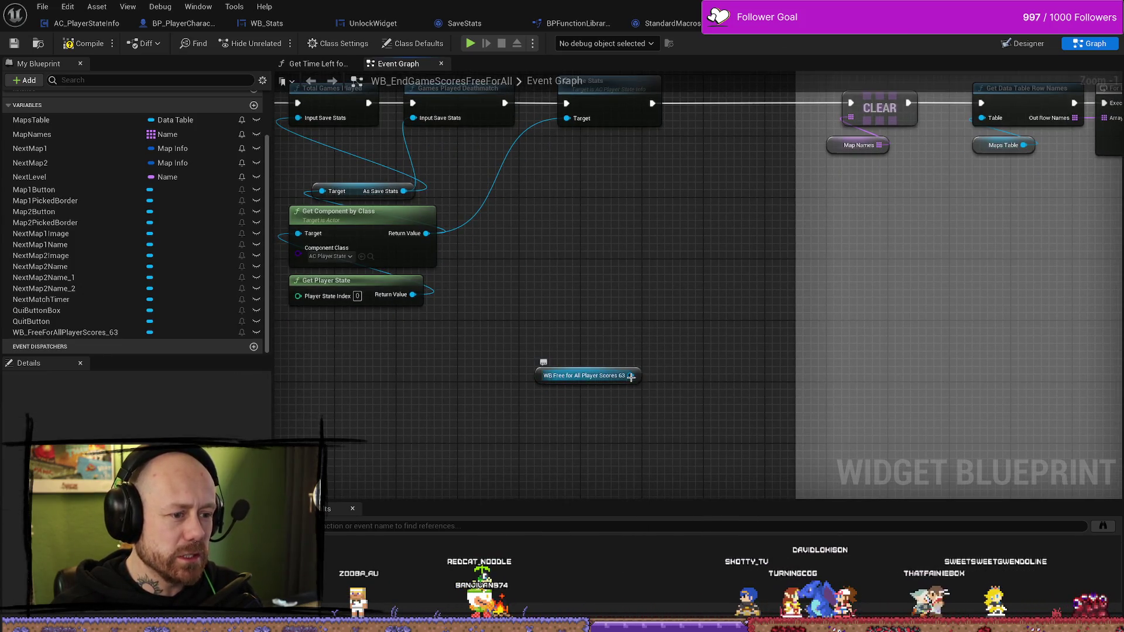
pyautogui.moveTo(632, 376)
pyautogui.mouseDown()
pyautogui.moveTo(645, 357)
pyautogui.moveTo(632, 337)
pyautogui.mouseUp()
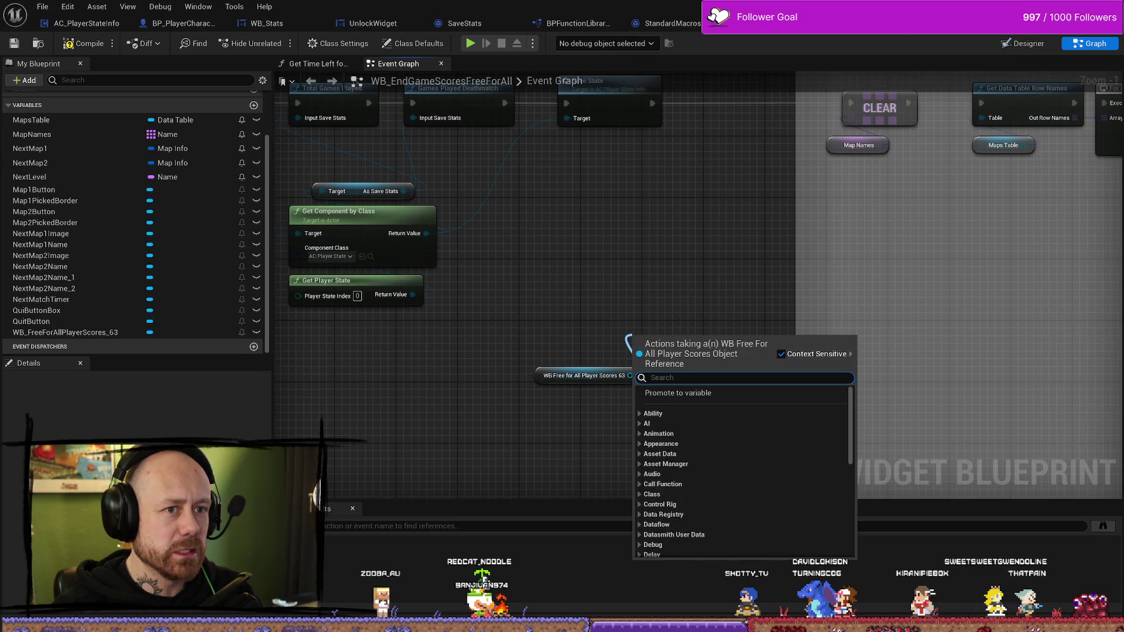
pyautogui.click(658, 278)
# Compare Assing Player Slots with the SET Position node in WB_PlayerScore's UpdatePlayerScoreInfo event
pyautogui.click(861, 24)
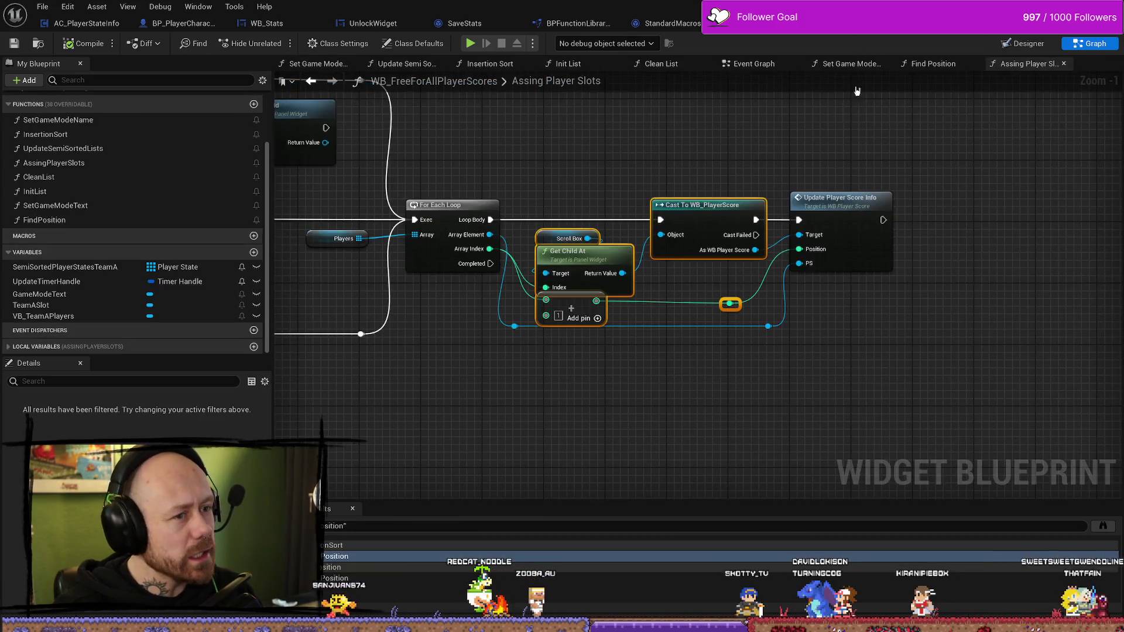
pyautogui.scroll(3, 41, 299)
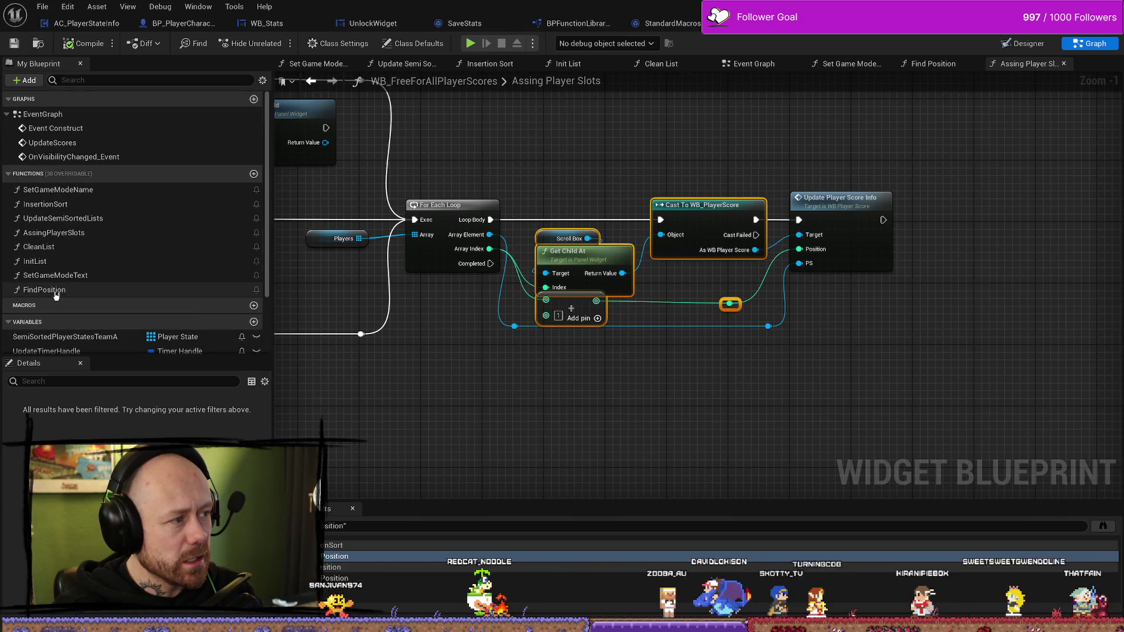
pyautogui.scroll(-3, 62, 296)
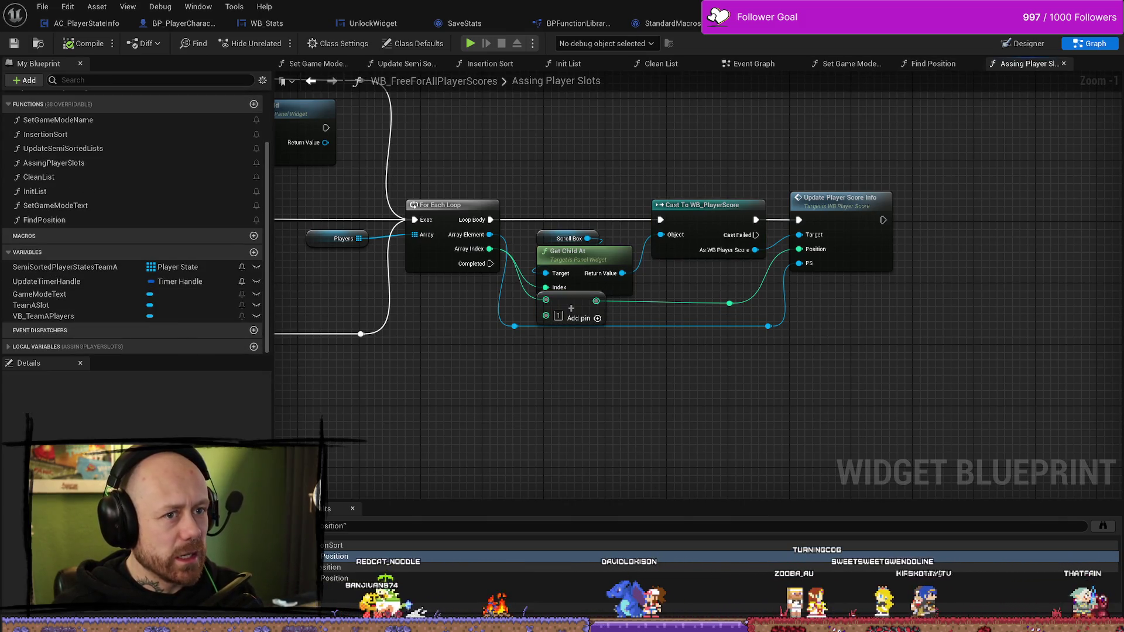
pyautogui.doubleClick(839, 198)
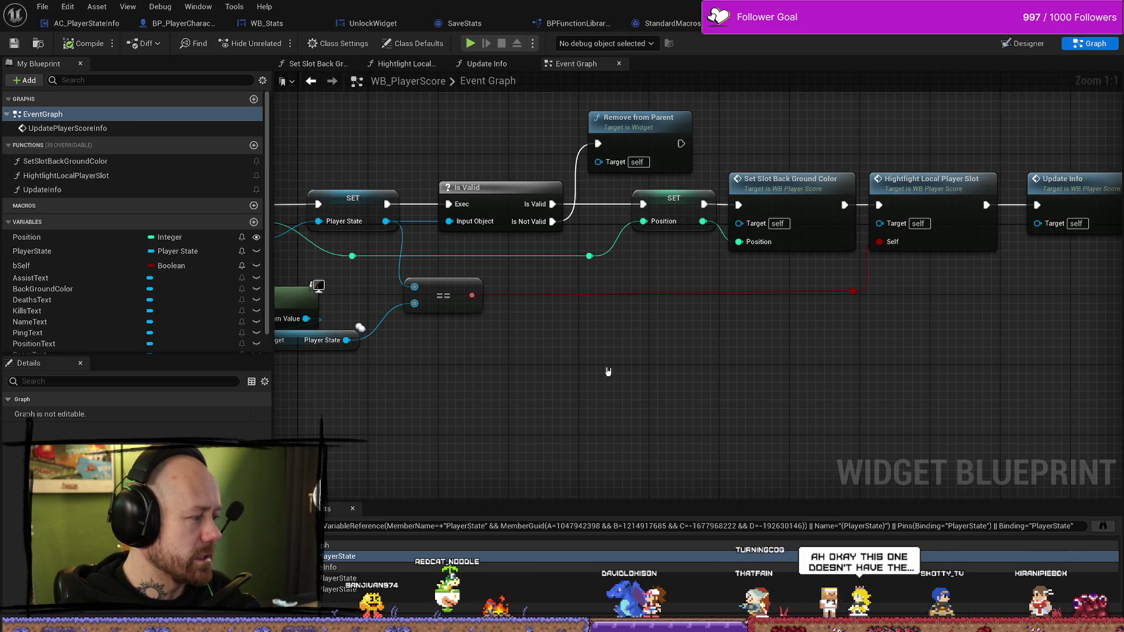
pyautogui.click(683, 203)
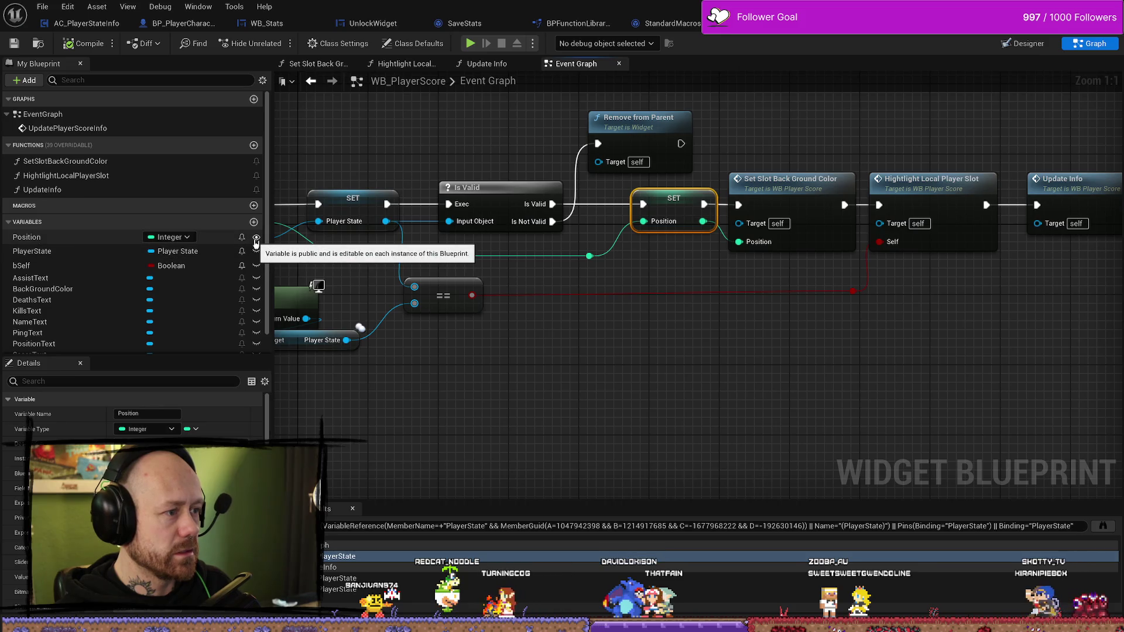
pyautogui.click(492, 276)
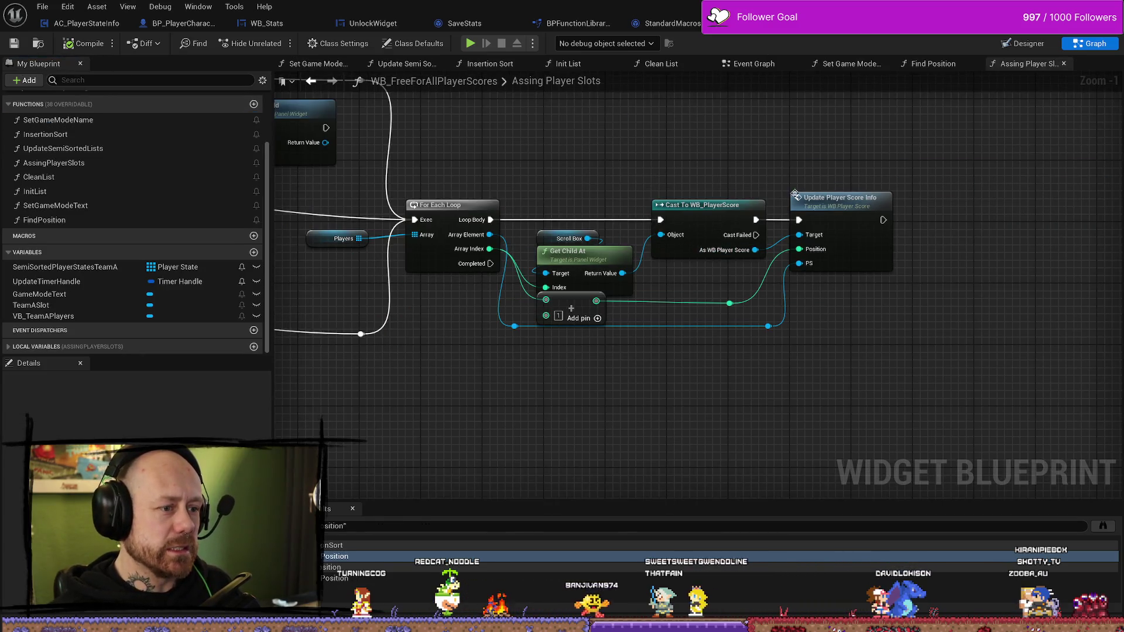
pyautogui.doubleClick(795, 195)
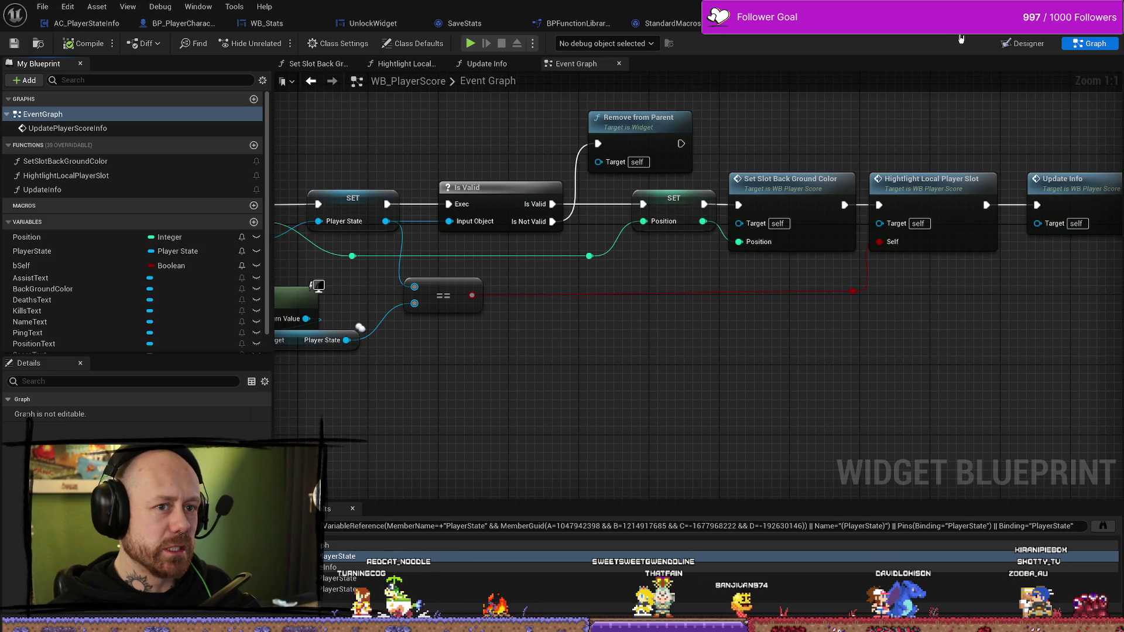
pyautogui.click(931, 24)
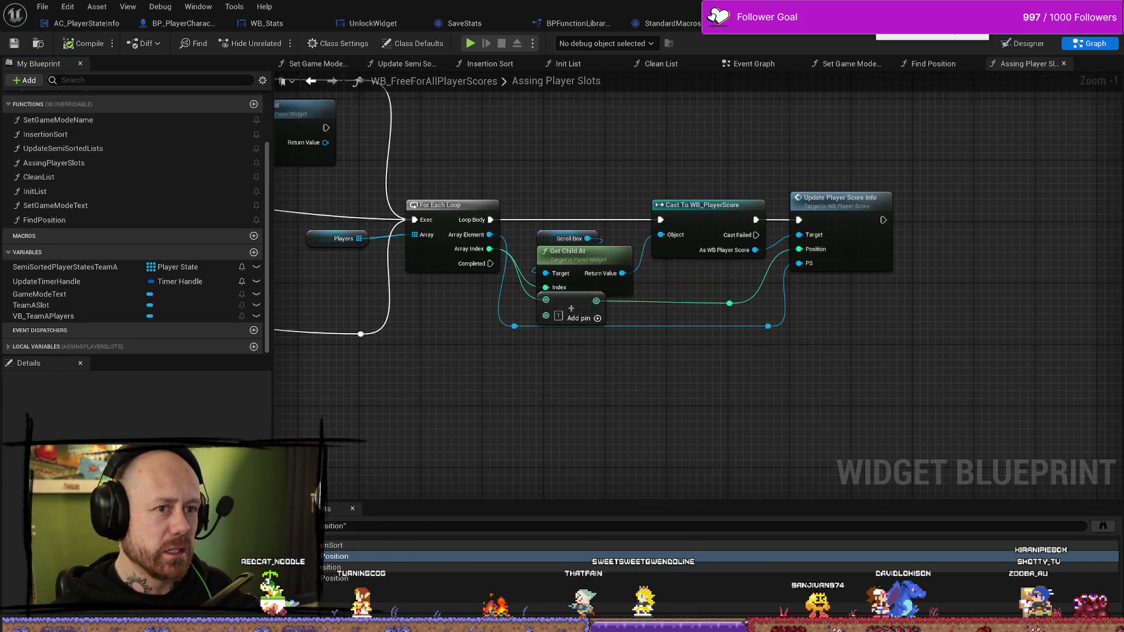
pyautogui.click(954, 35)
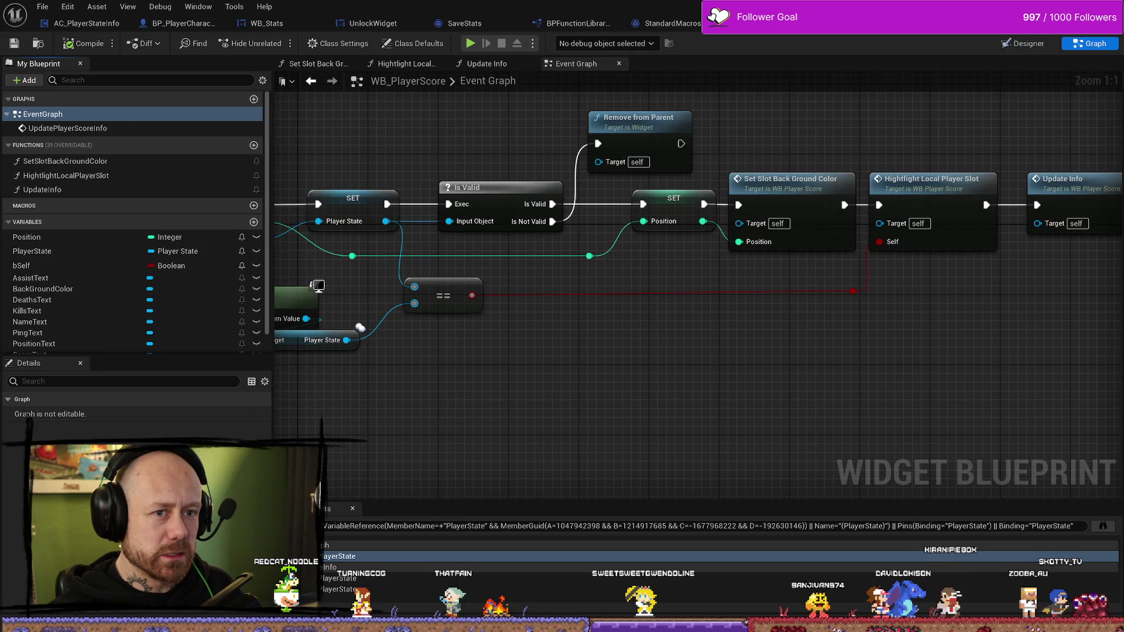
pyautogui.click(937, 24)
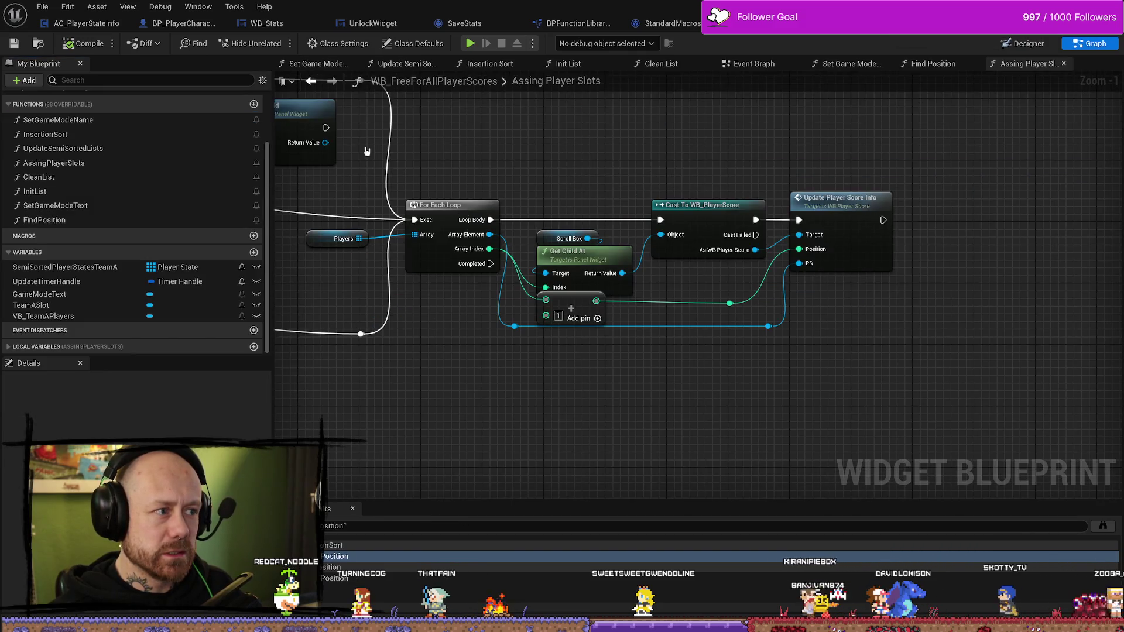
pyautogui.click(1028, 43)
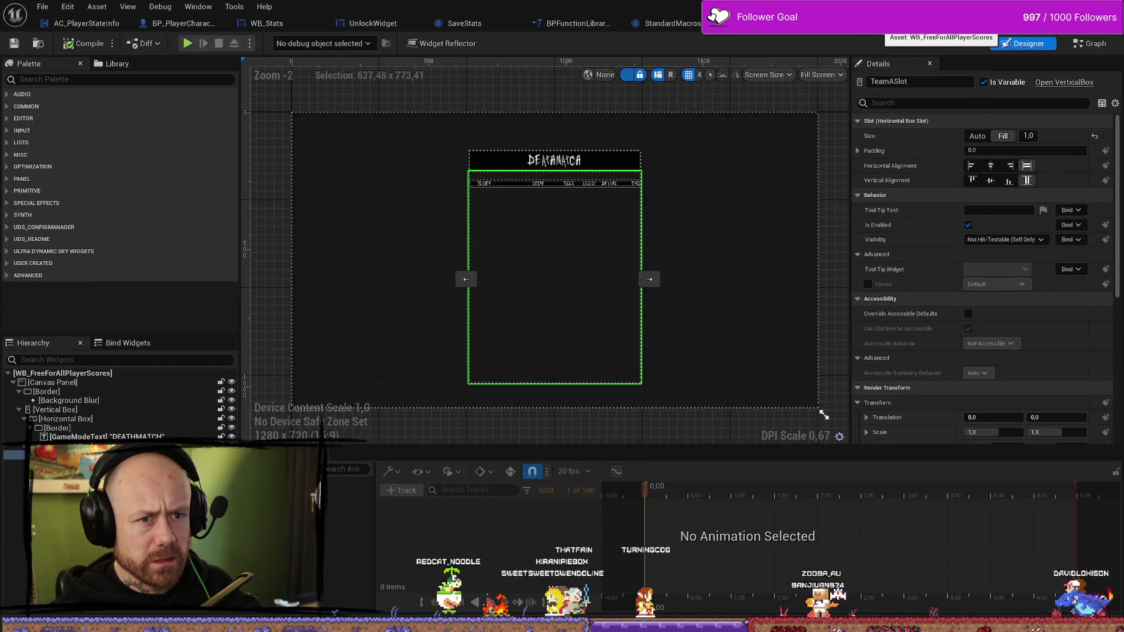
# Select VB_TeamAPlayers, then check the WB Free for All Player Scores 63 reference
pyautogui.click(564, 204)
pyautogui.scroll(4, 562, 206)
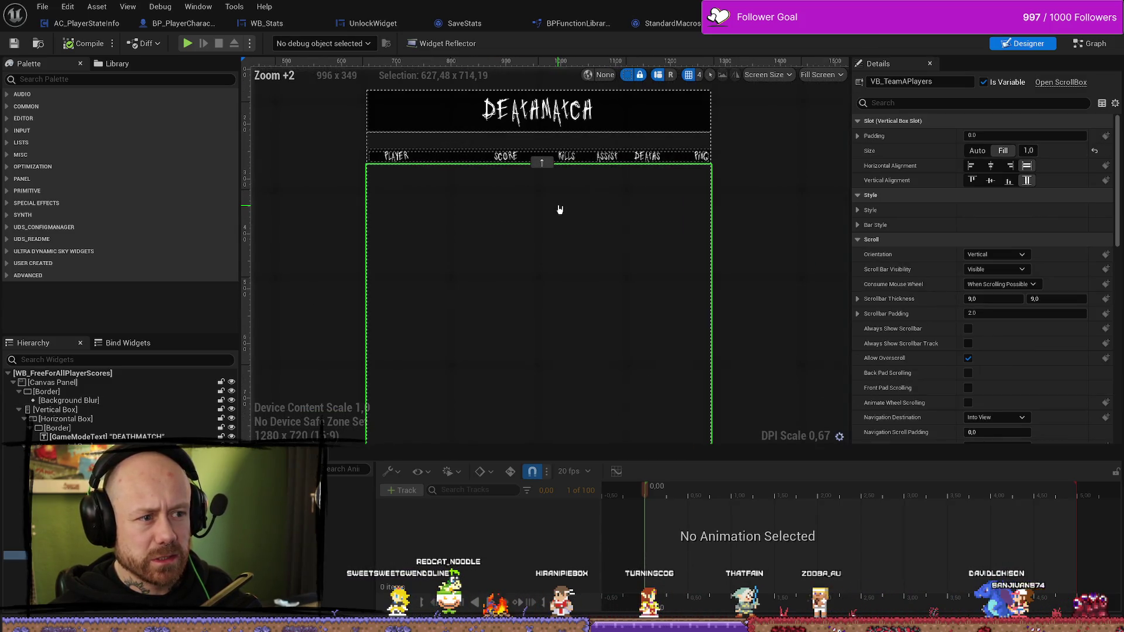
pyautogui.scroll(1, 457, 181)
pyautogui.scroll(-1, 457, 181)
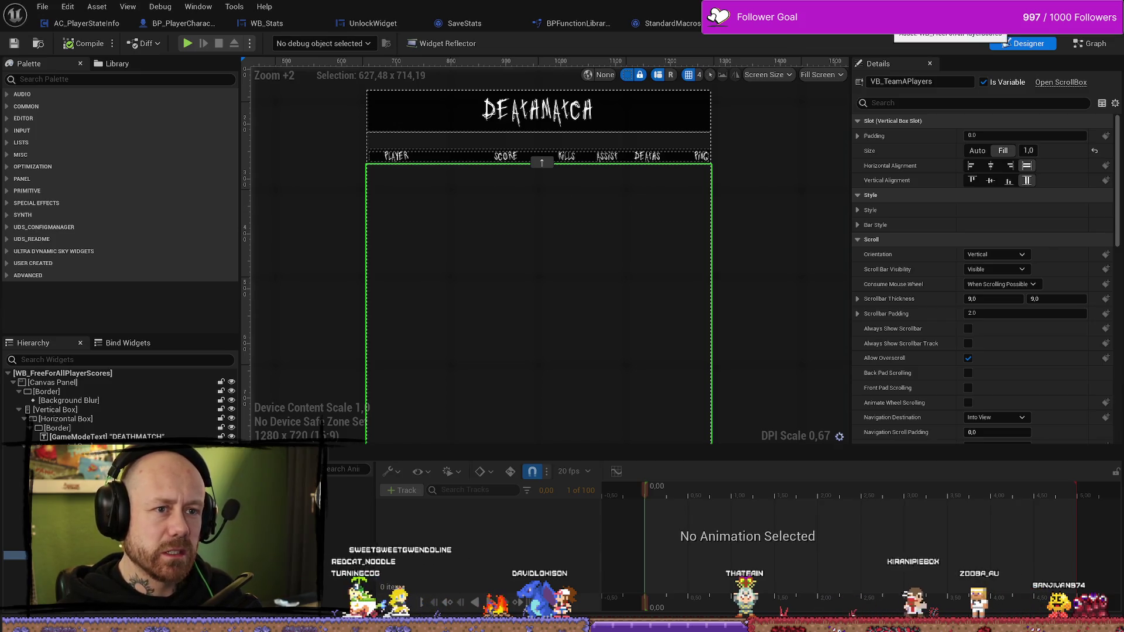
pyautogui.click(995, 23)
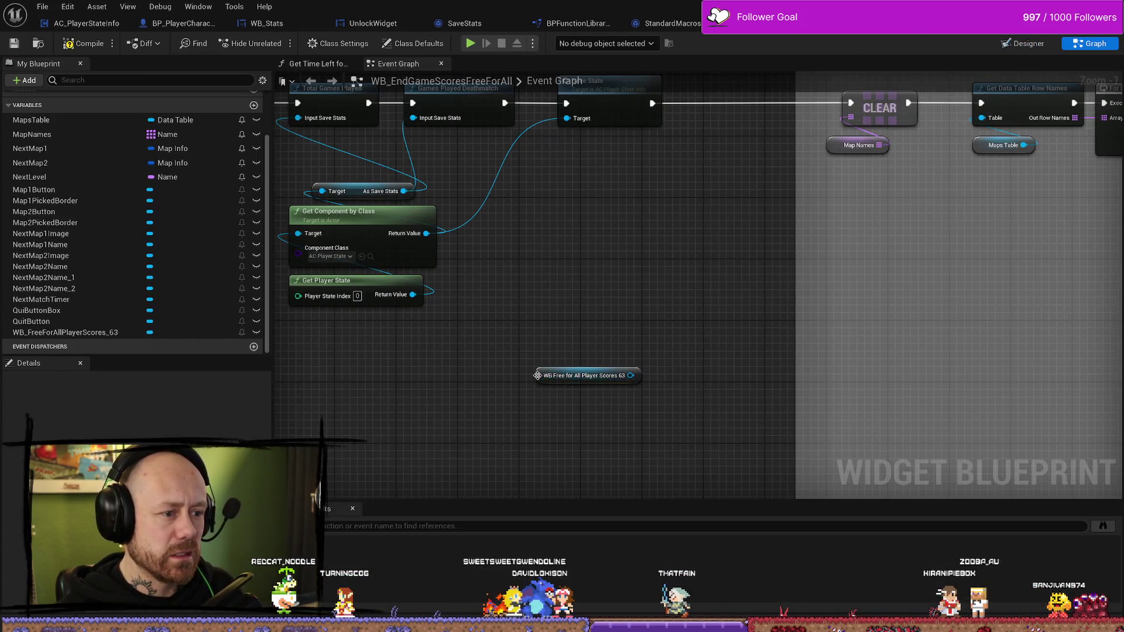
pyautogui.click(537, 376)
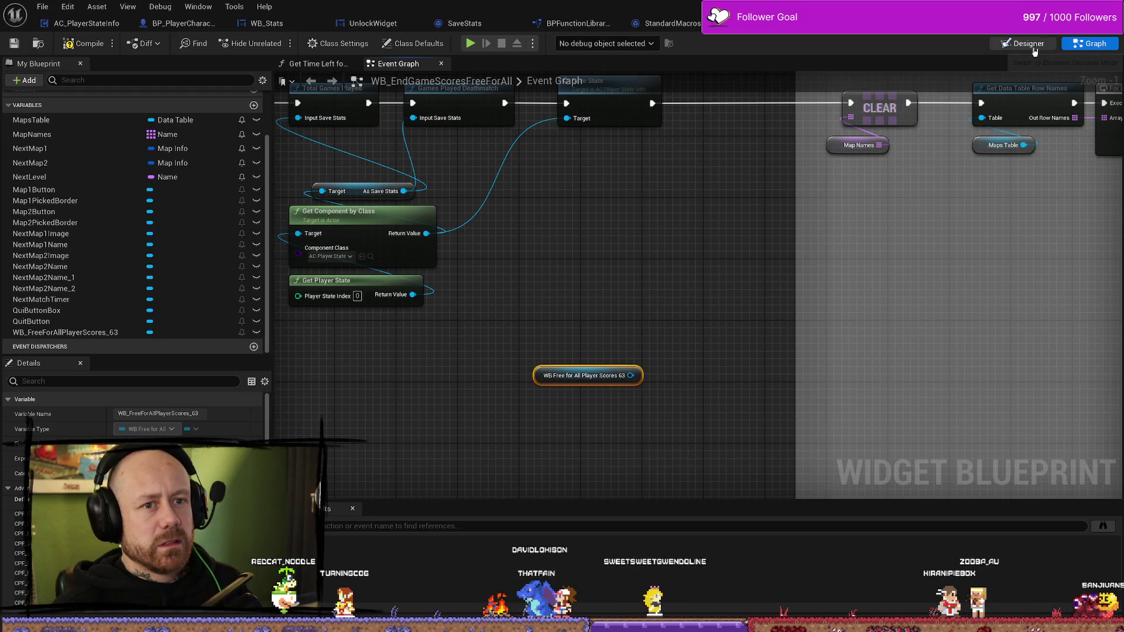
pyautogui.click(1028, 44)
# Inspect the embedded WB_FreeForAllPlayerScores widget's details, expanding its colour and opacity channels
pyautogui.click(507, 188)
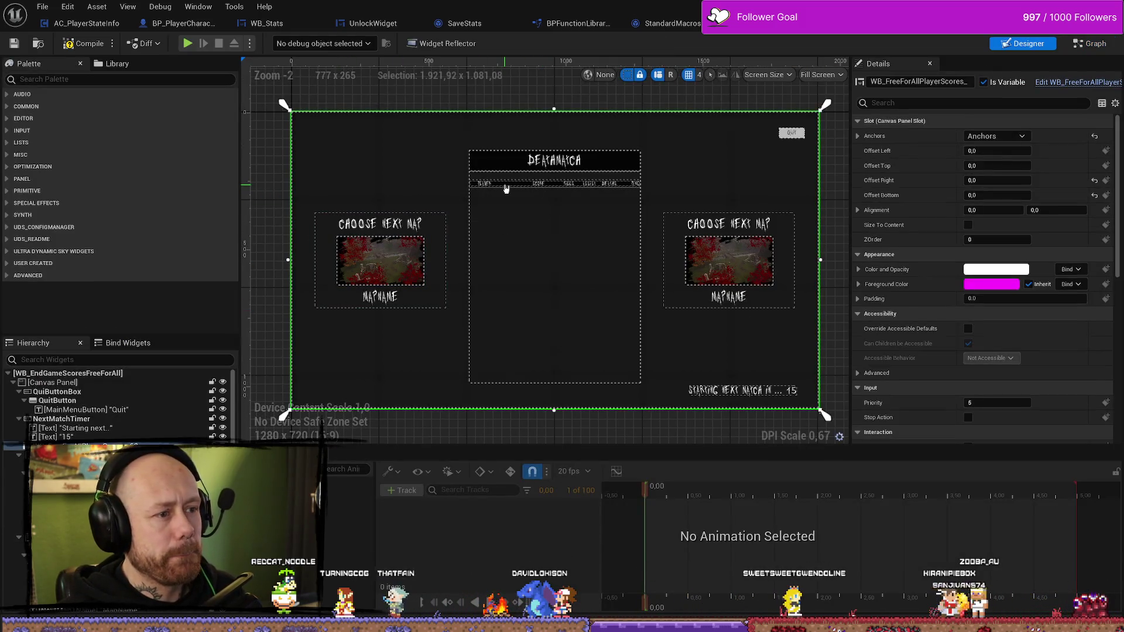
pyautogui.scroll(4, 556, 259)
pyautogui.scroll(-3, 598, 306)
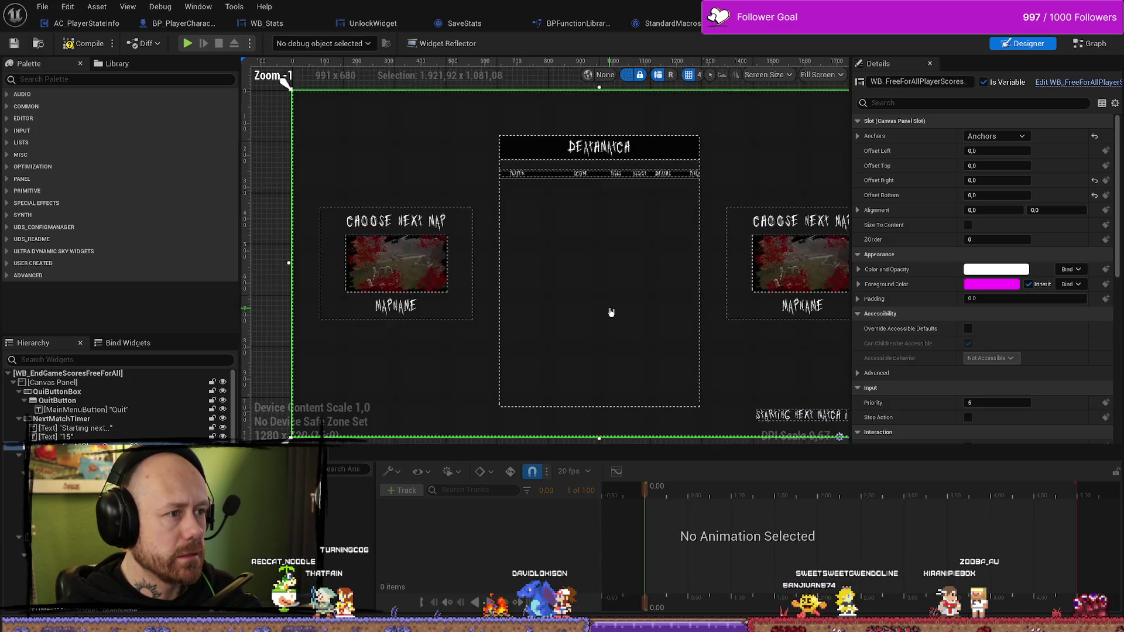
pyautogui.scroll(1, 607, 245)
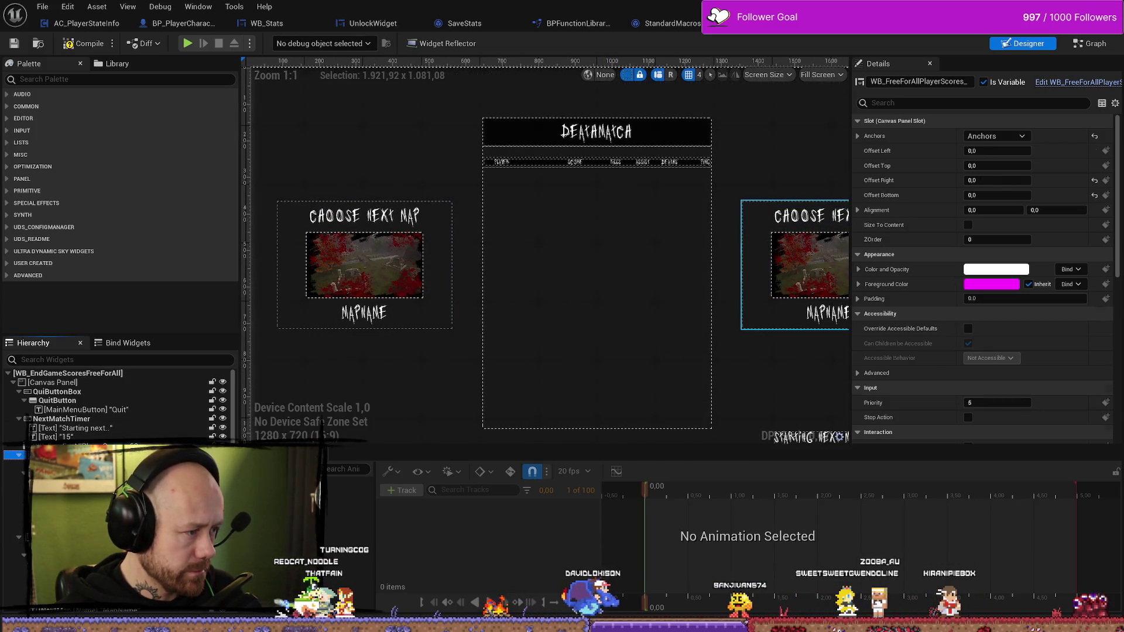
pyautogui.click(796, 263)
pyautogui.click(597, 292)
pyautogui.scroll(-4, 717, 330)
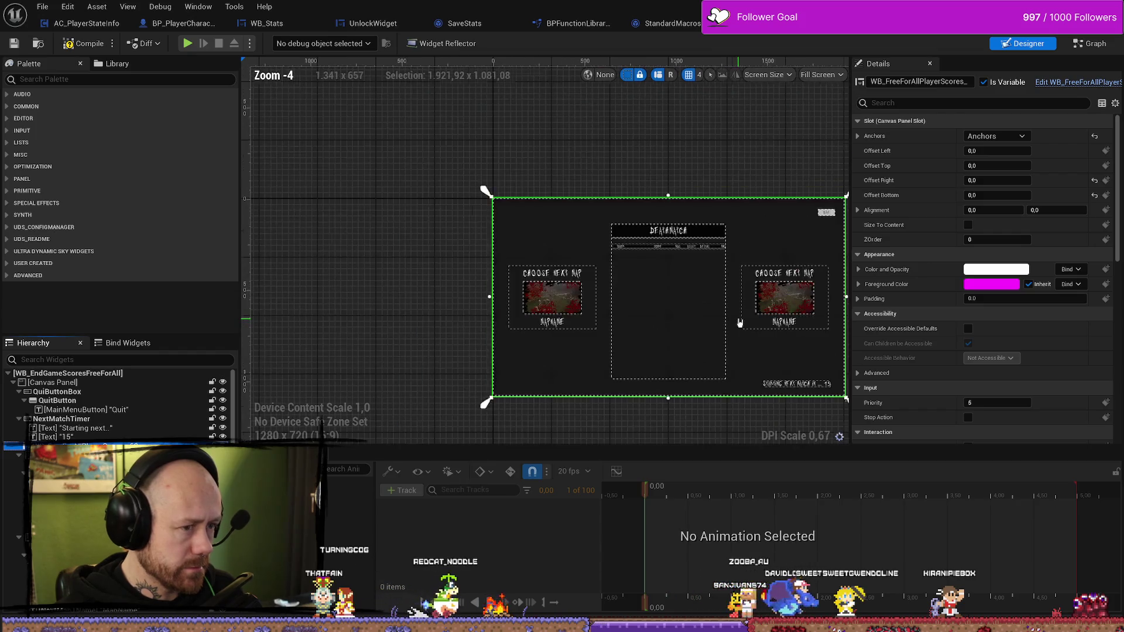
pyautogui.scroll(3, 731, 326)
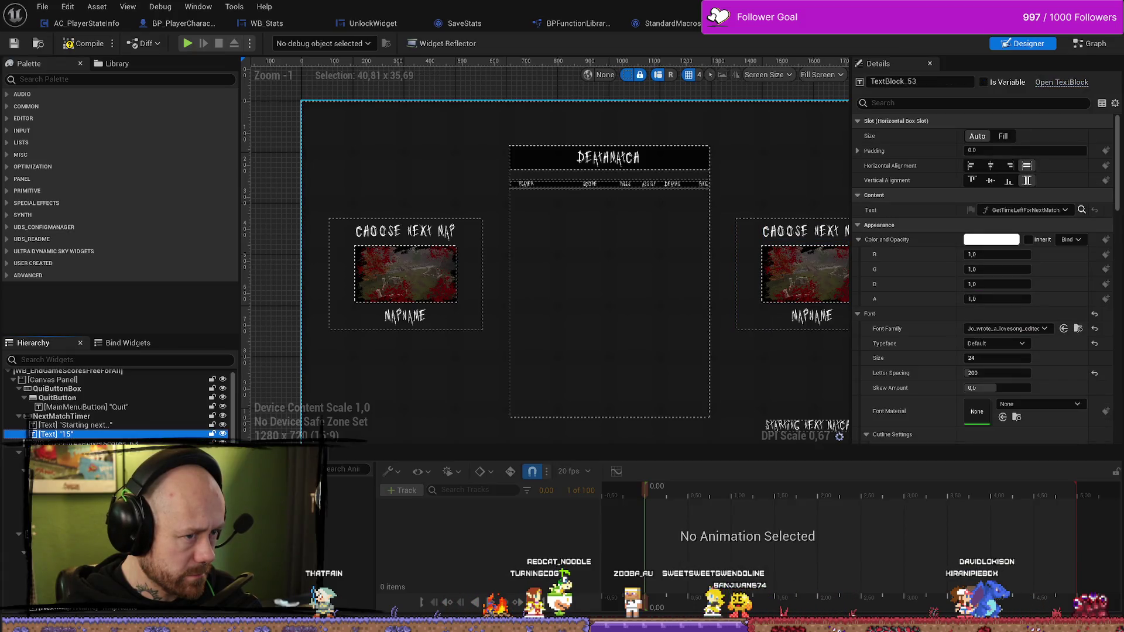
pyautogui.click(858, 269)
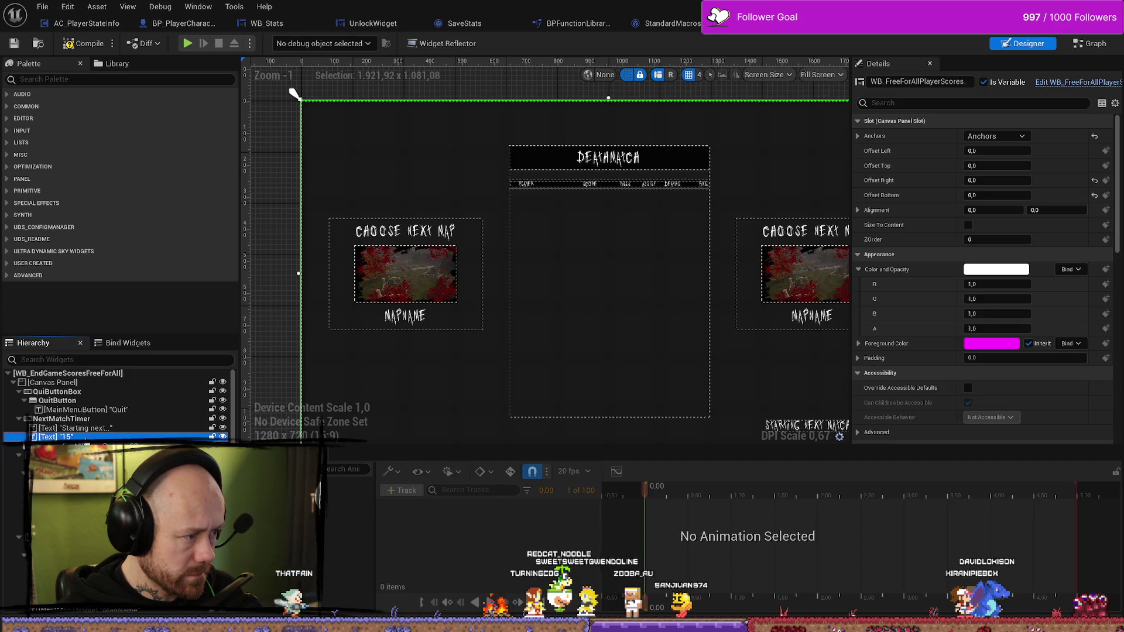
# Step through the end-screen hierarchy and open the embedded free-for-all scores widget for editing
pyautogui.click(75, 428)
pyautogui.click(82, 410)
pyautogui.click(68, 383)
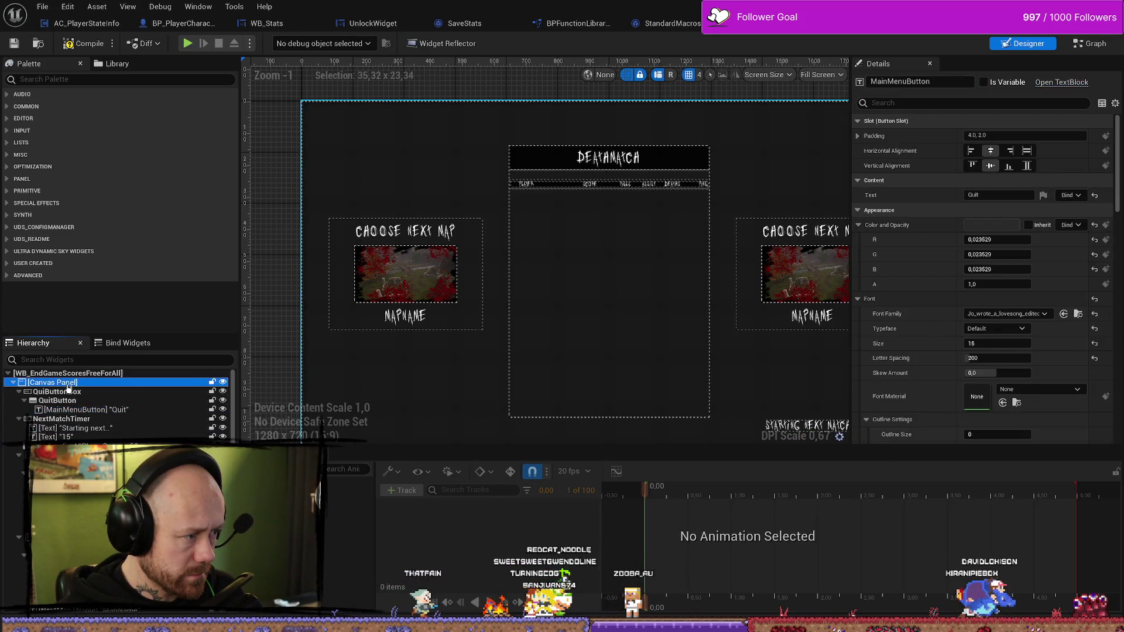
pyautogui.click(509, 374)
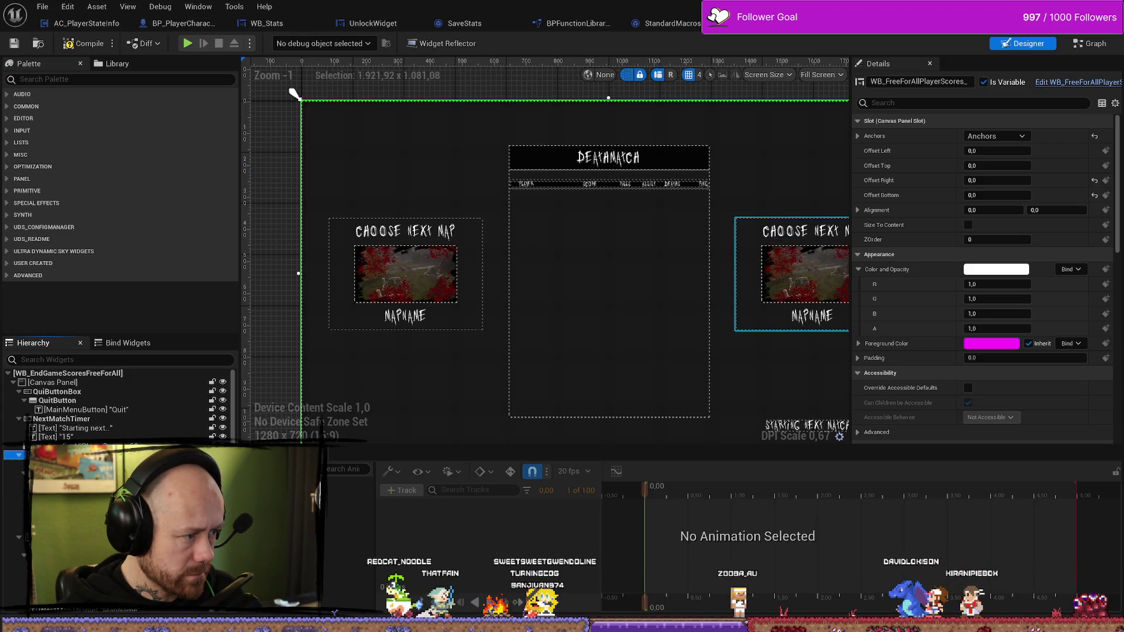
pyautogui.scroll(-3, 670, 266)
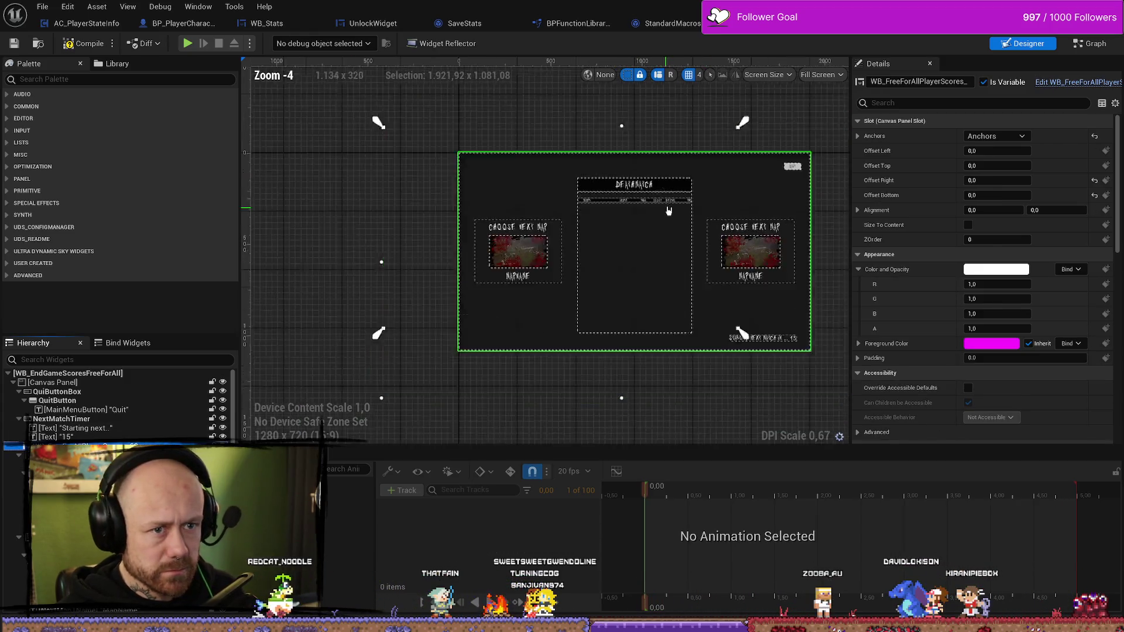
pyautogui.moveTo(737, 126); pyautogui.dragTo(672, 136)
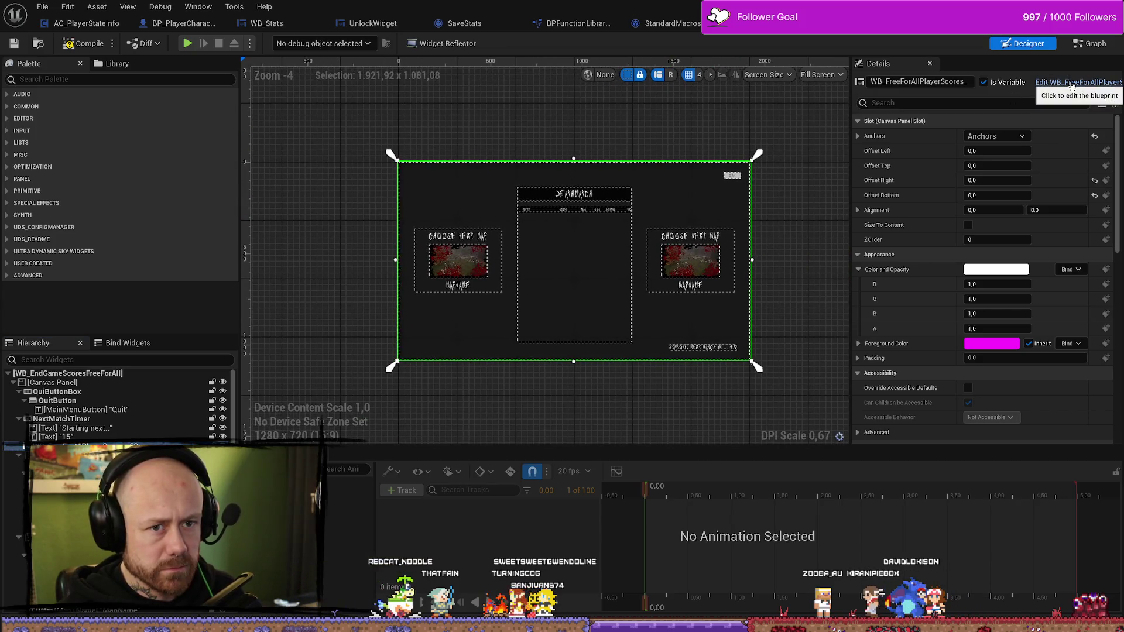
pyautogui.click(1071, 86)
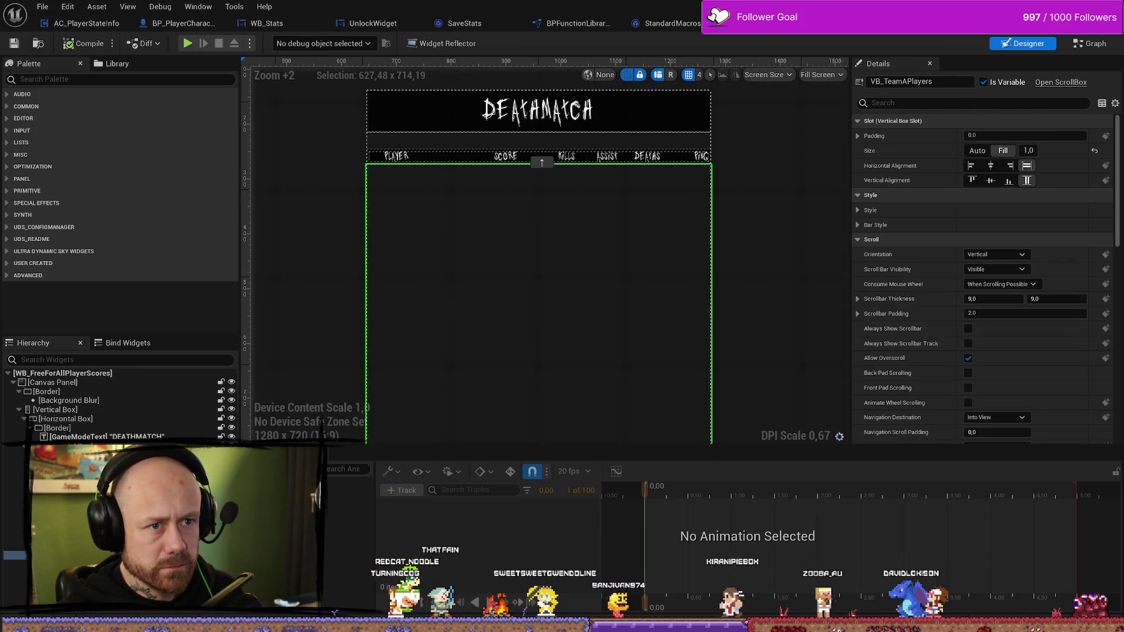
pyautogui.scroll(-6, 798, 349)
pyautogui.scroll(4, 702, 230)
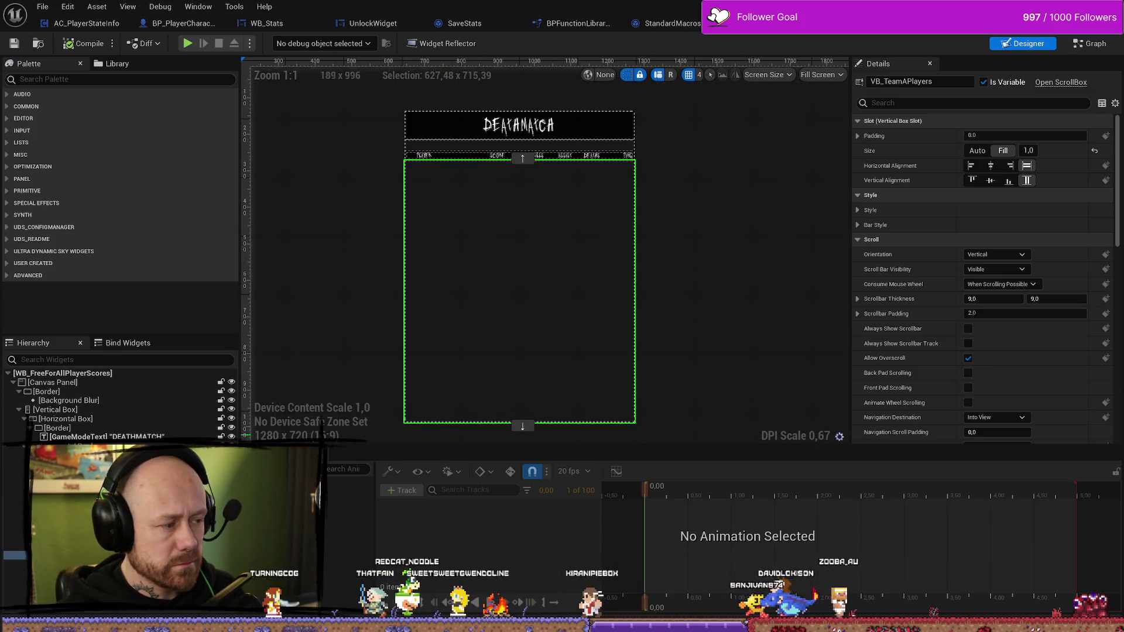
pyautogui.click(820, 23)
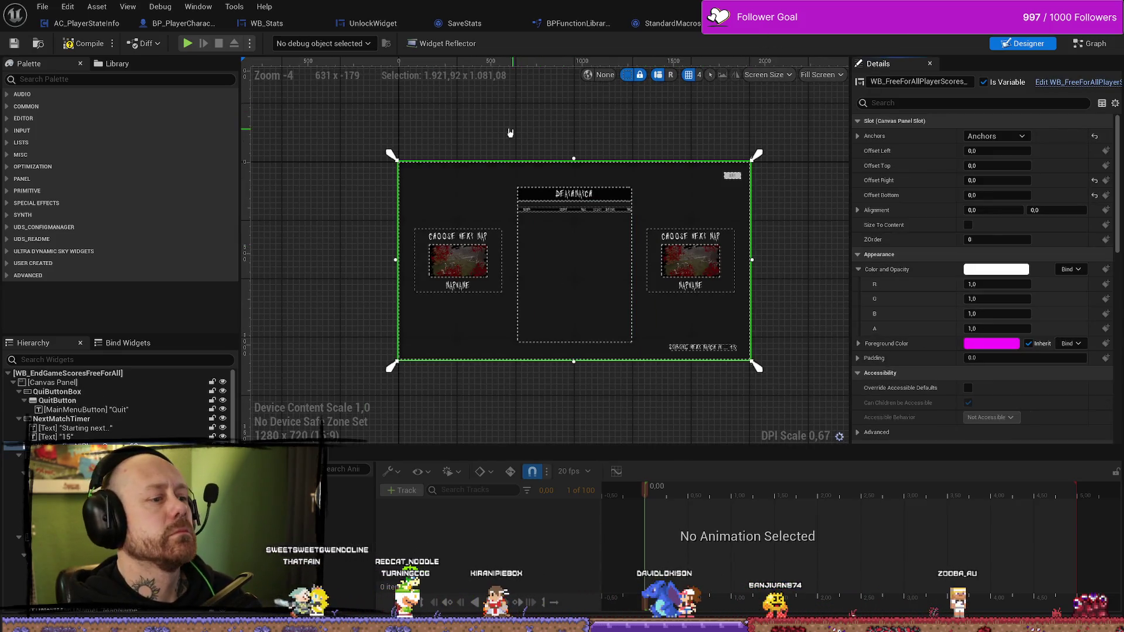
pyautogui.click(765, 23)
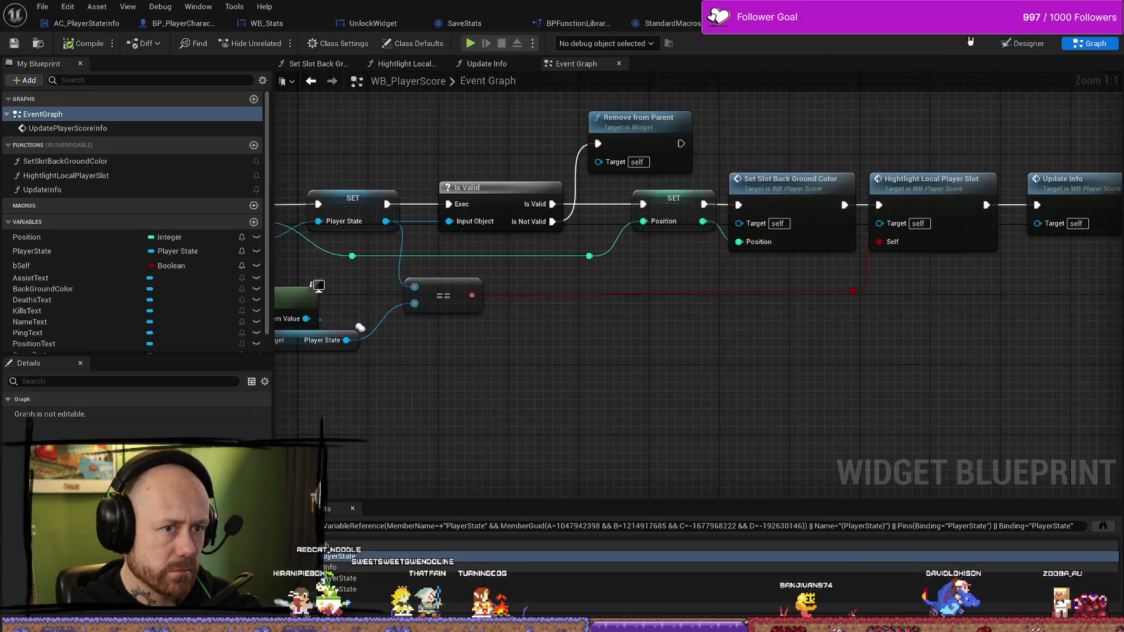
# Glance over the WB_PlayerScore event graph, then return to the WB_FreeForAllPlayerScores layout
pyautogui.click(820, 23)
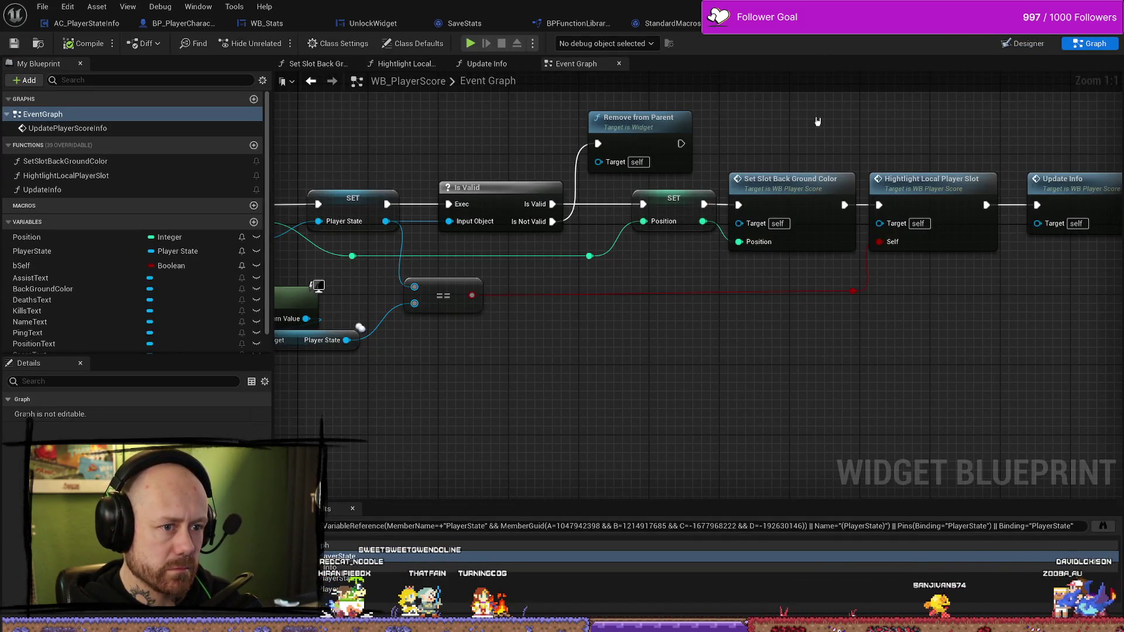
pyautogui.scroll(-4, 816, 119)
pyautogui.scroll(4, 797, 146)
pyautogui.scroll(-2, 623, 175)
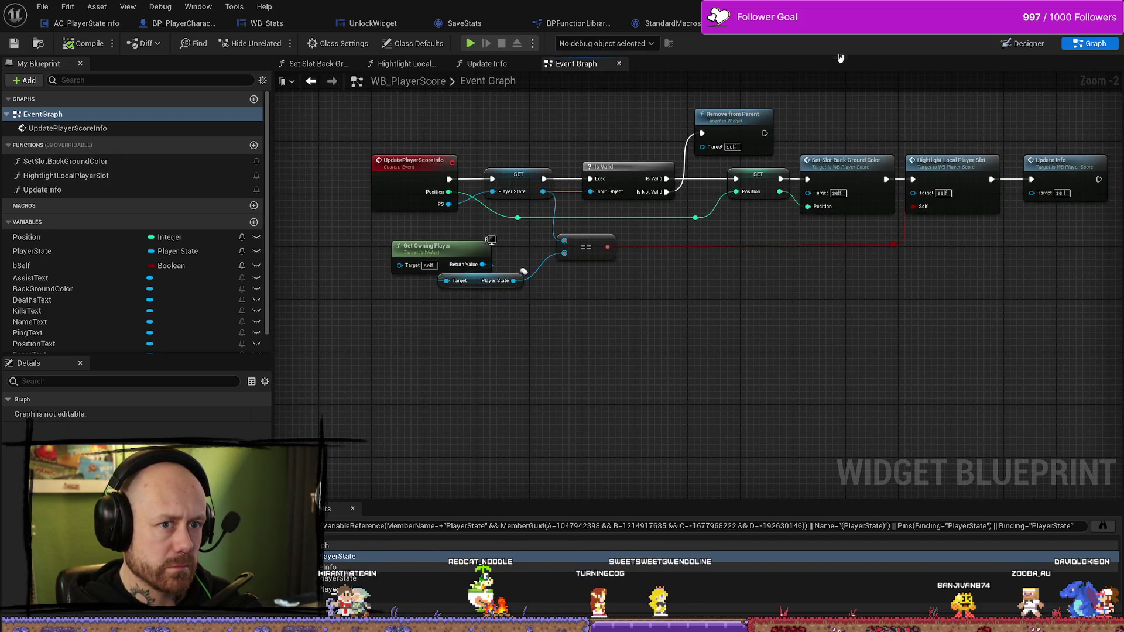
pyautogui.click(819, 23)
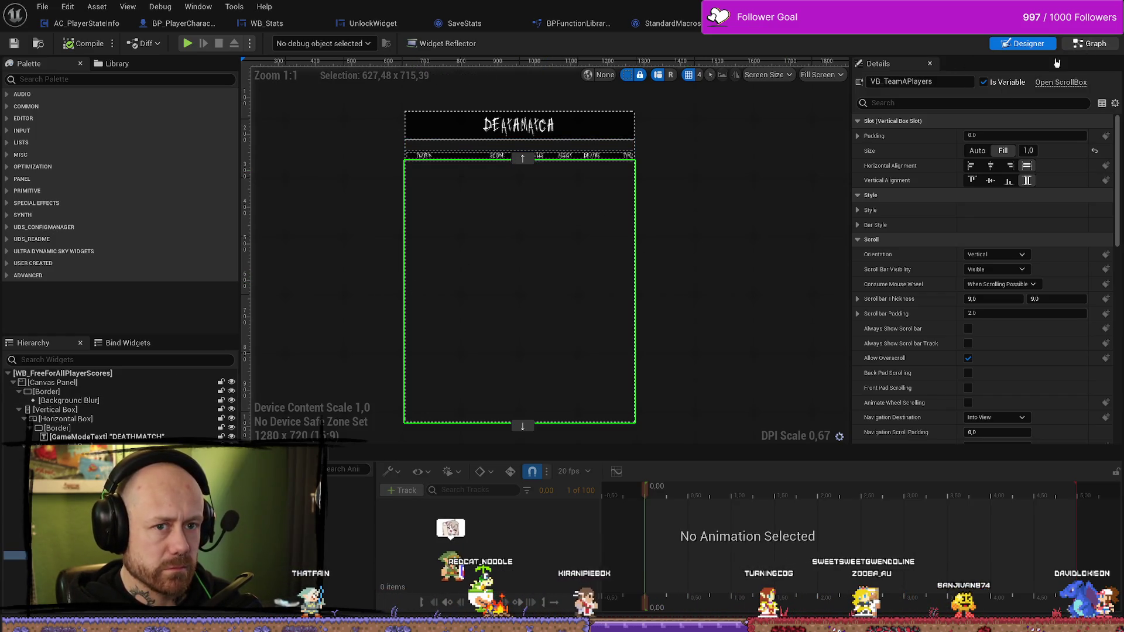
# Show the scoreboard's Event Graph at Event Construct, with its looping 1.0-second timer
pyautogui.click(1080, 45)
pyautogui.scroll(-2, 552, 326)
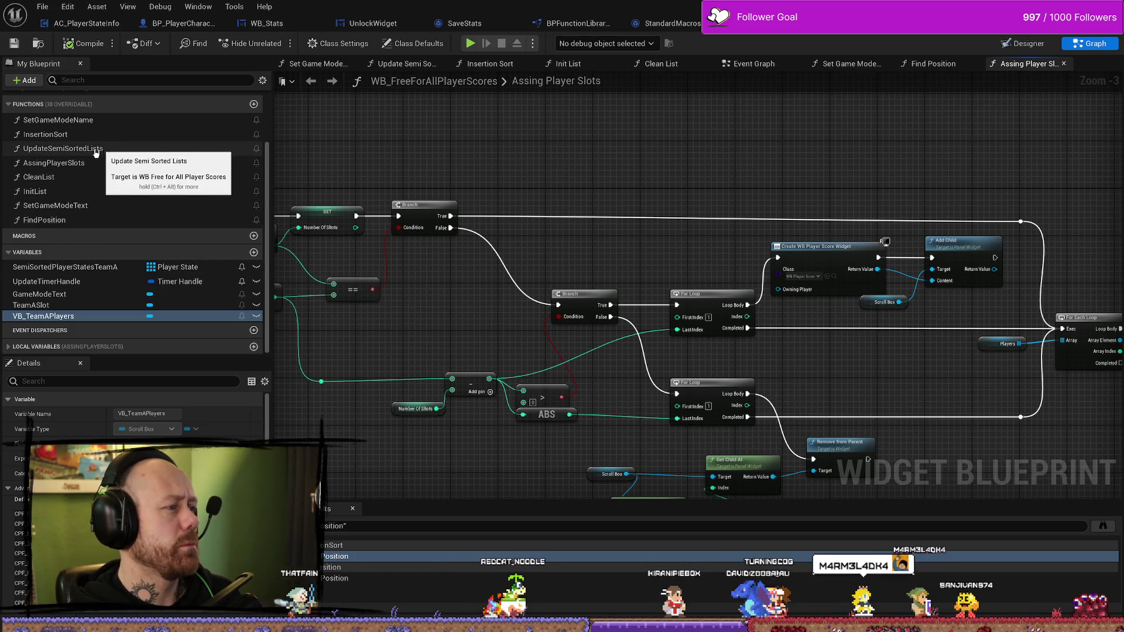
pyautogui.scroll(2, 132, 176)
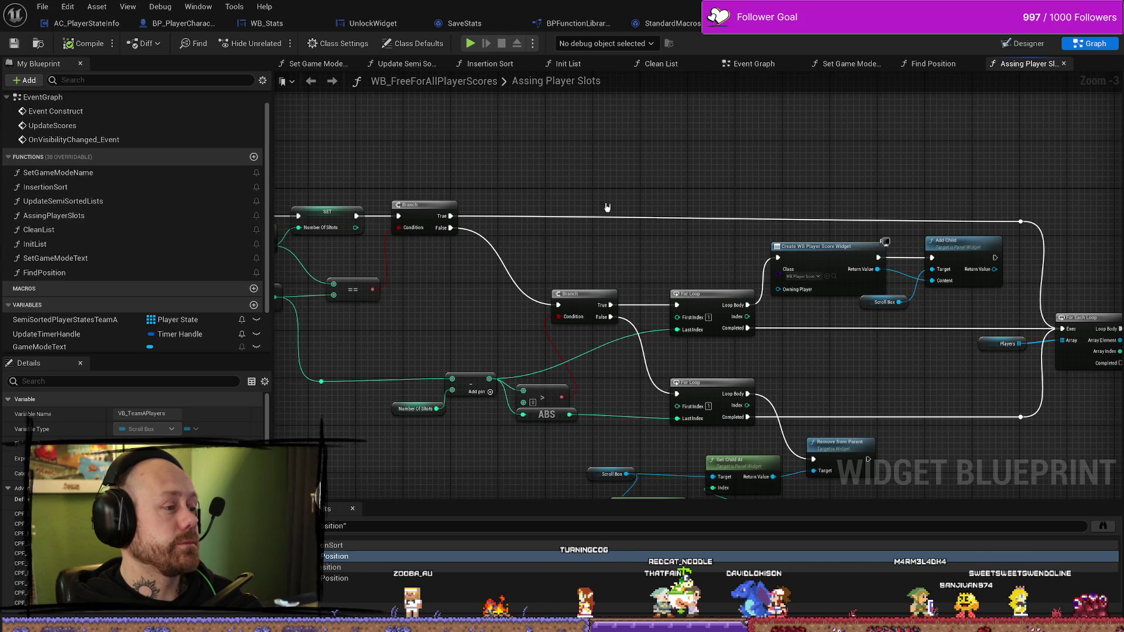
pyautogui.doubleClick(100, 111)
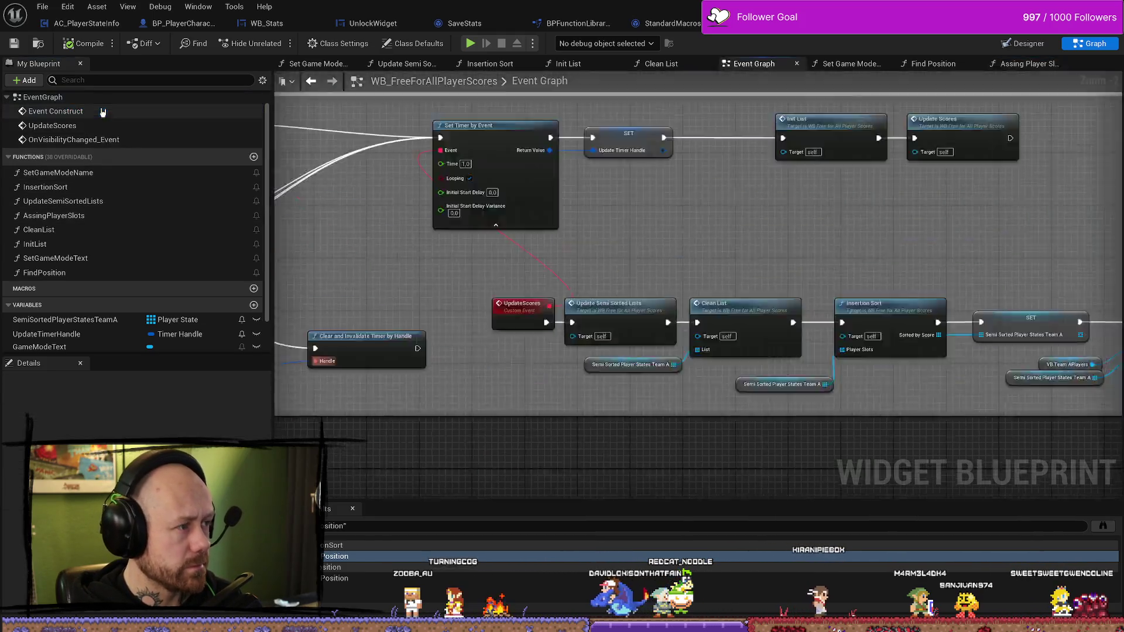
pyautogui.scroll(-4, 439, 234)
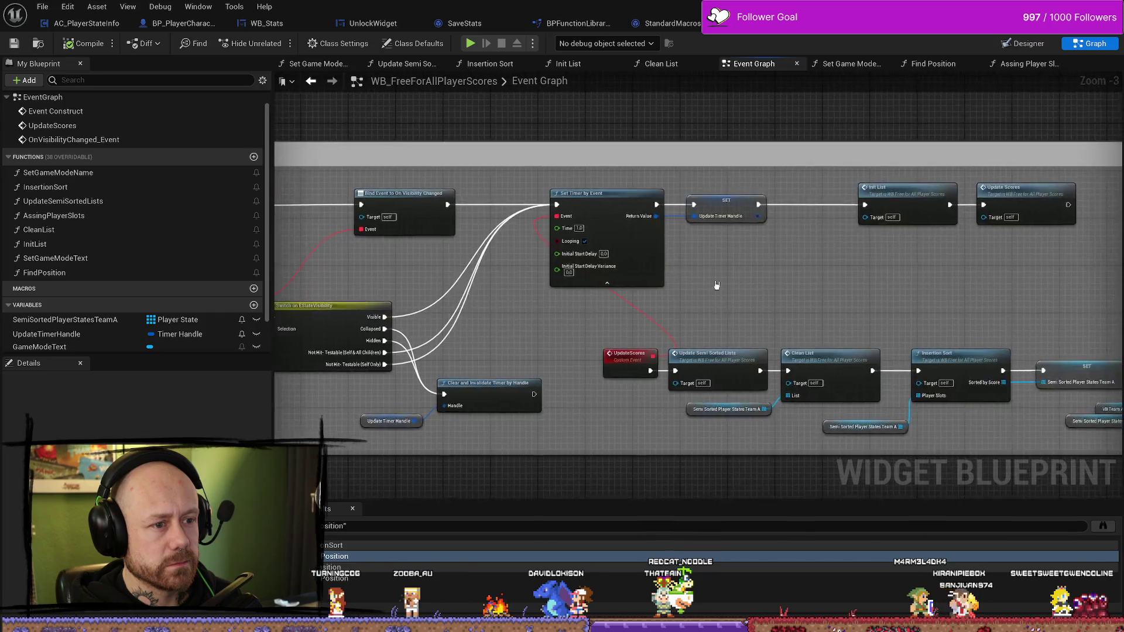
pyautogui.scroll(2, 788, 134)
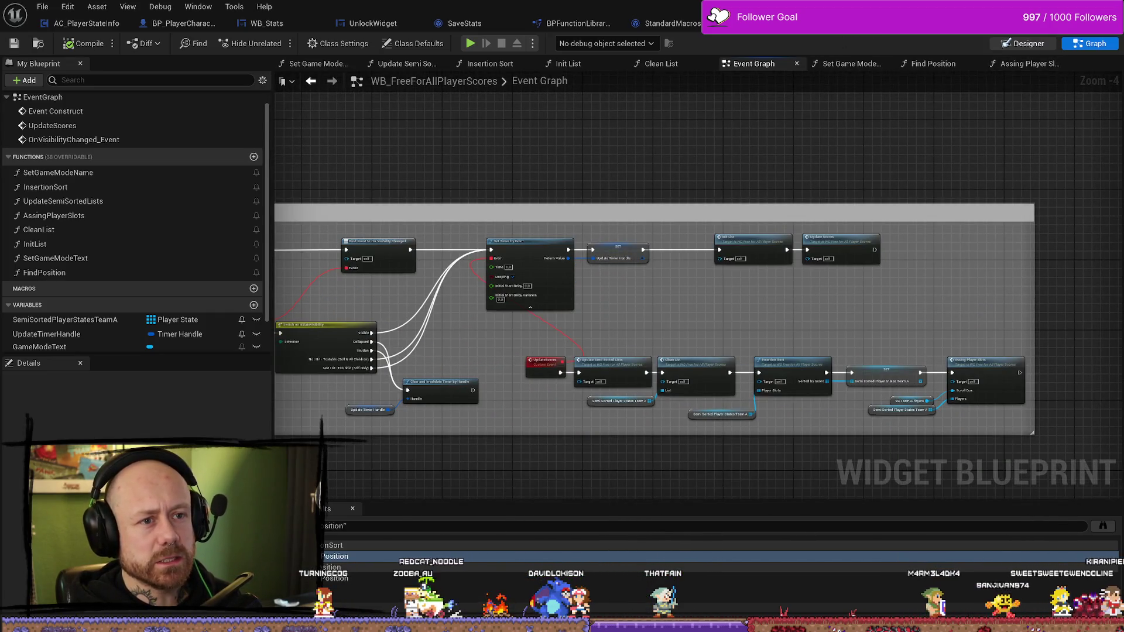
pyautogui.hotkey('ctrl', 'Tab')
pyautogui.click(1089, 43)
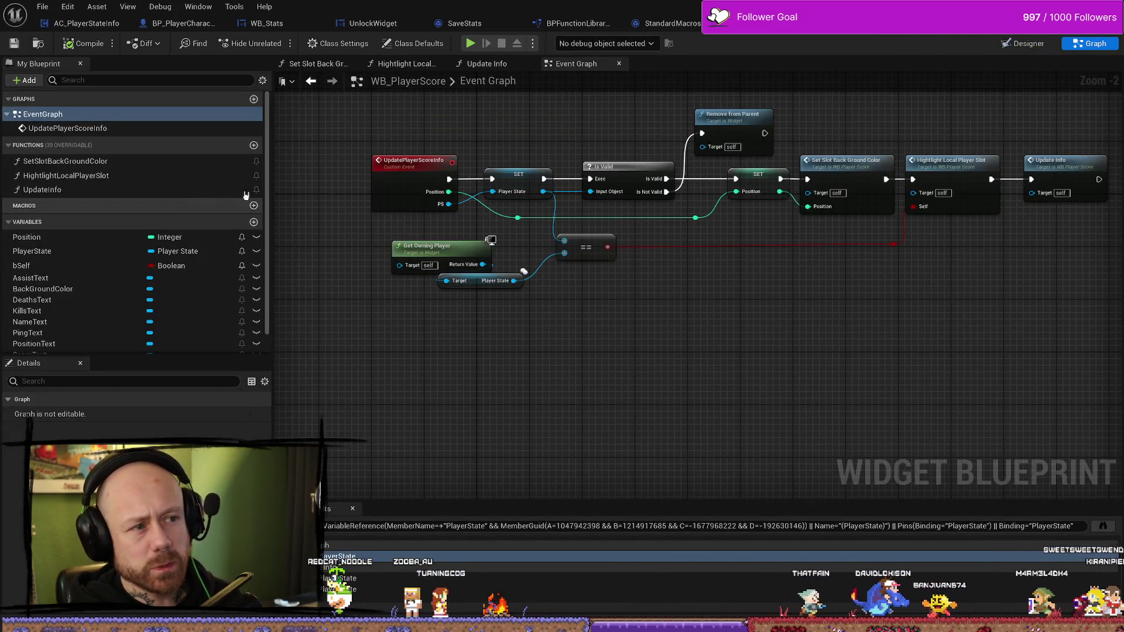
pyautogui.hotkey('ctrl', 'Tab')
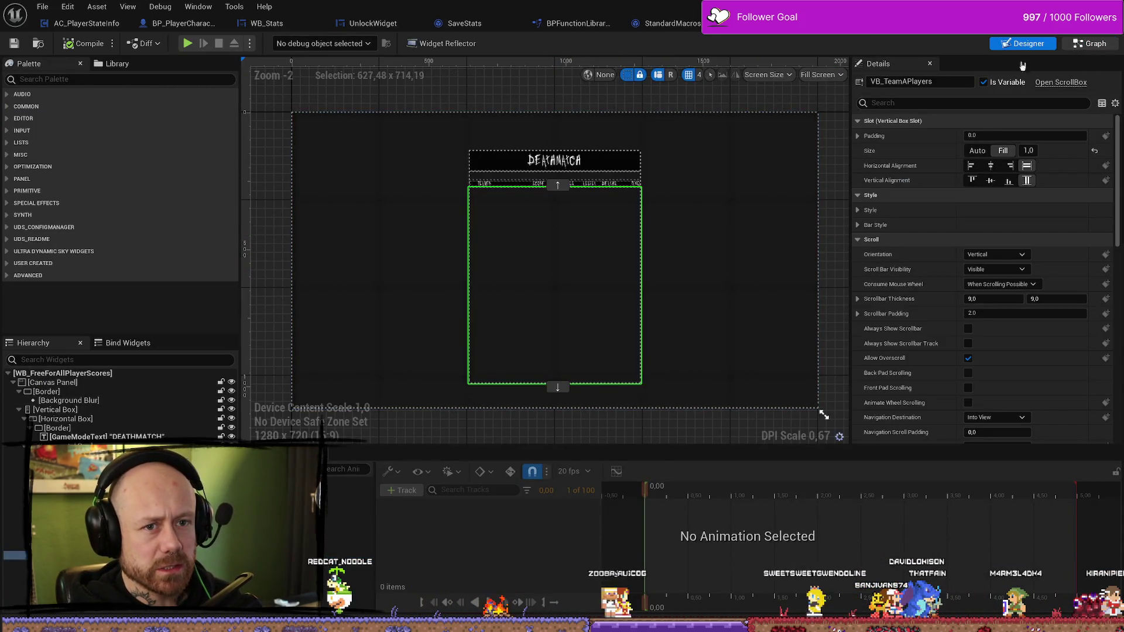
pyautogui.click(1090, 43)
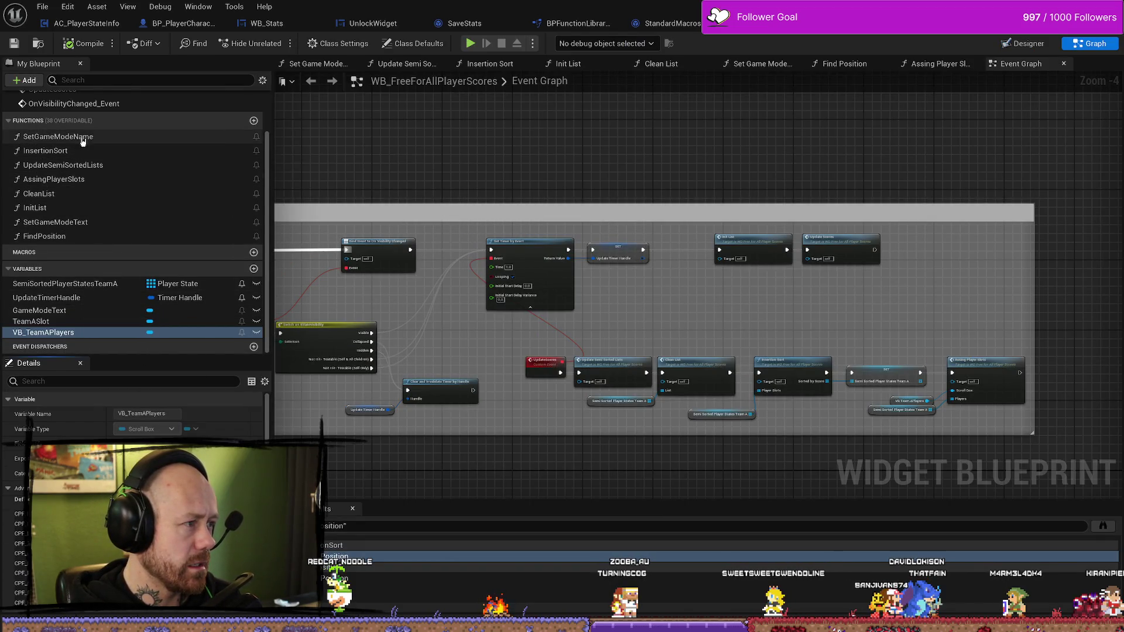
pyautogui.scroll(3, 80, 146)
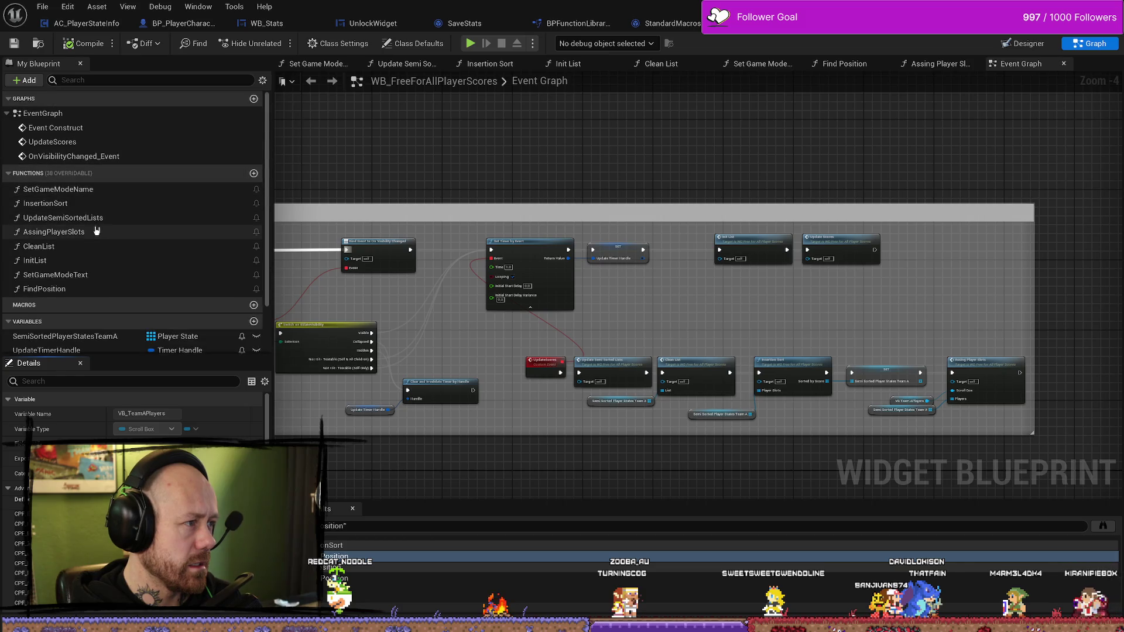
pyautogui.doubleClick(76, 156)
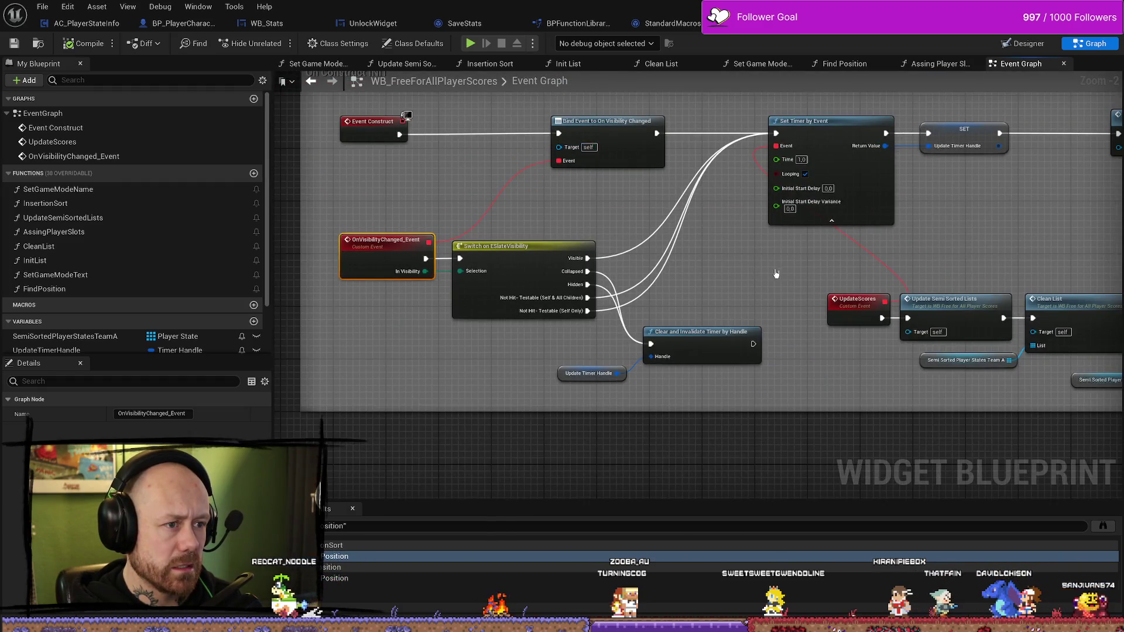
pyautogui.moveTo(776, 273); pyautogui.dragTo(652, 240)
pyautogui.moveTo(873, 210); pyautogui.dragTo(664, 216)
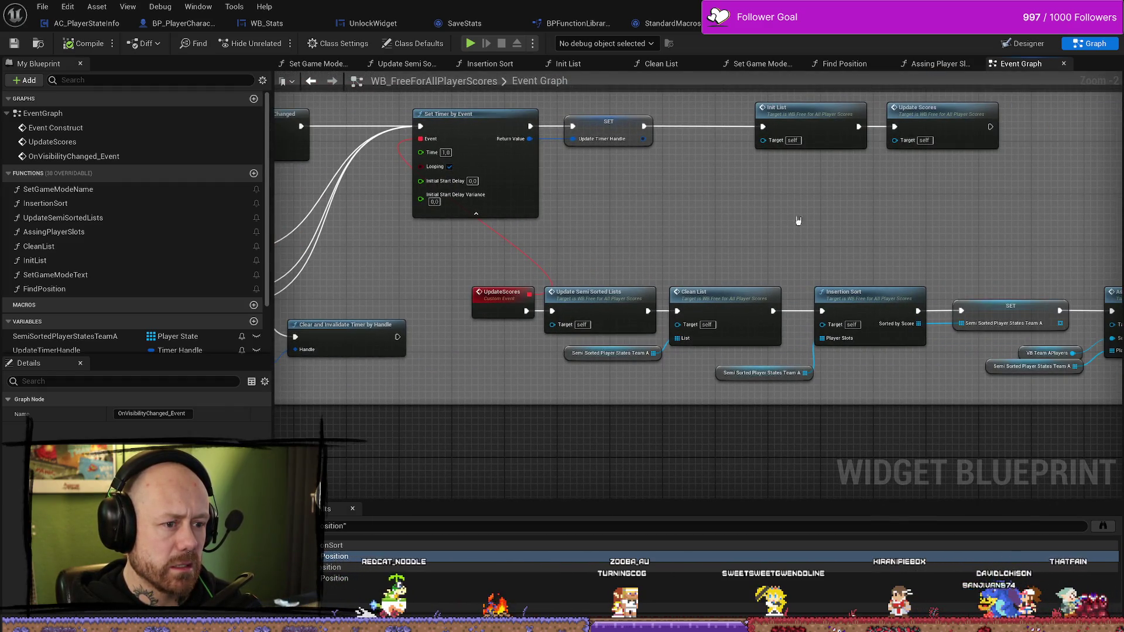
pyautogui.moveTo(840, 220); pyautogui.dragTo(563, 221)
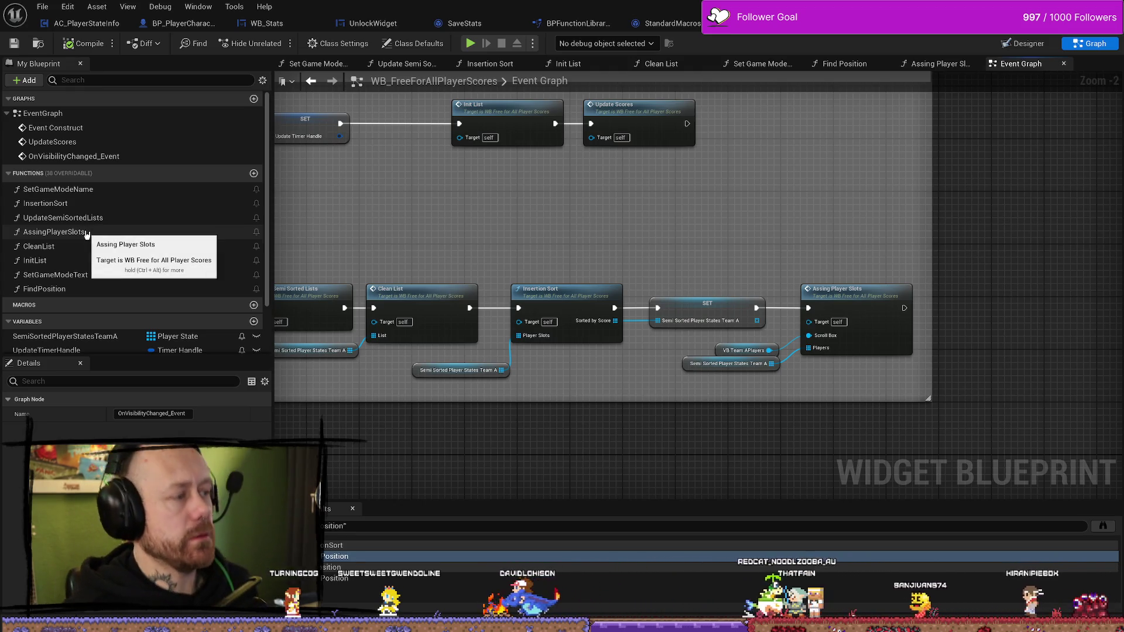
# Open the AssingPlayerSlots function and centre its For Each Loop and Update Player Score Info nodes
pyautogui.click(86, 233)
pyautogui.doubleClick(86, 232)
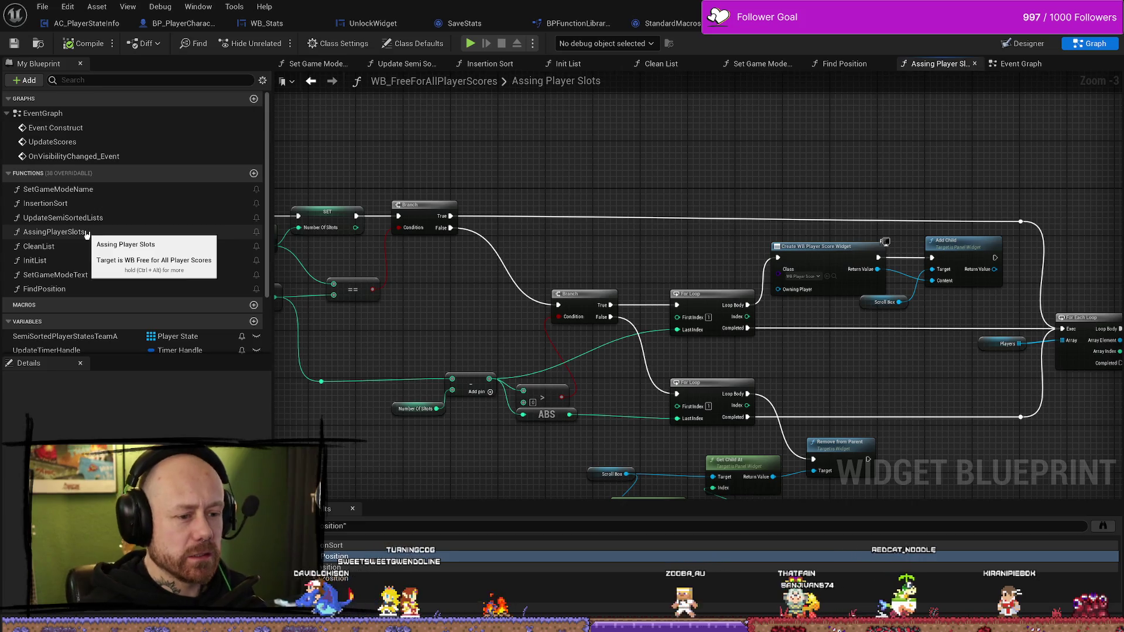
pyautogui.scroll(3, 696, 387)
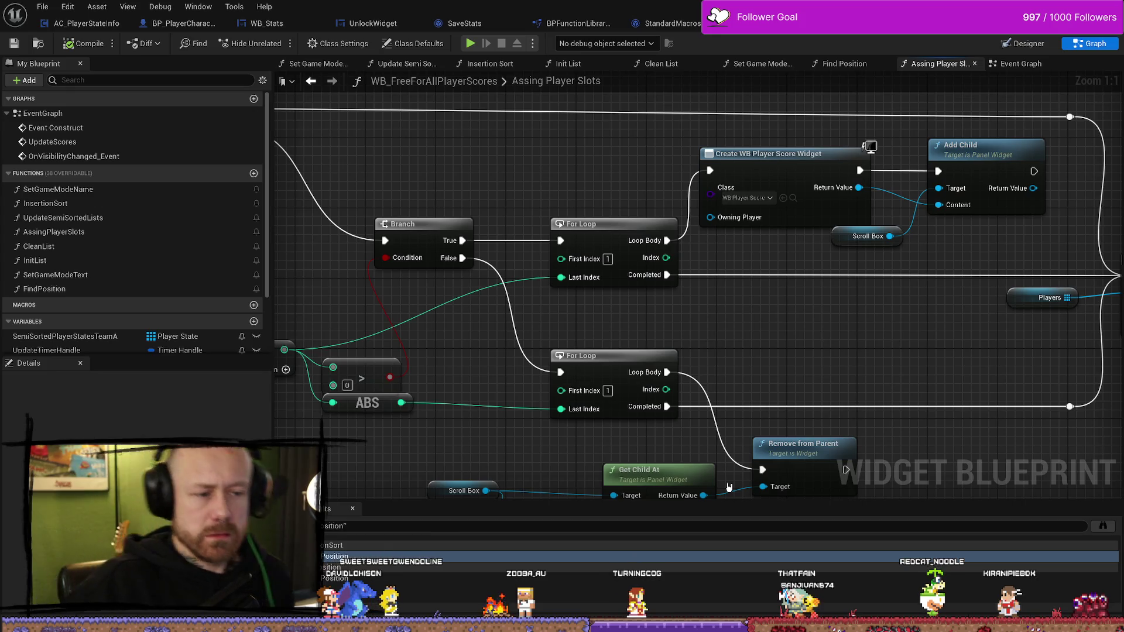
pyautogui.scroll(-3, 844, 359)
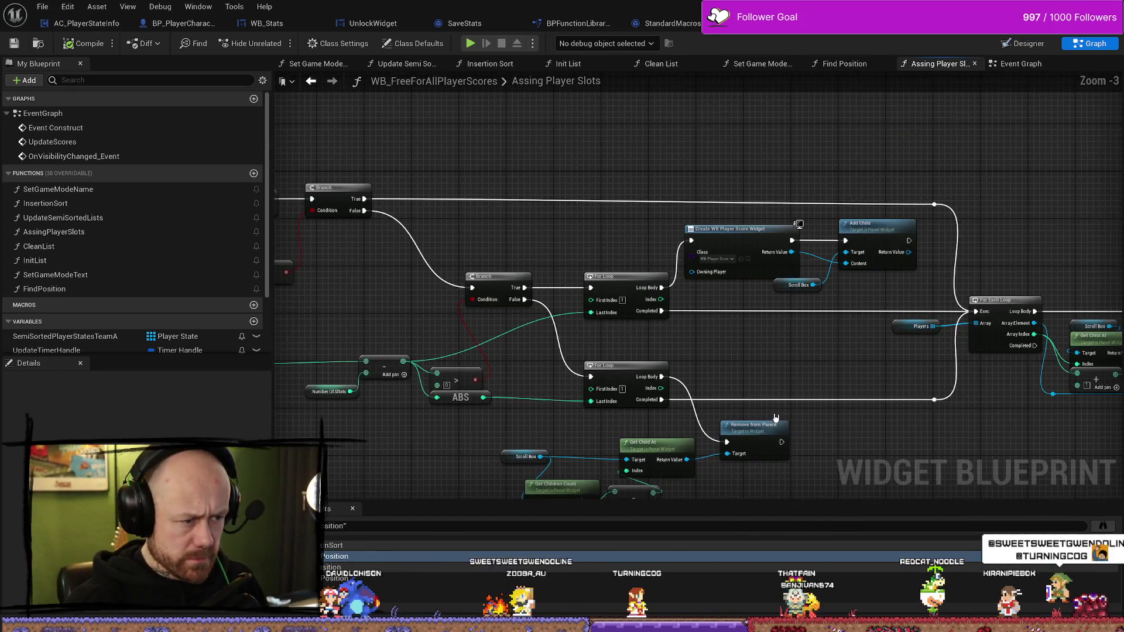
pyautogui.scroll(-1, 598, 435)
pyautogui.scroll(4, 881, 330)
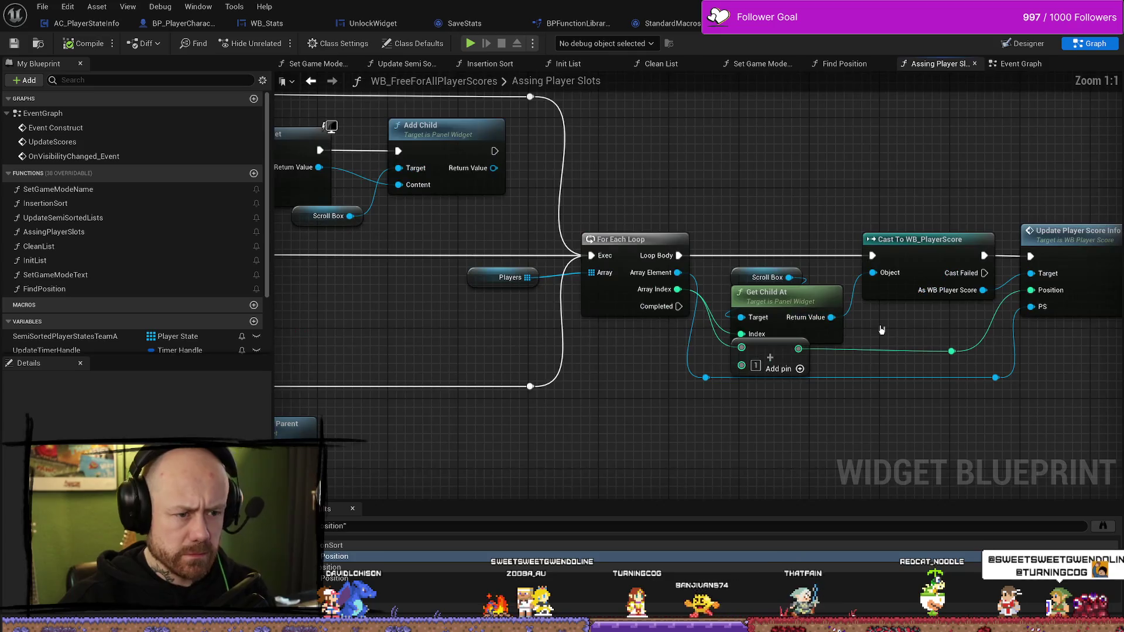
pyautogui.moveTo(950, 349); pyautogui.dragTo(798, 348)
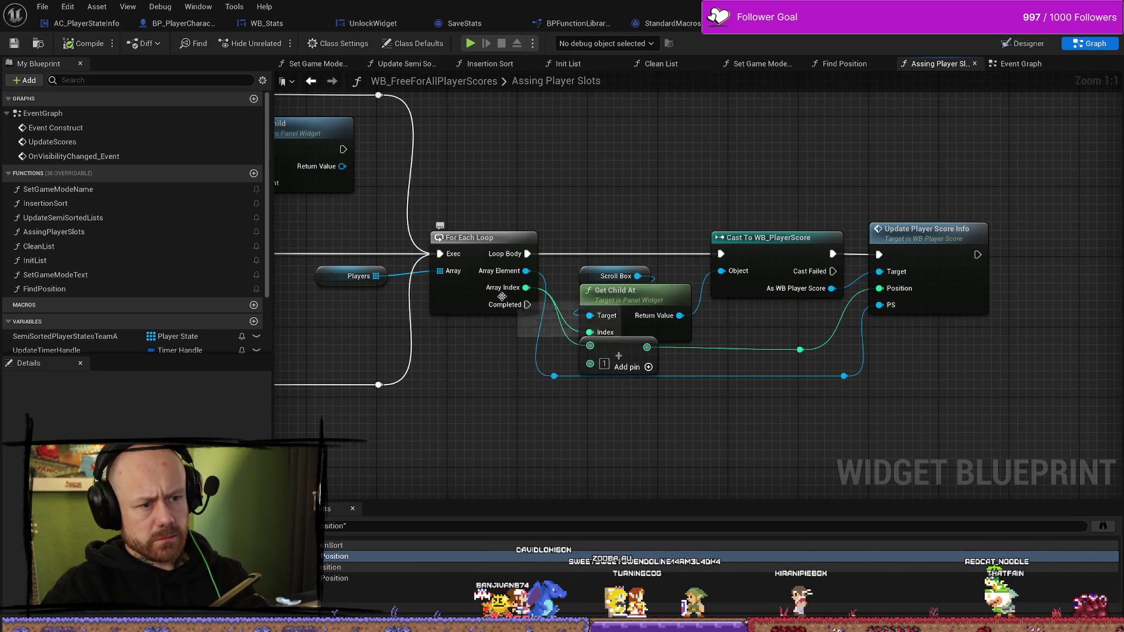
pyautogui.moveTo(767, 367)
pyautogui.mouseDown()
pyautogui.moveTo(1006, 386)
pyautogui.moveTo(955, 366)
pyautogui.mouseUp()
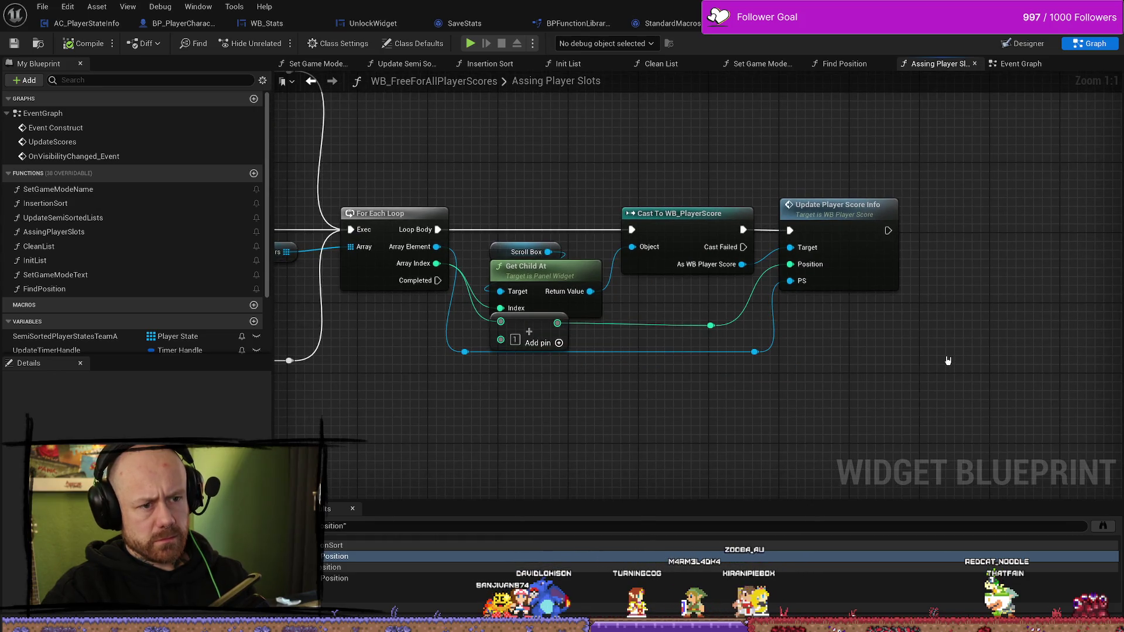
# Inspect the UpdatePlayerScoreInfo event's logic, then return to the Assing Player Slots graph
pyautogui.doubleClick(825, 273)
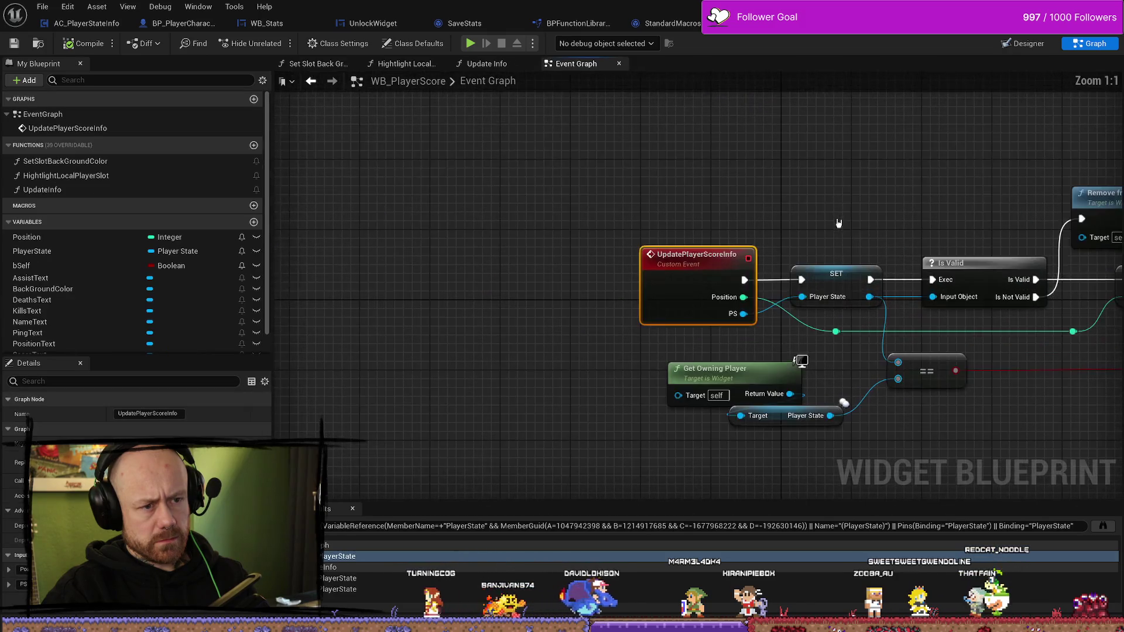
pyautogui.moveTo(675, 366); pyautogui.dragTo(212, 348)
pyautogui.scroll(-1, 675, 366)
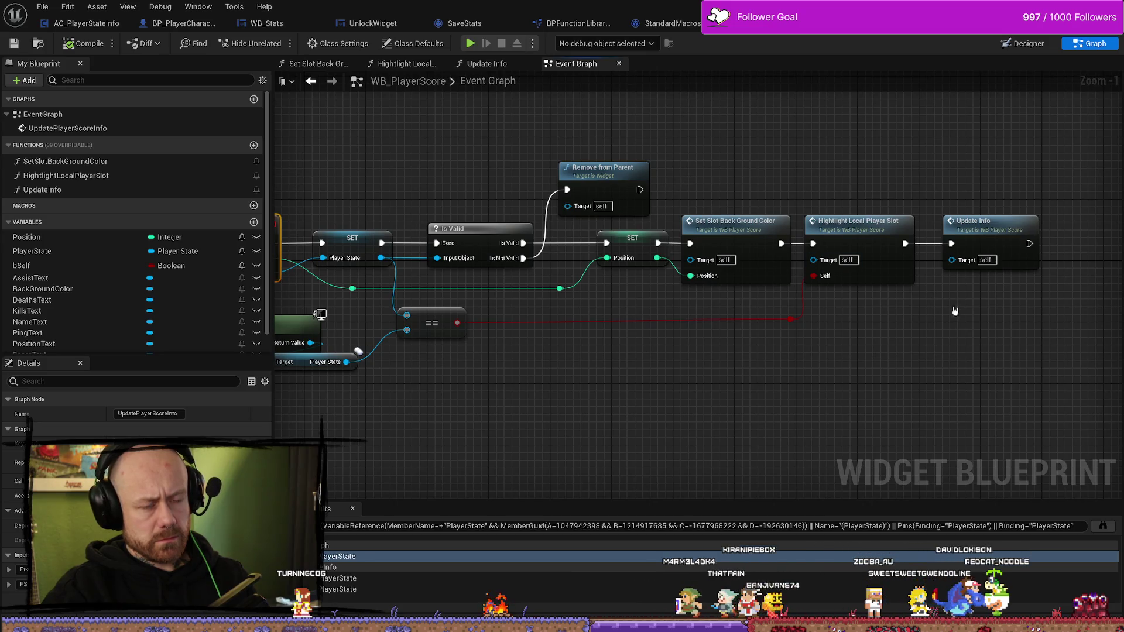
pyautogui.hotkey('alt', 'Left')
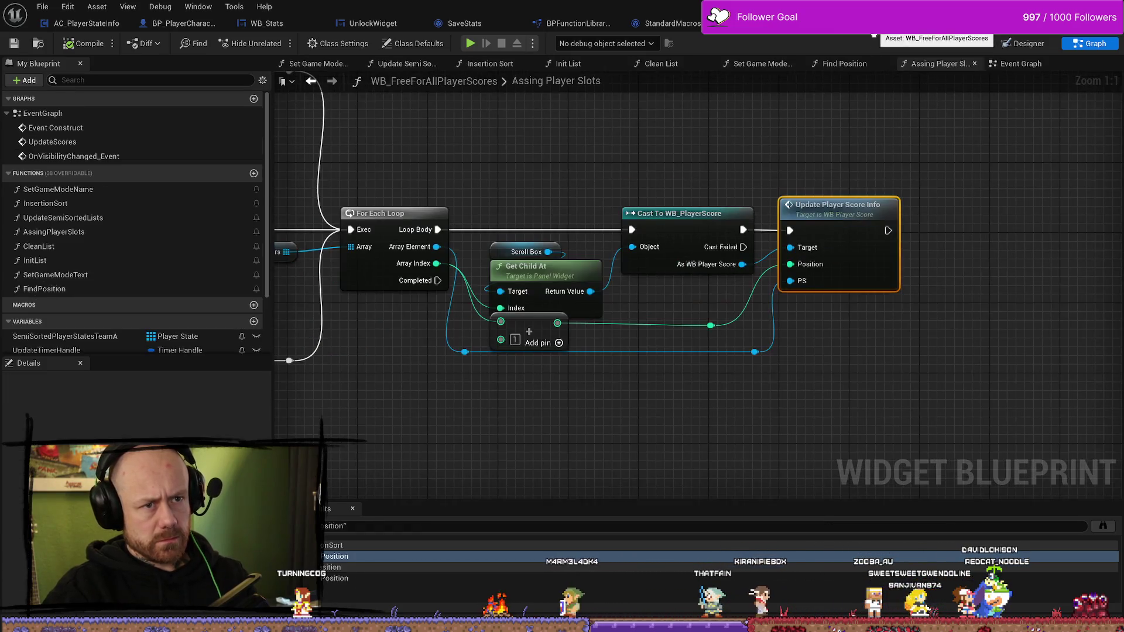
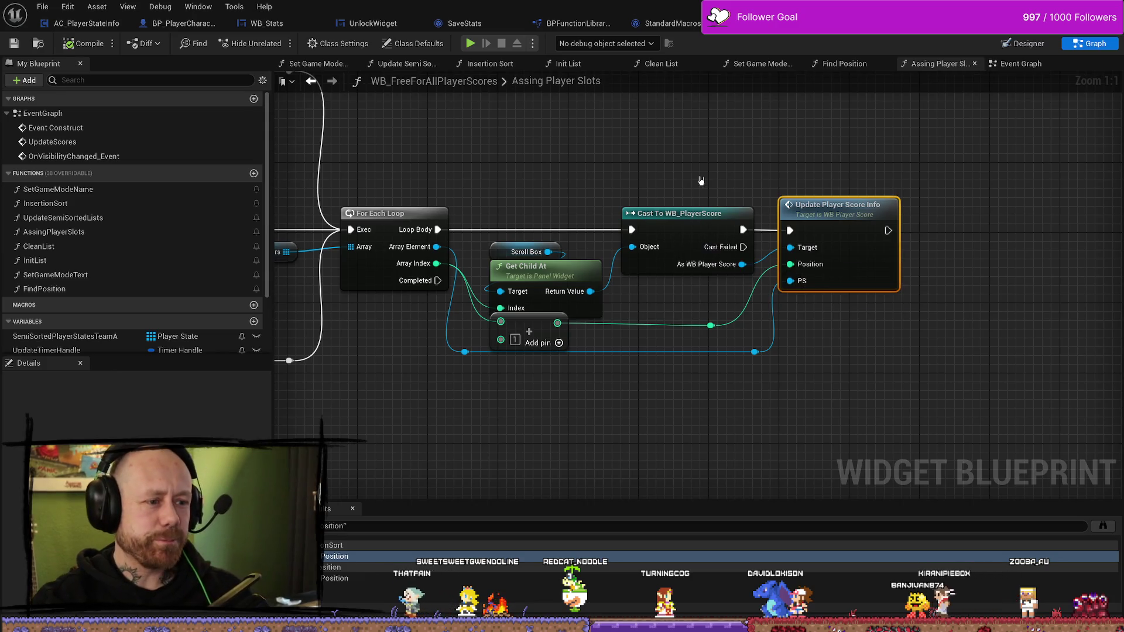
# Shift the Cast and Update Player Score Info nodes right to make room in the graph
pyautogui.keyDown('shift'); pyautogui.click(706, 212); pyautogui.keyUp('shift')
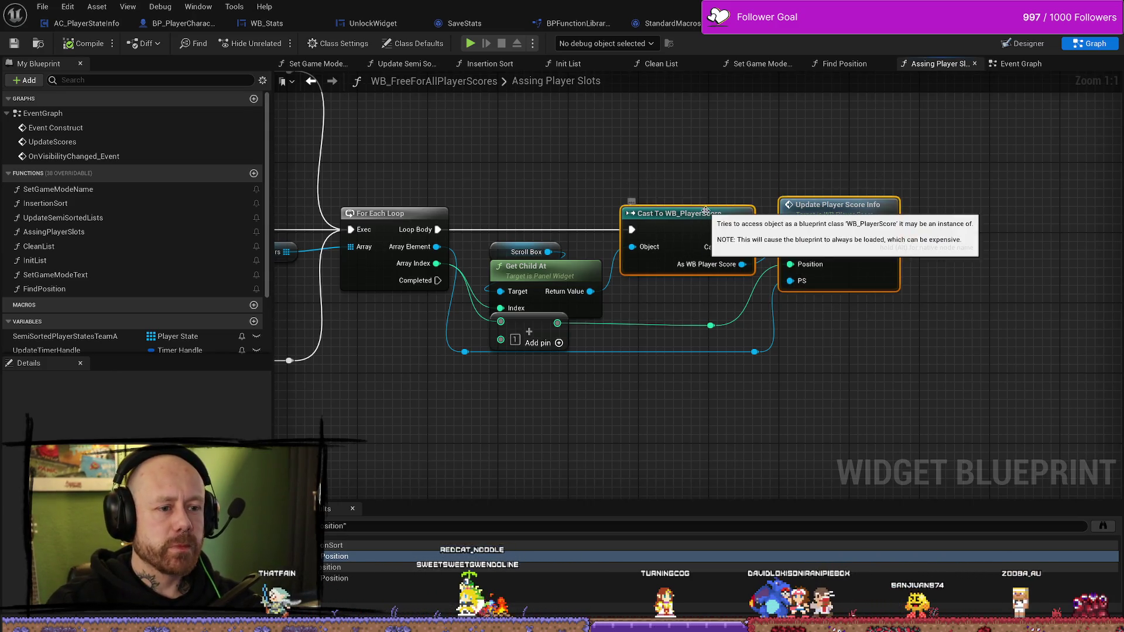
pyautogui.moveTo(706, 212); pyautogui.dragTo(872, 211)
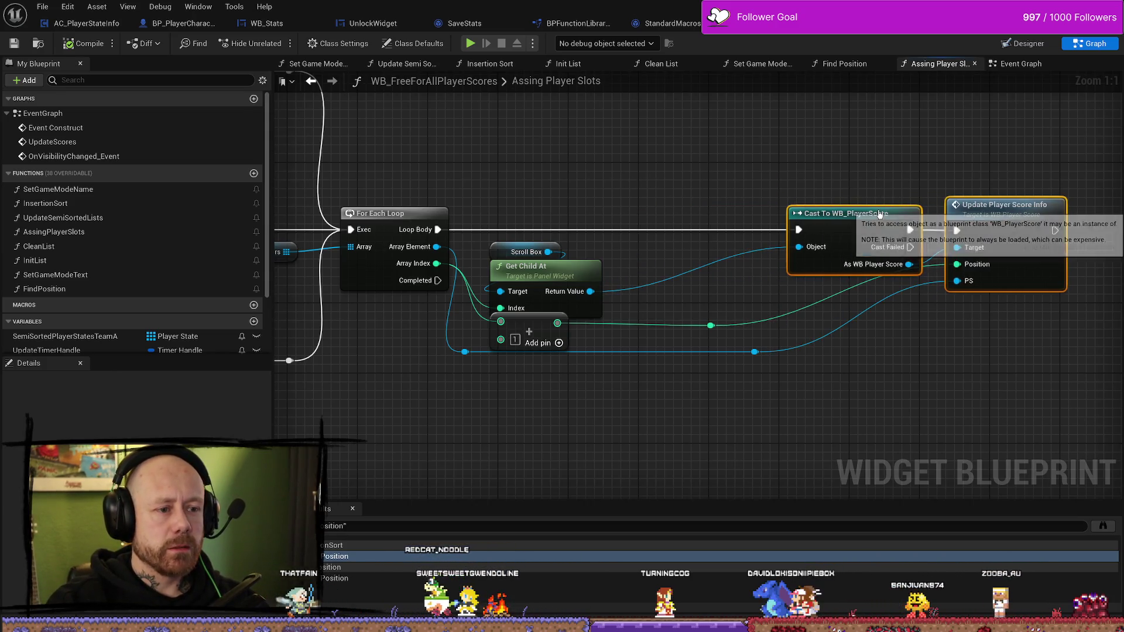
pyautogui.click(710, 325)
pyautogui.moveTo(710, 325); pyautogui.dragTo(685, 326)
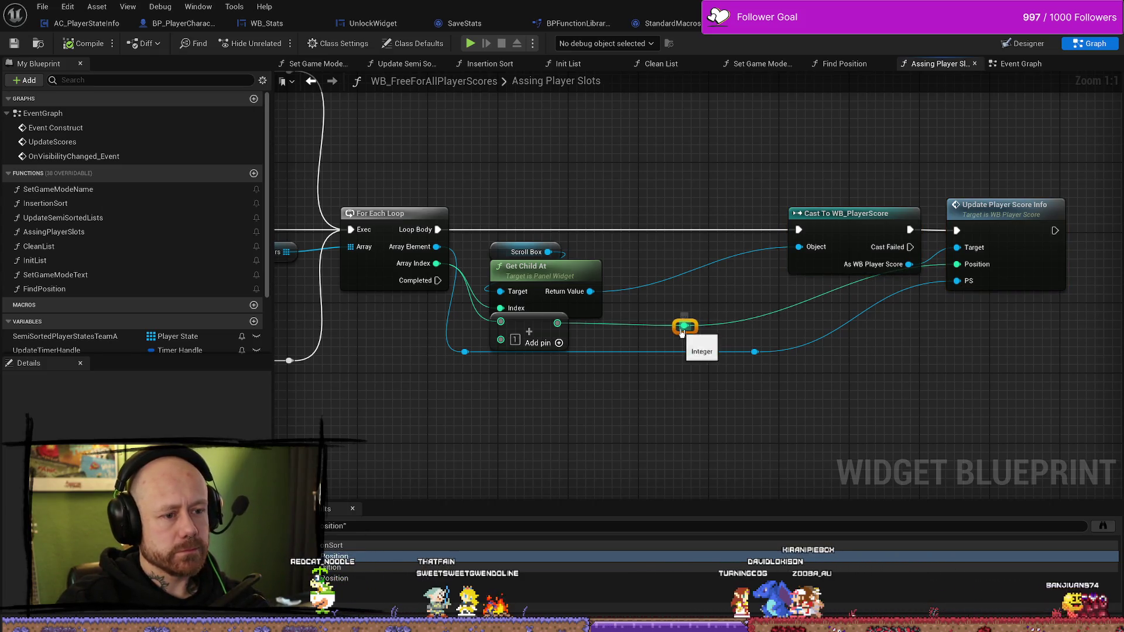
# Add an Integer variable named Position and drag it into the graph
pyautogui.click(79, 323)
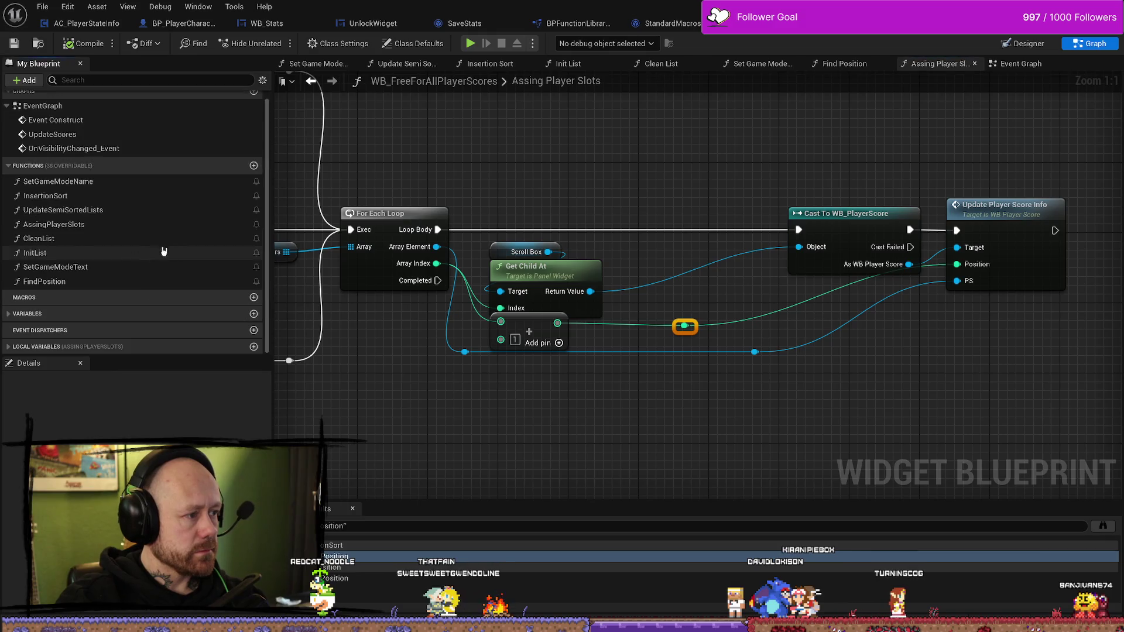
pyautogui.click(143, 314)
pyautogui.scroll(-2, 190, 278)
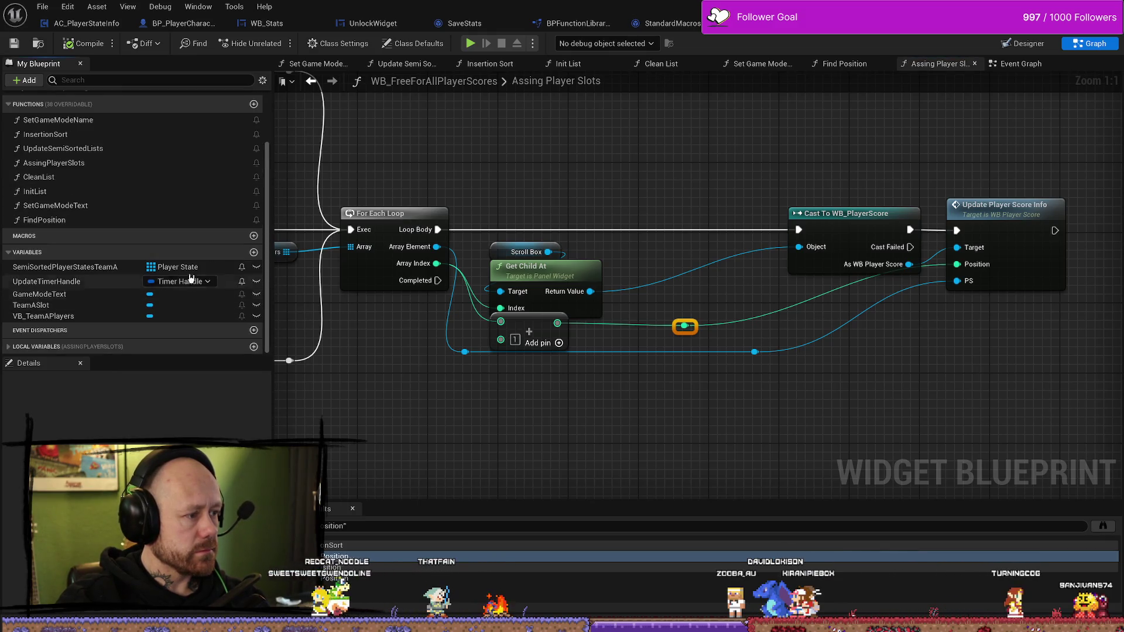
pyautogui.click(254, 252)
pyautogui.write('p')
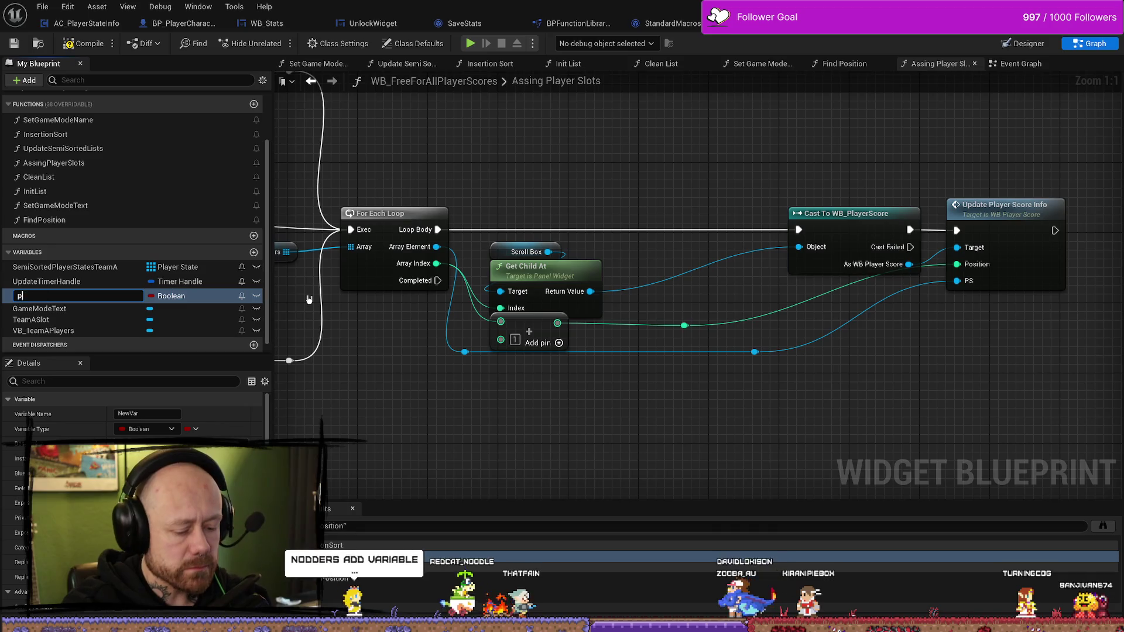
pyautogui.write('osit')
pyautogui.press('BackSpace')
pyautogui.press('BackSpace')
pyautogui.press('BackSpace')
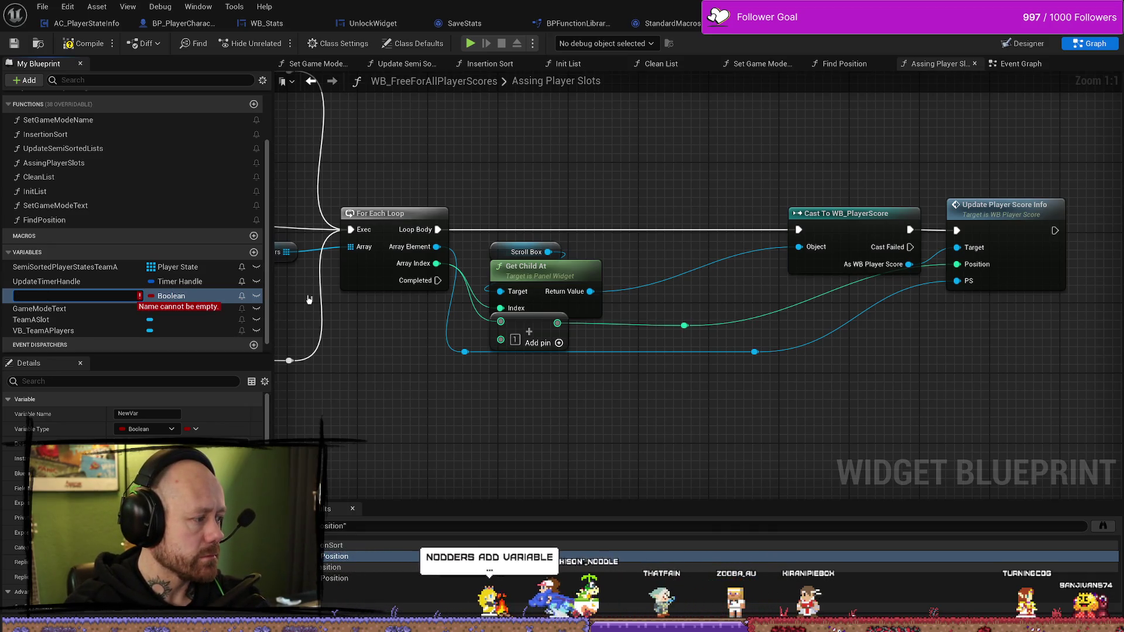
pyautogui.write('po')
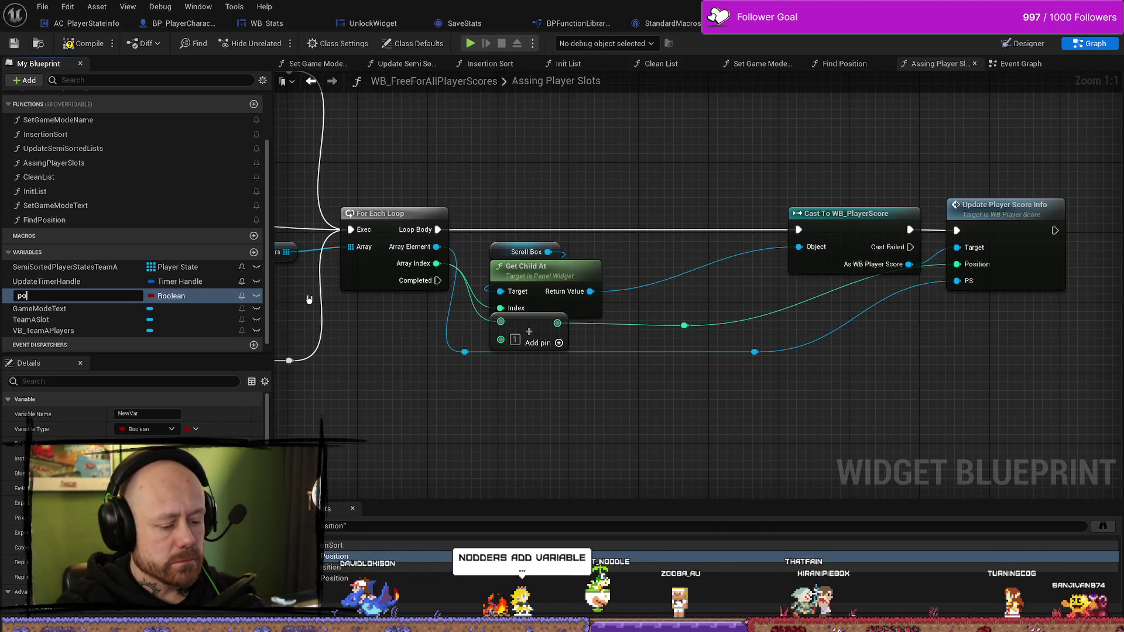
pyautogui.write('sition')
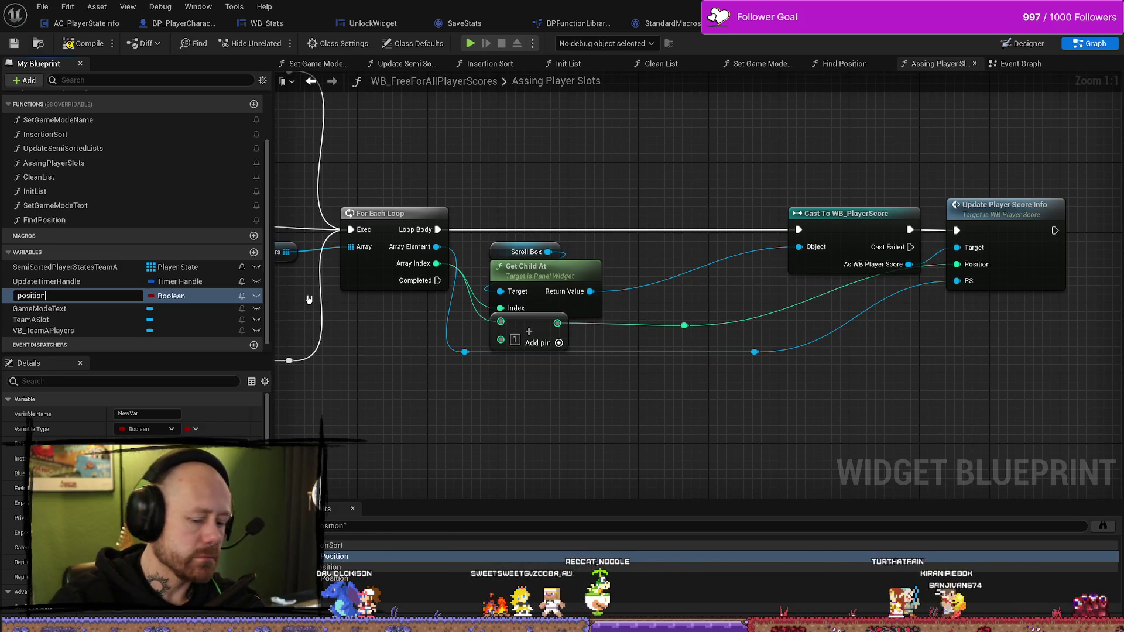
pyautogui.press('Home')
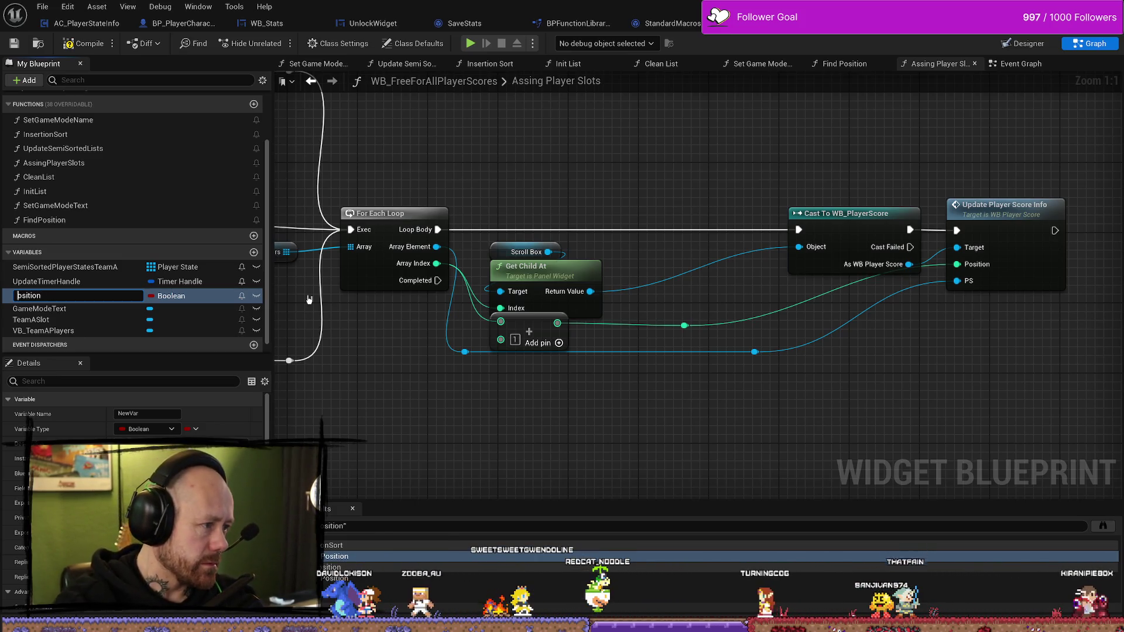
pyautogui.press('Delete')
pyautogui.write('P')
pyautogui.press('Return')
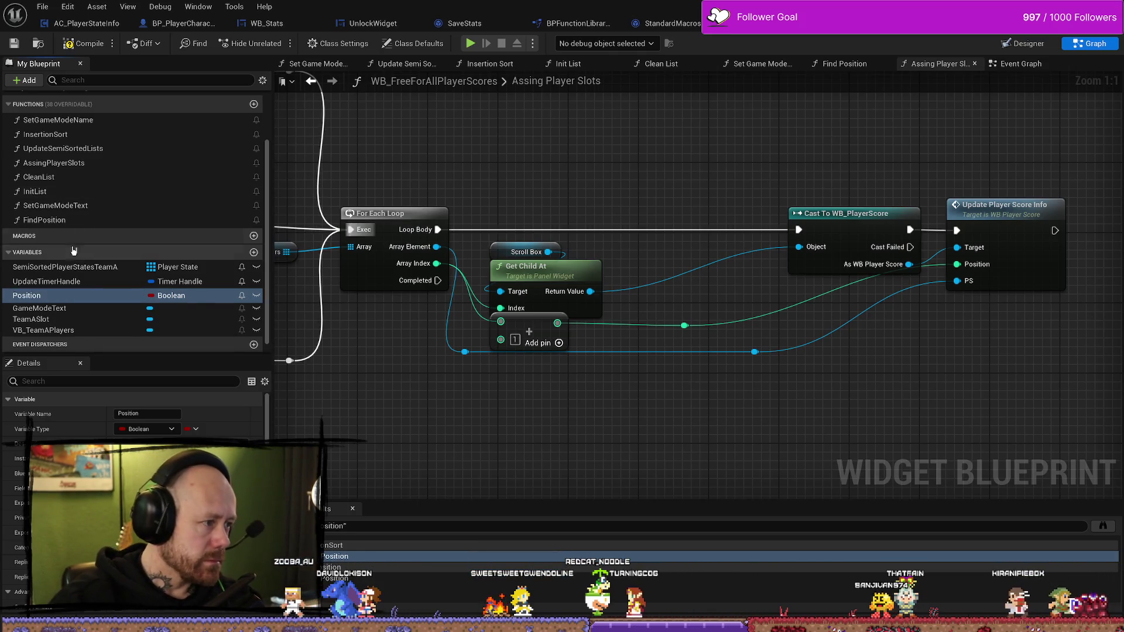
pyautogui.click(171, 296)
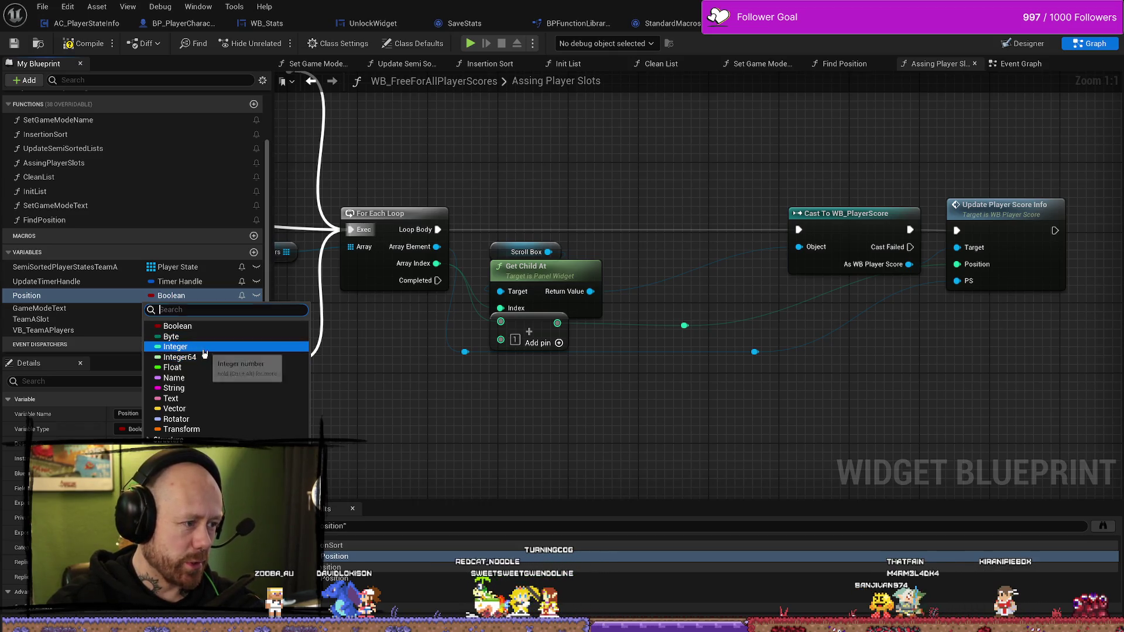
pyautogui.click(204, 348)
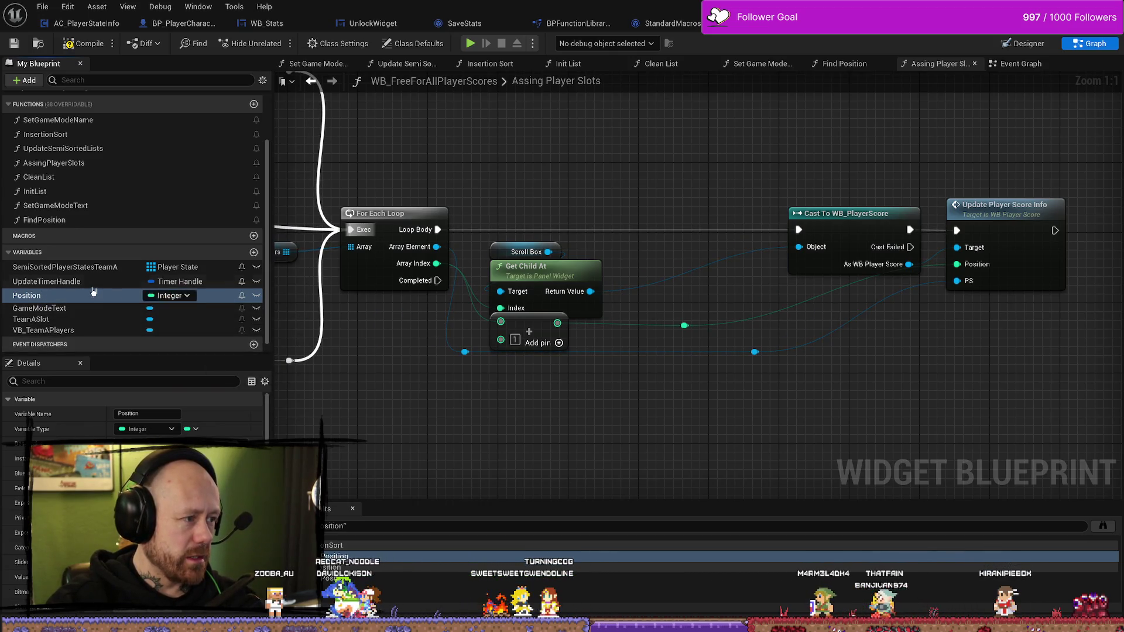
pyautogui.moveTo(93, 295); pyautogui.dragTo(664, 448)
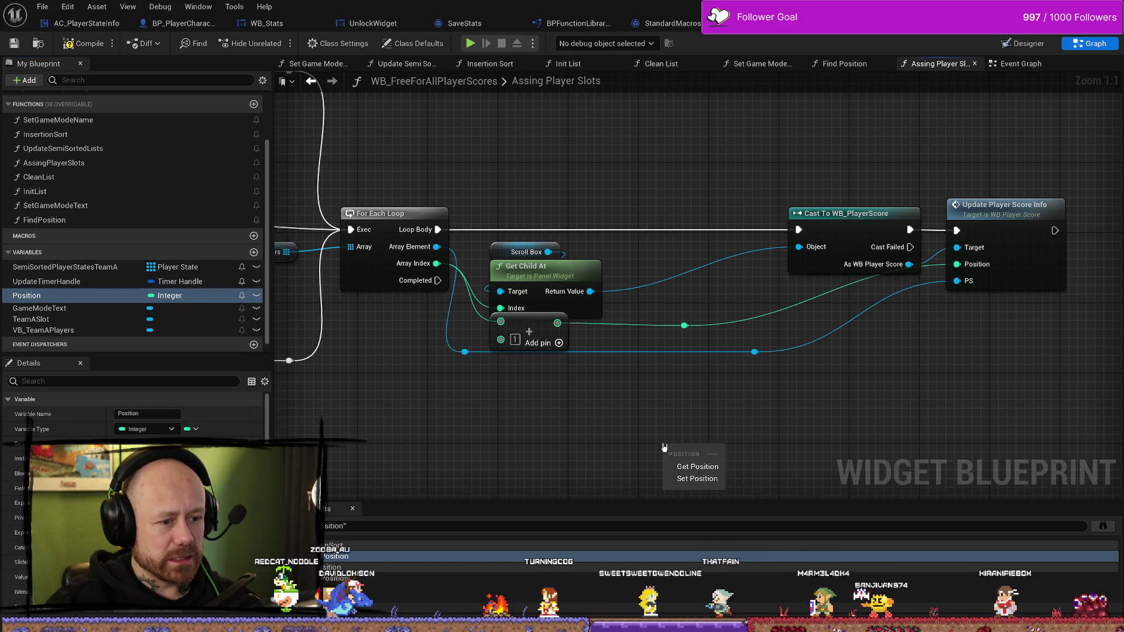
# Place a SET Position node after Loop Body, fed by the slot position value
pyautogui.click(694, 479)
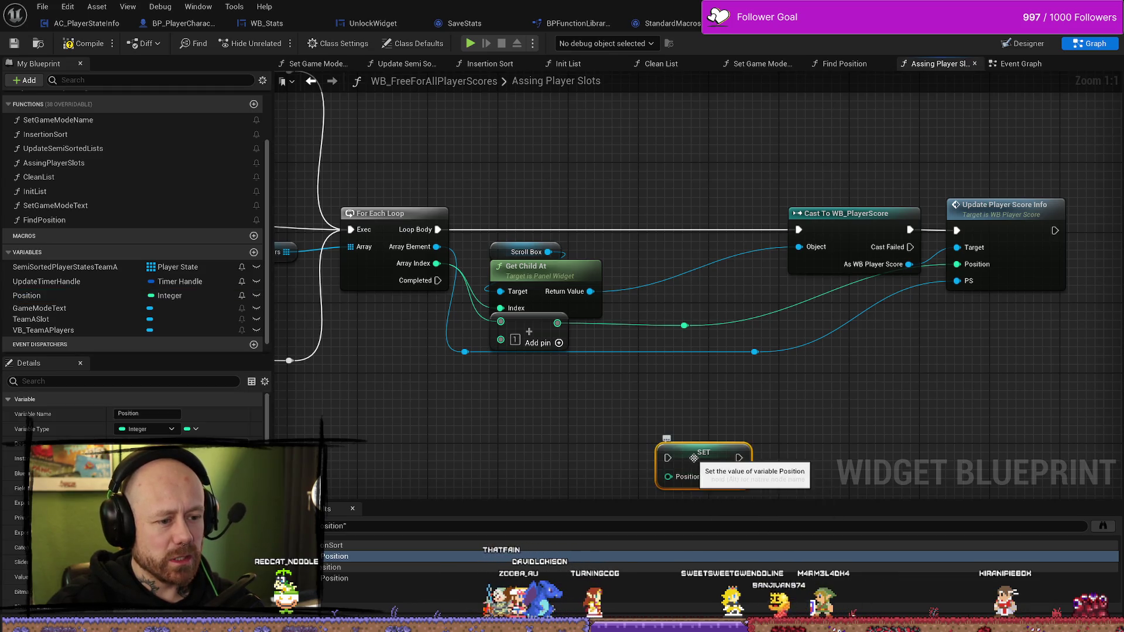
pyautogui.moveTo(693, 457); pyautogui.dragTo(676, 256)
pyautogui.moveTo(438, 230)
pyautogui.mouseDown()
pyautogui.moveTo(653, 259)
pyautogui.moveTo(646, 231)
pyautogui.mouseUp()
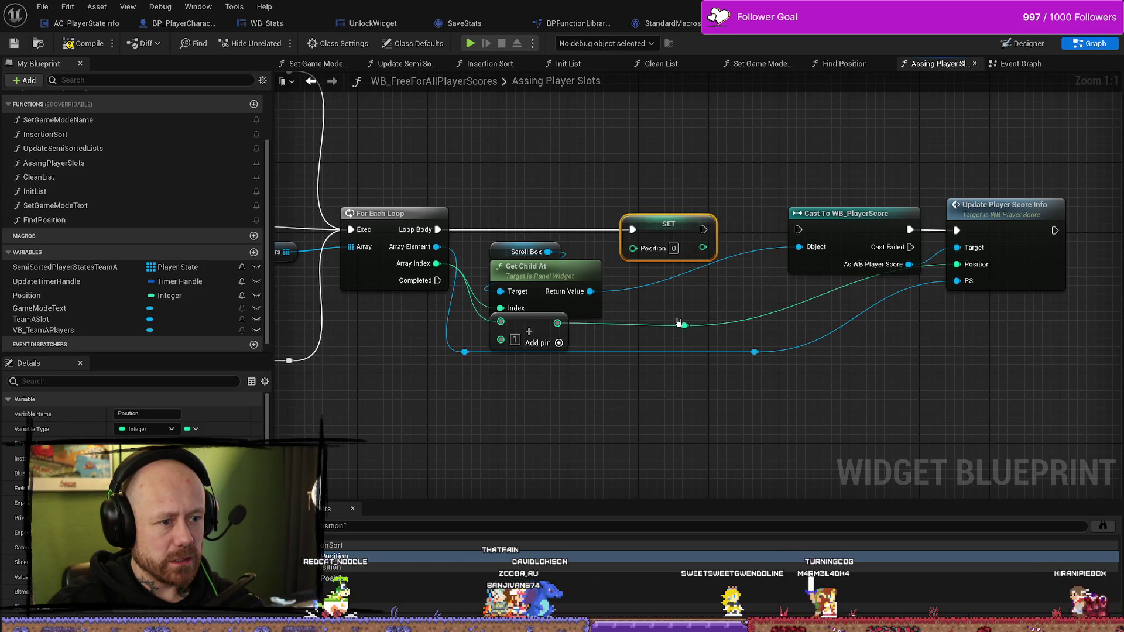
pyautogui.moveTo(683, 325); pyautogui.dragTo(634, 247)
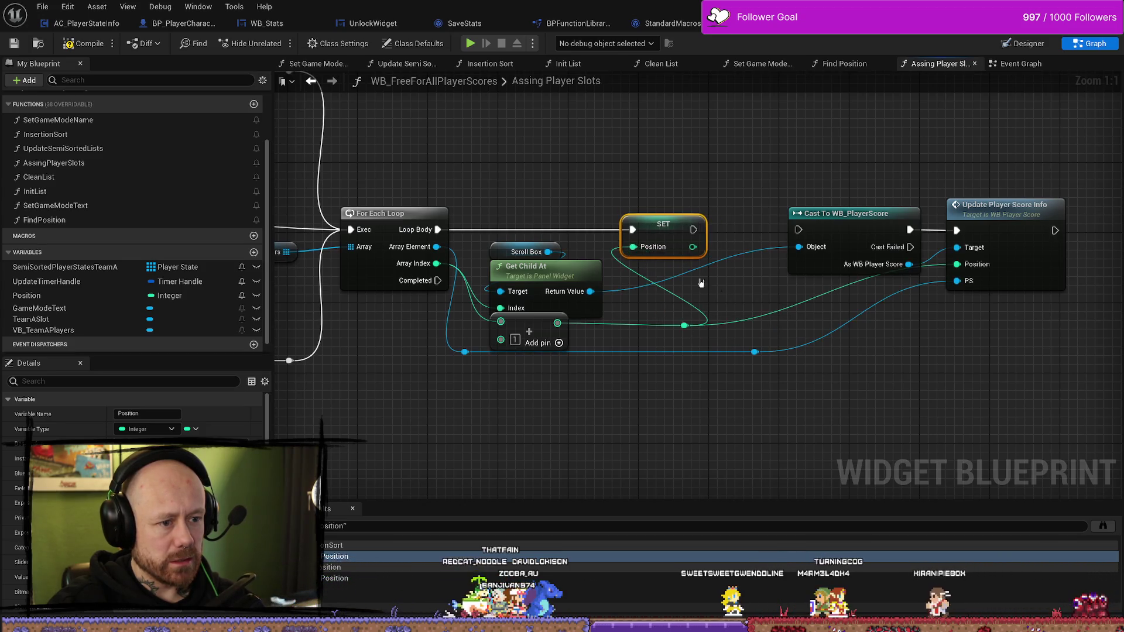
# Move the Cast and Update Player Score Info nodes further right
pyautogui.moveTo(757, 304); pyautogui.dragTo(533, 290)
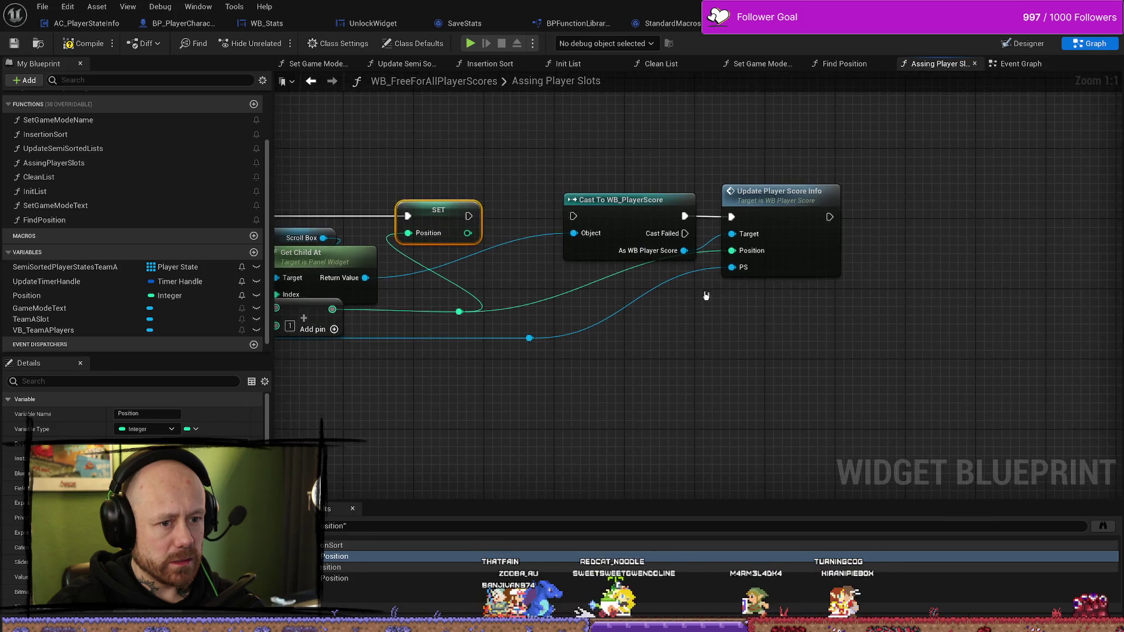
pyautogui.moveTo(822, 163); pyautogui.dragTo(660, 372)
pyautogui.moveTo(609, 217); pyautogui.dragTo(679, 216)
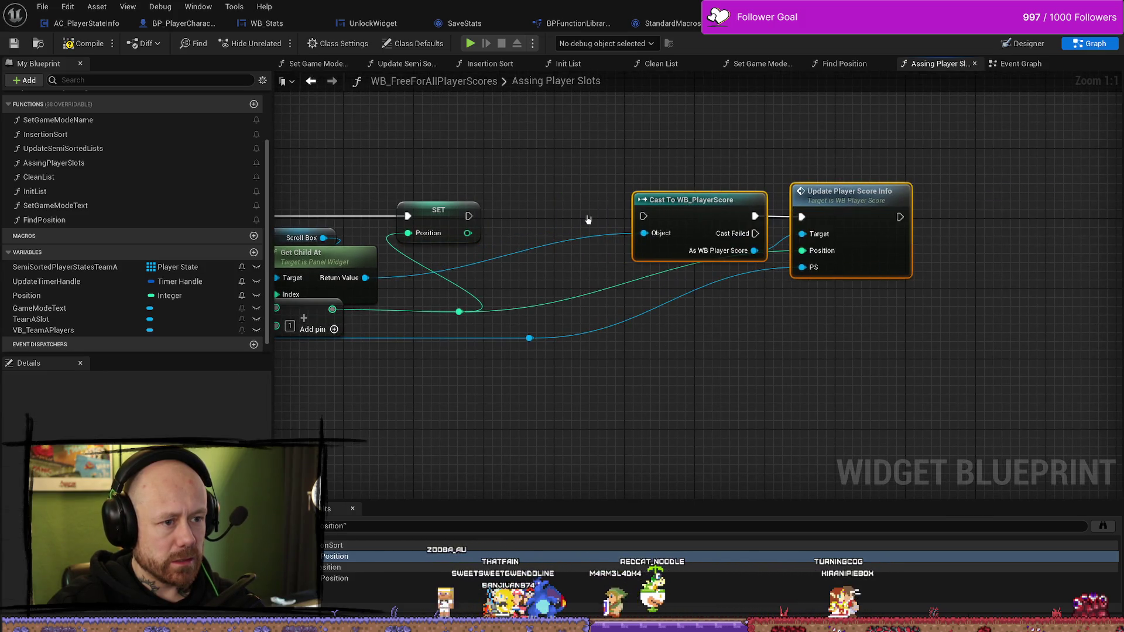
pyautogui.moveTo(613, 171); pyautogui.dragTo(865, 172)
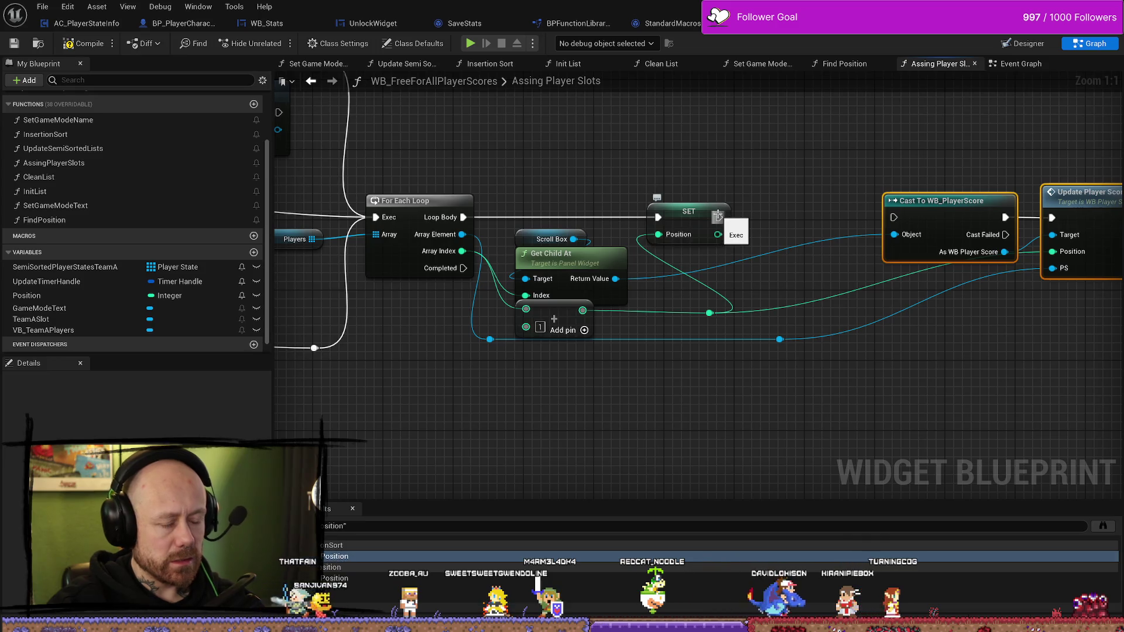
# Insert a Print String of Position between SET and the cast, then compile
pyautogui.moveTo(717, 216); pyautogui.dragTo(755, 212)
pyautogui.write('p')
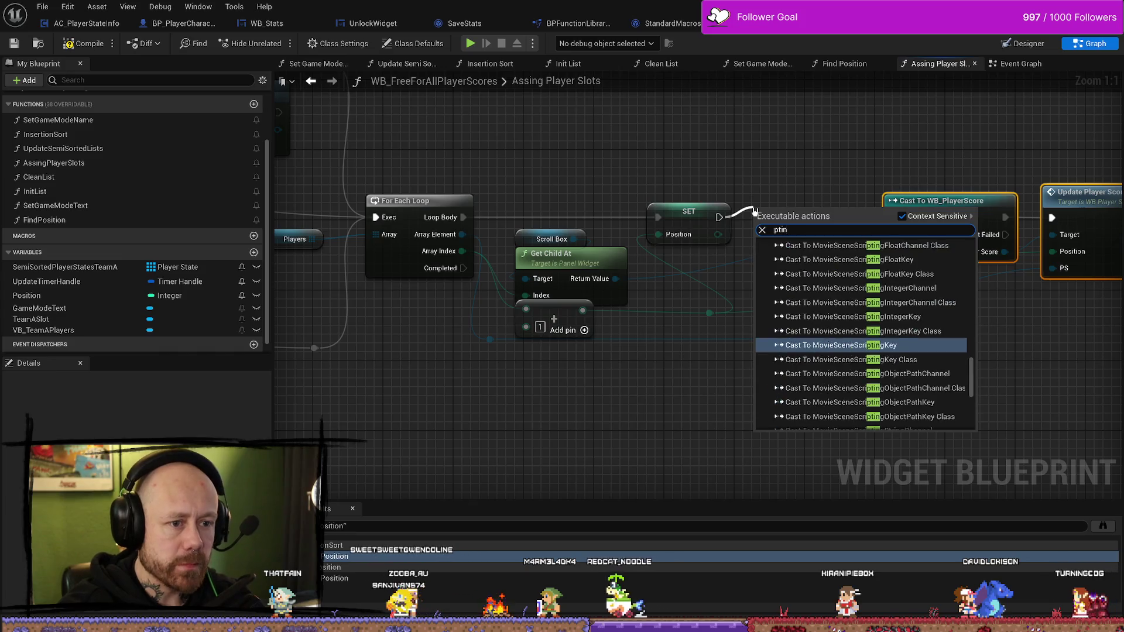
pyautogui.write('rint')
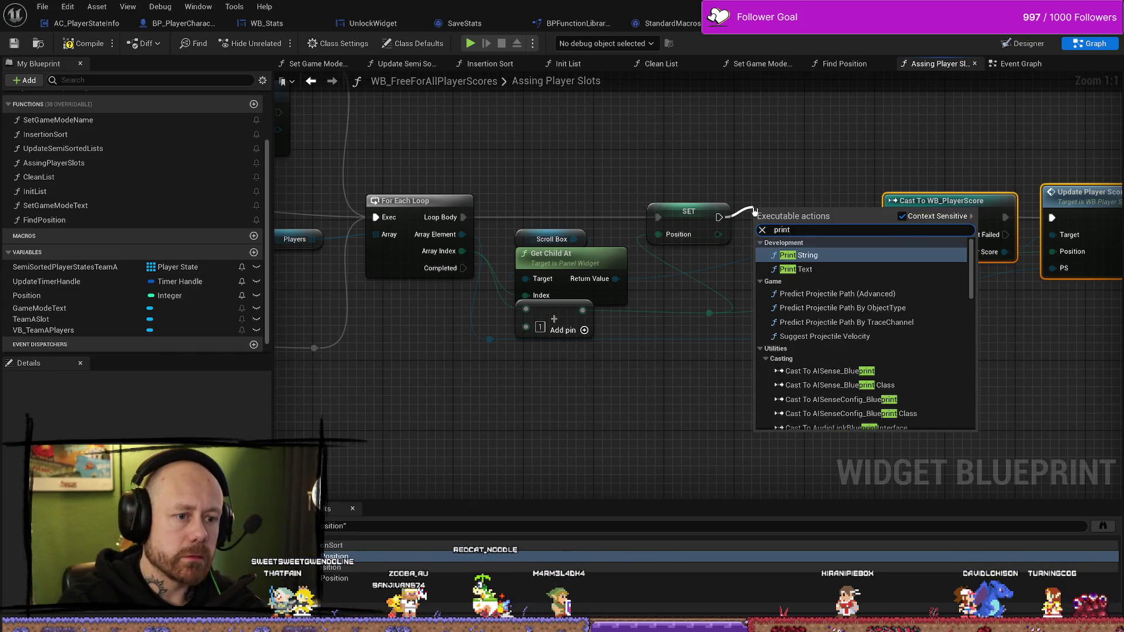
pyautogui.press('Return')
pyautogui.moveTo(841, 226); pyautogui.dragTo(894, 217)
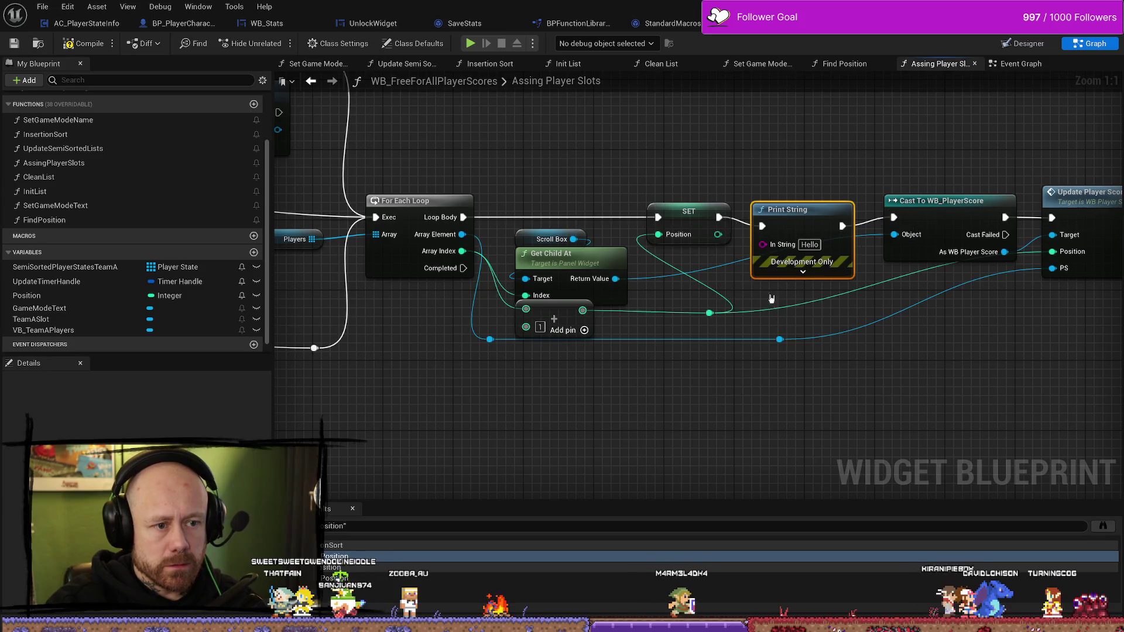
pyautogui.moveTo(708, 314); pyautogui.dragTo(762, 244)
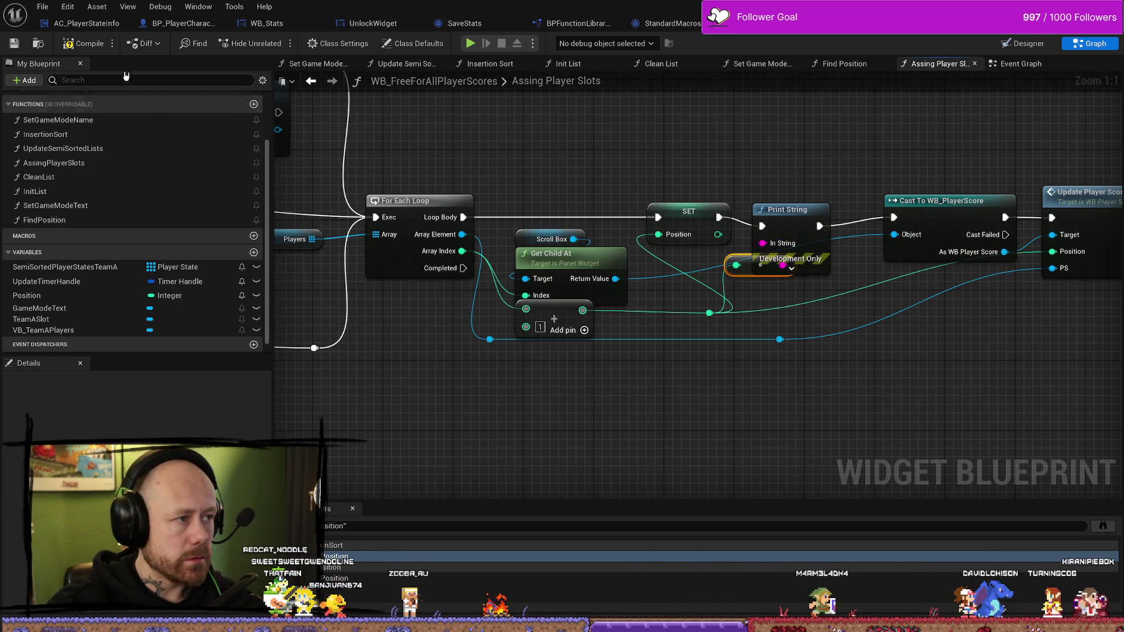
pyautogui.click(84, 44)
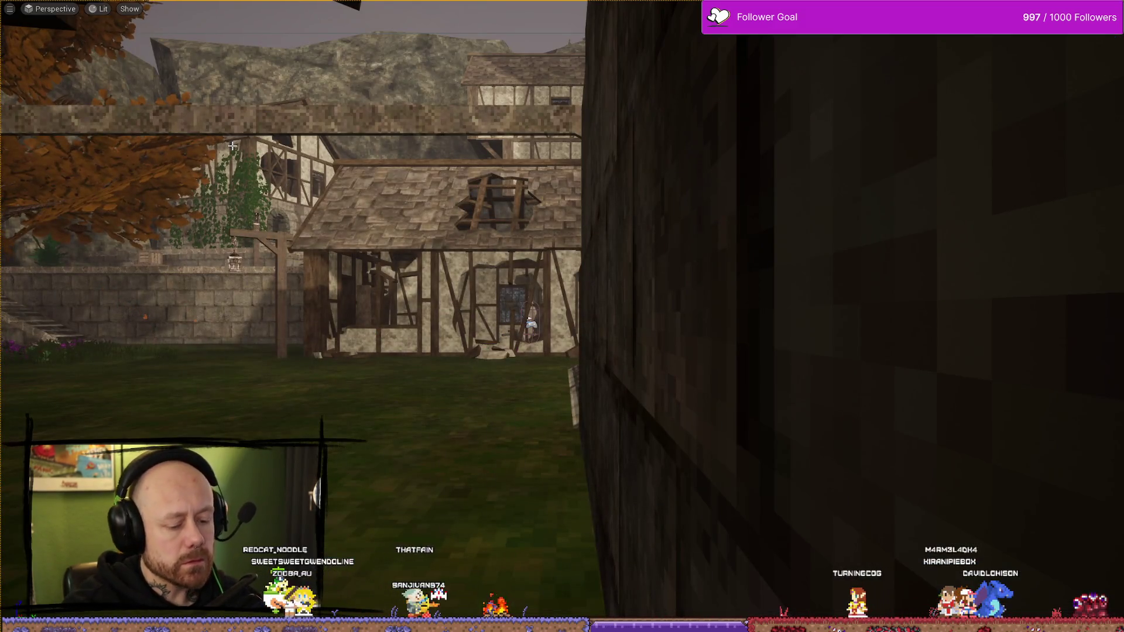
# Quit to the menu and start a One V One deathmatch with 1 bot
pyautogui.press('Escape')
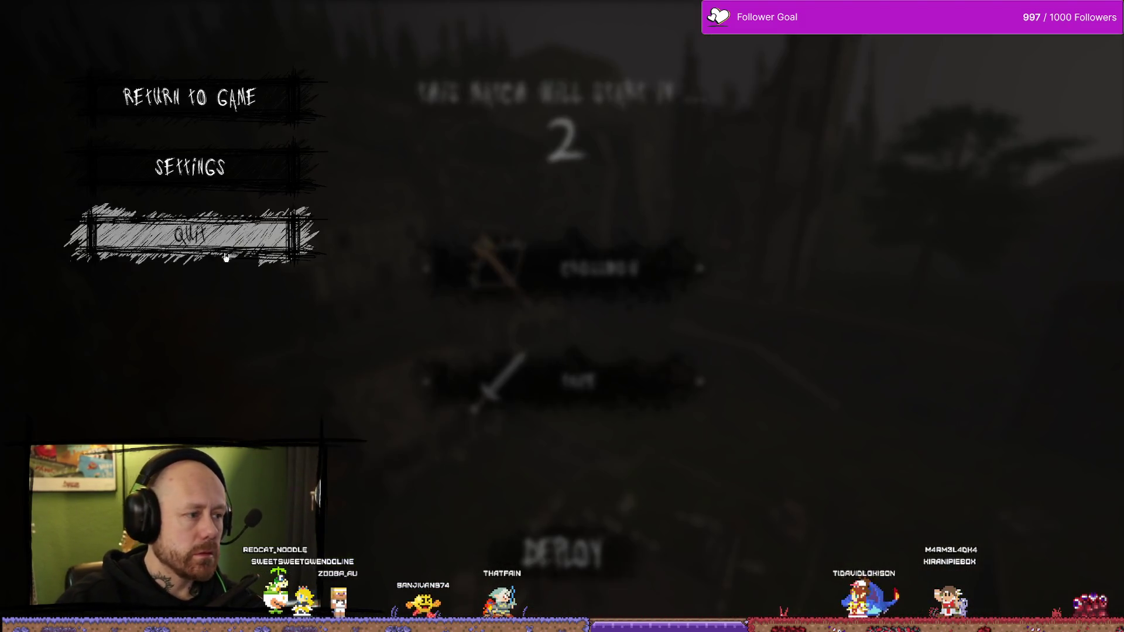
pyautogui.click(189, 234)
pyautogui.click(442, 388)
pyautogui.click(76, 469)
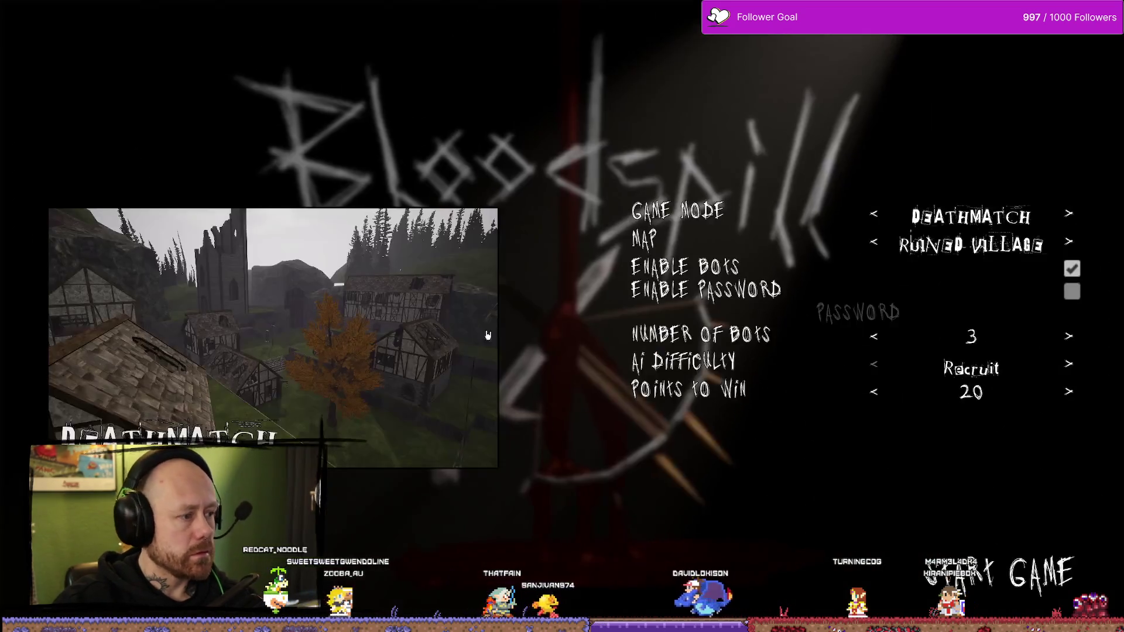
pyautogui.click(874, 337)
pyautogui.click(874, 337)
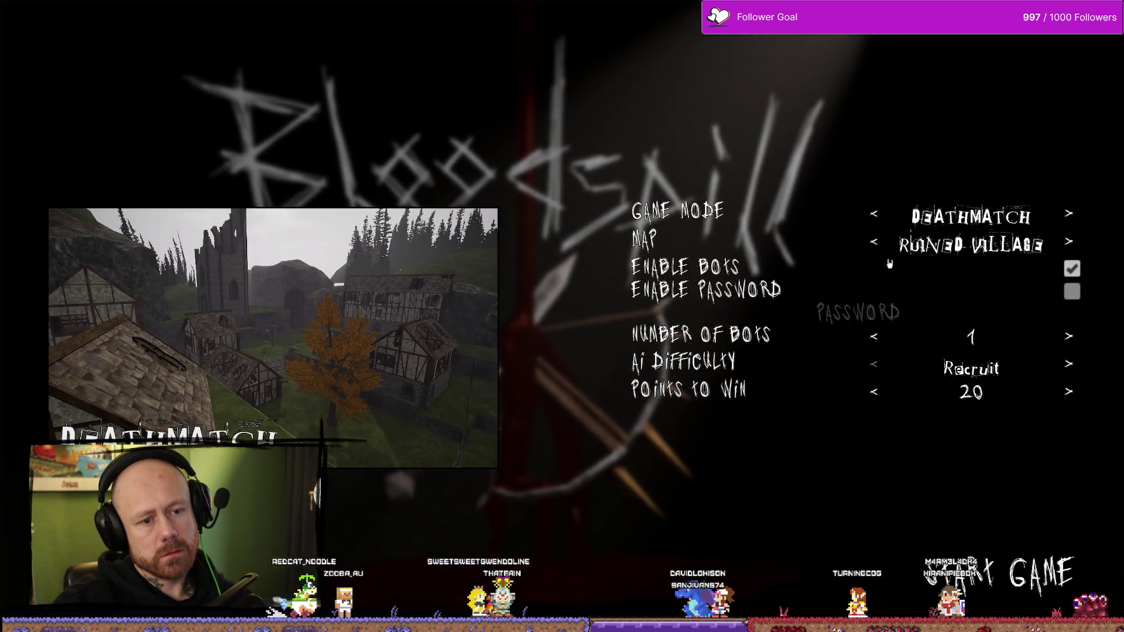
pyautogui.click(875, 243)
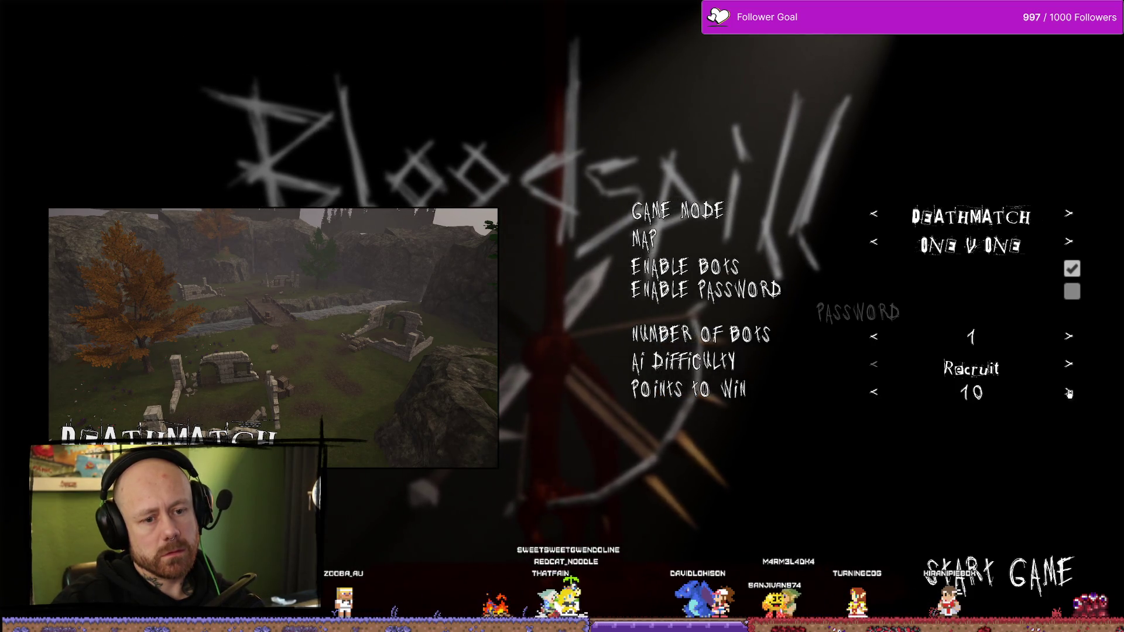
pyautogui.click(1045, 587)
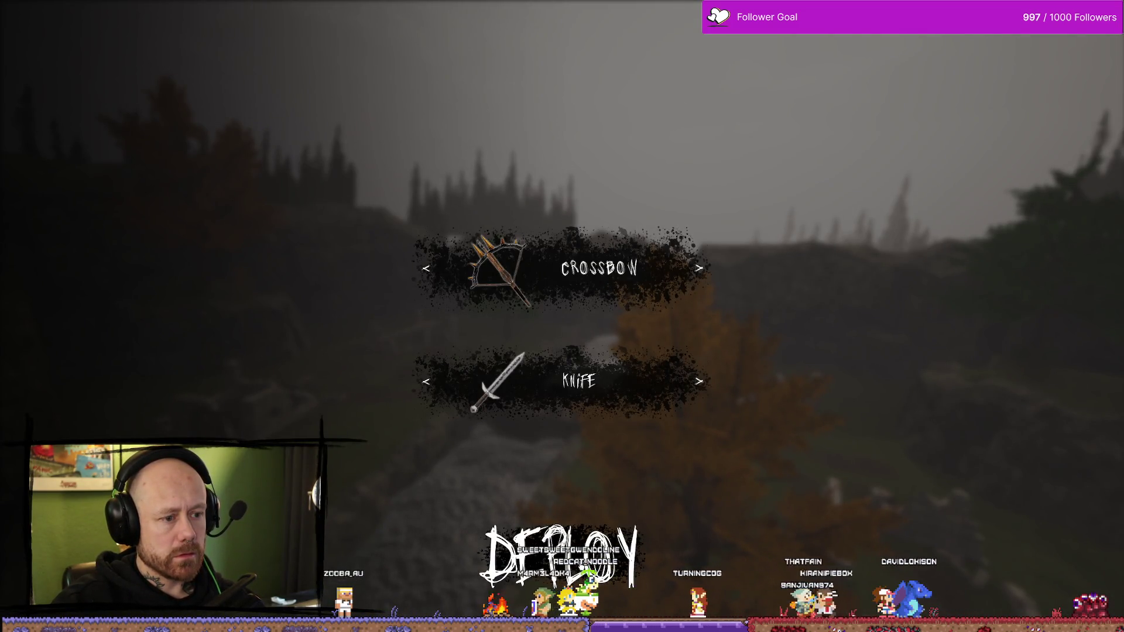
# Play the deathmatch, check the scoreboard with Tab, then stop the play-test
pyautogui.press('w')
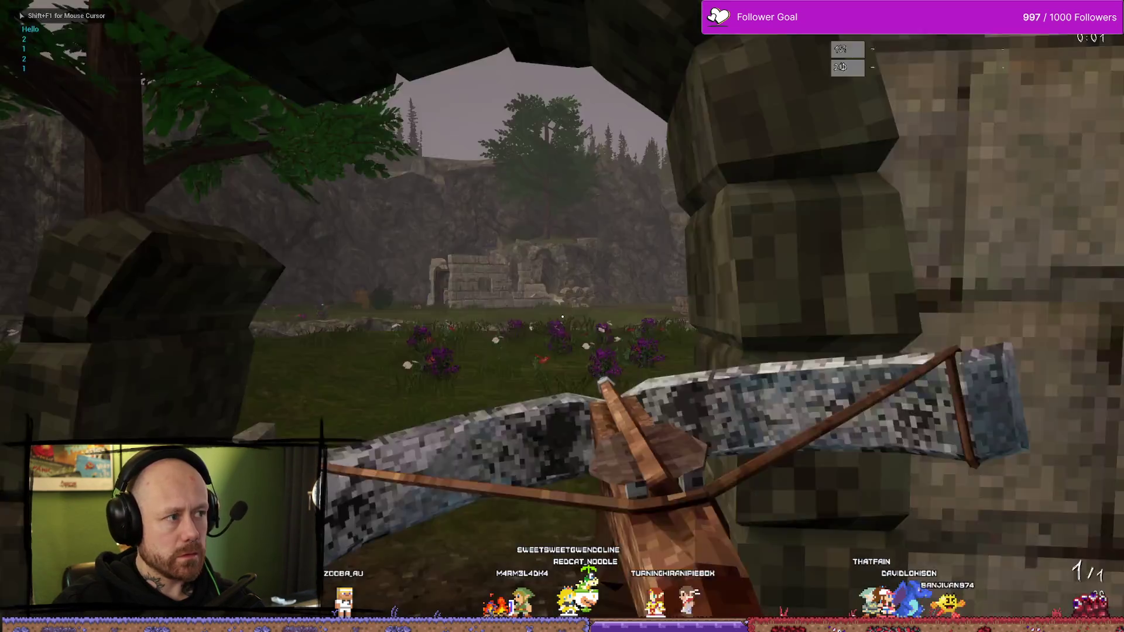
pyautogui.press('Tab')
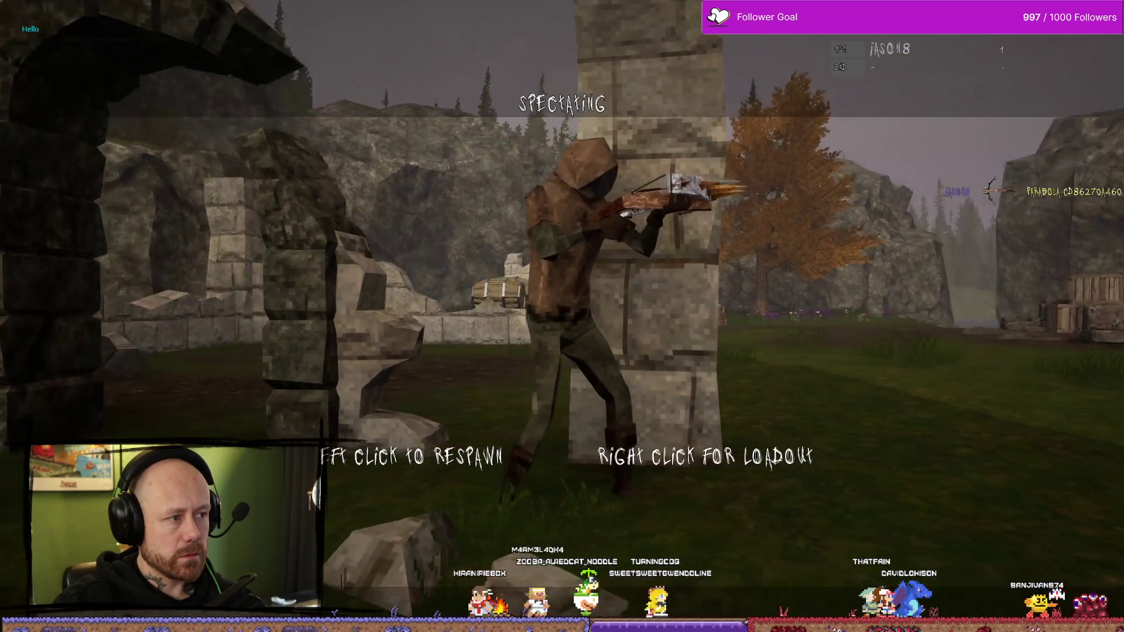
pyautogui.press('Tab')
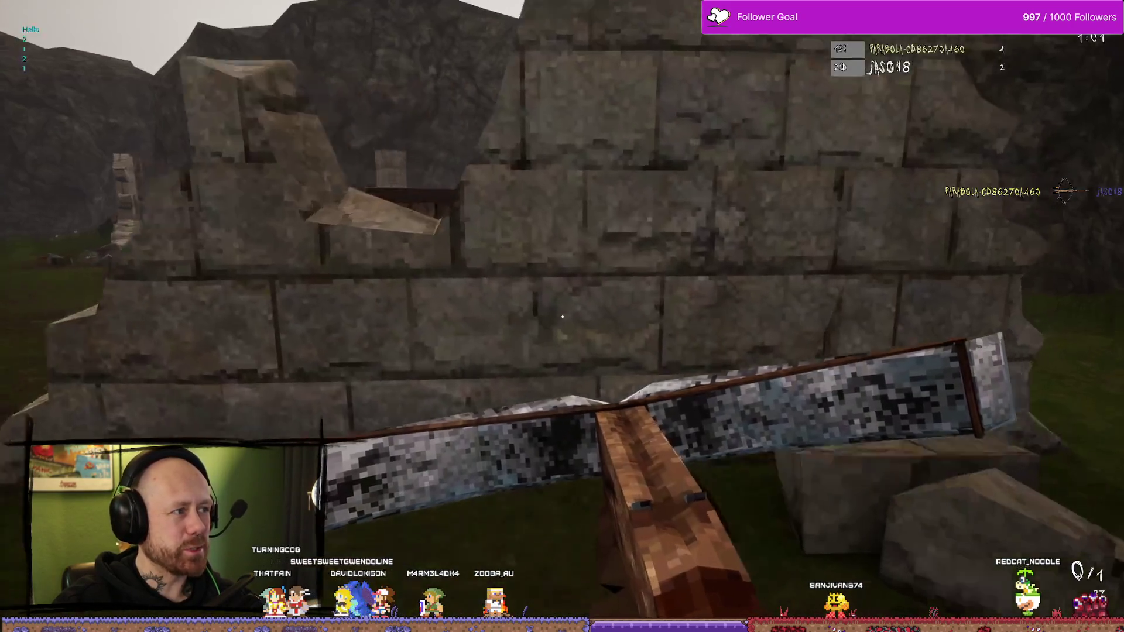
pyautogui.press('w')
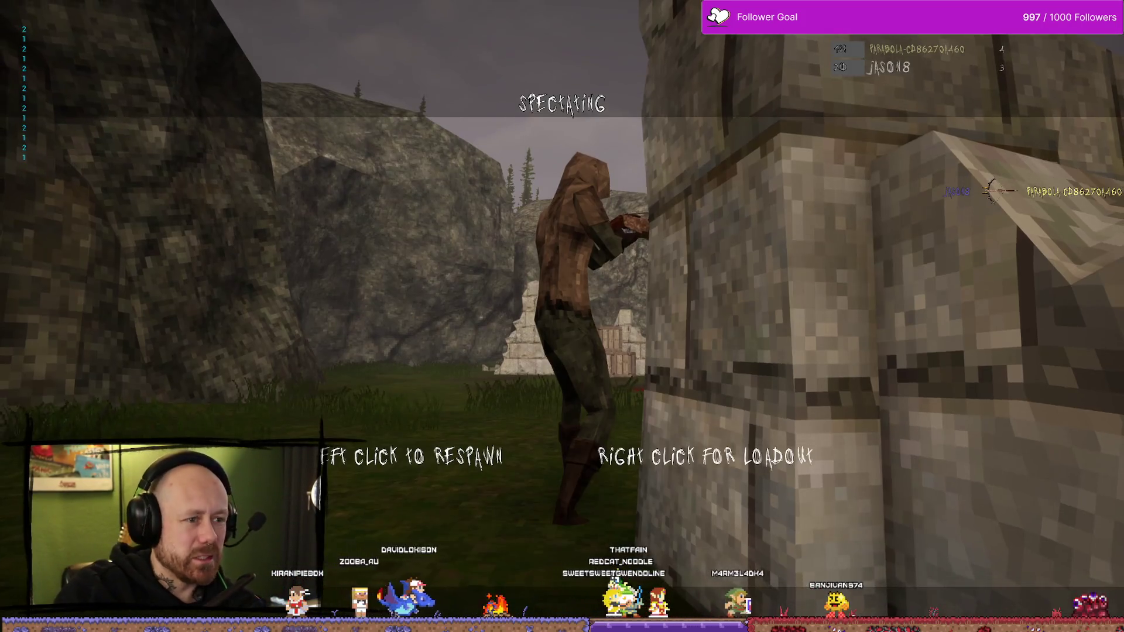
pyautogui.press('Tab')
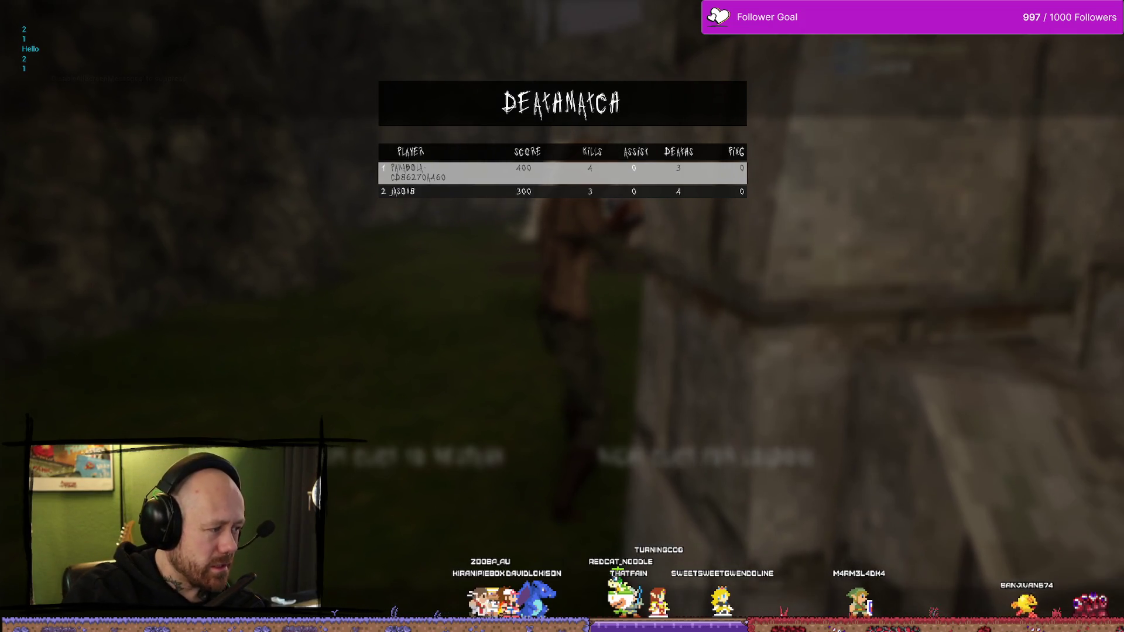
pyautogui.press('Tab')
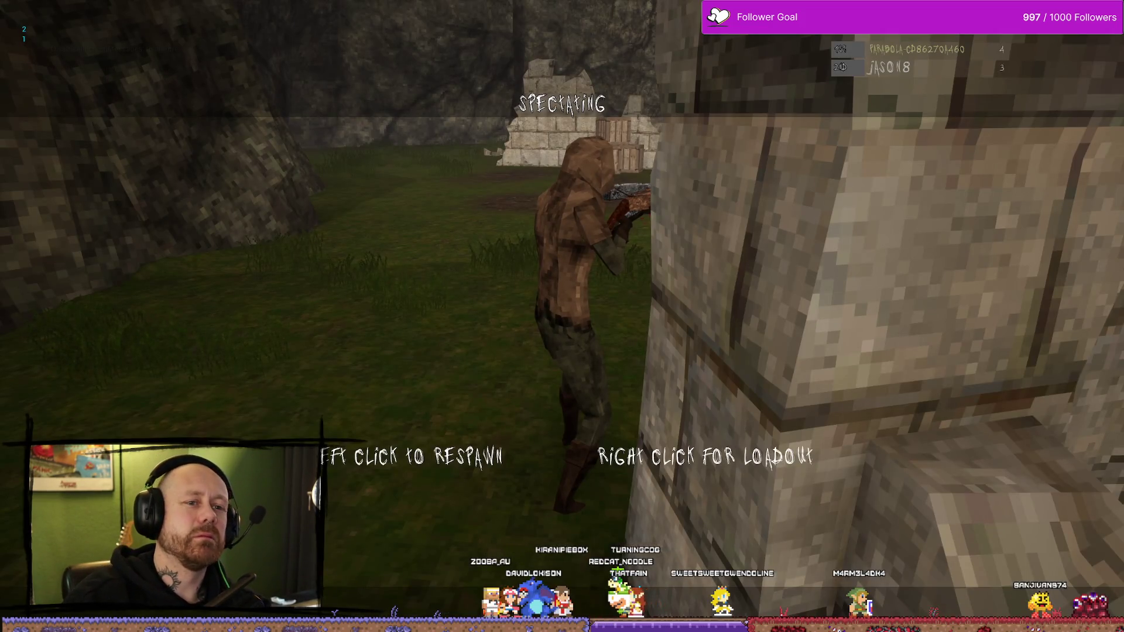
pyautogui.press('Escape')
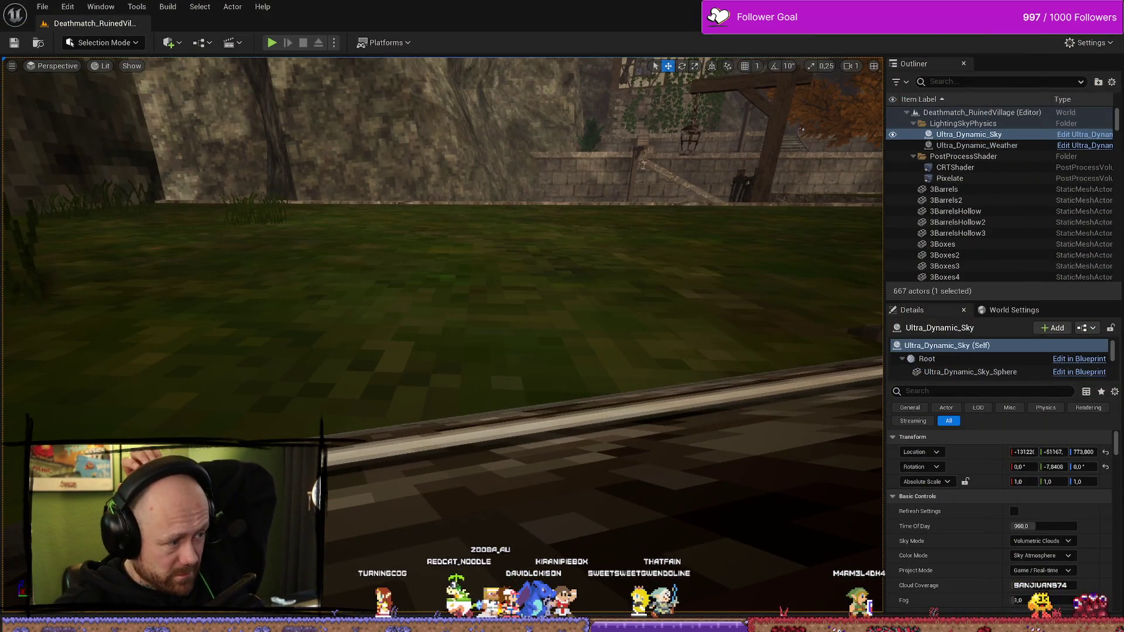
# In WB_FreeForAllPlayerScores, move the conversion node away from Print String
pyautogui.hotkey('alt', 'Tab')
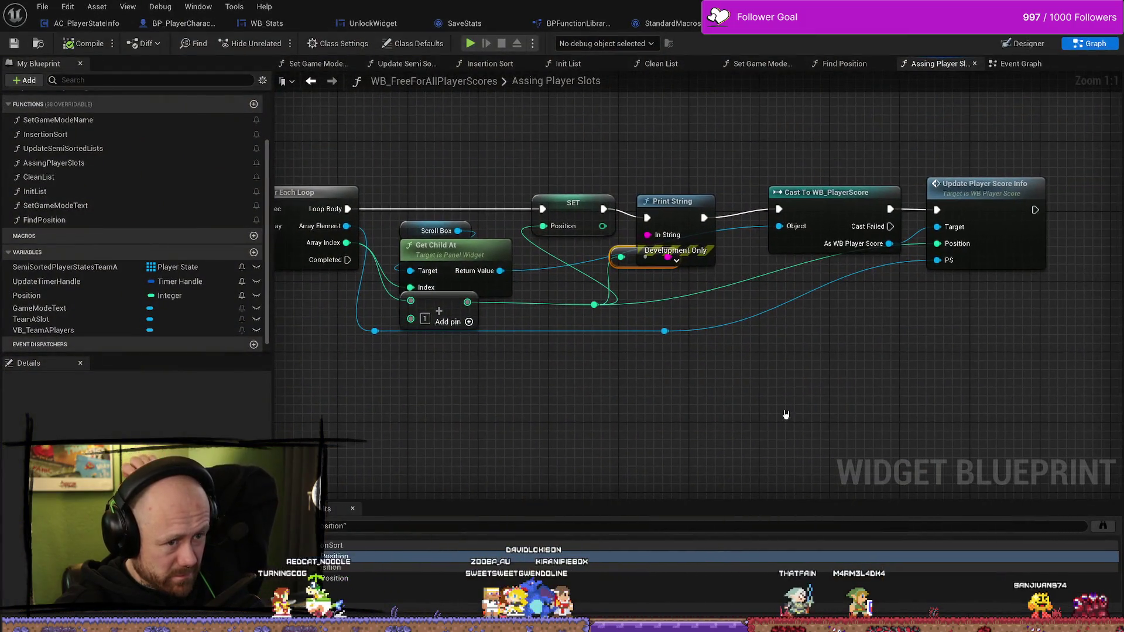
pyautogui.moveTo(628, 265); pyautogui.dragTo(601, 282)
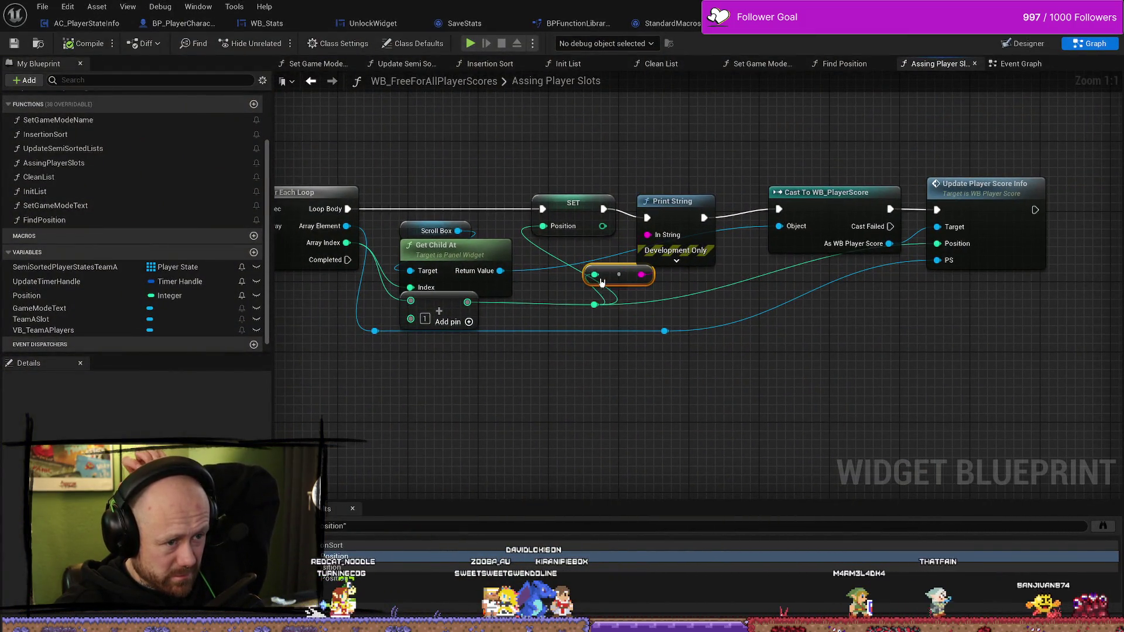
pyautogui.moveTo(828, 464); pyautogui.dragTo(798, 447)
pyautogui.moveTo(562, 454)
pyautogui.mouseDown()
pyautogui.moveTo(781, 435)
pyautogui.moveTo(780, 397)
pyautogui.moveTo(792, 402)
pyautogui.mouseUp()
pyautogui.moveTo(888, 462); pyautogui.dragTo(809, 386)
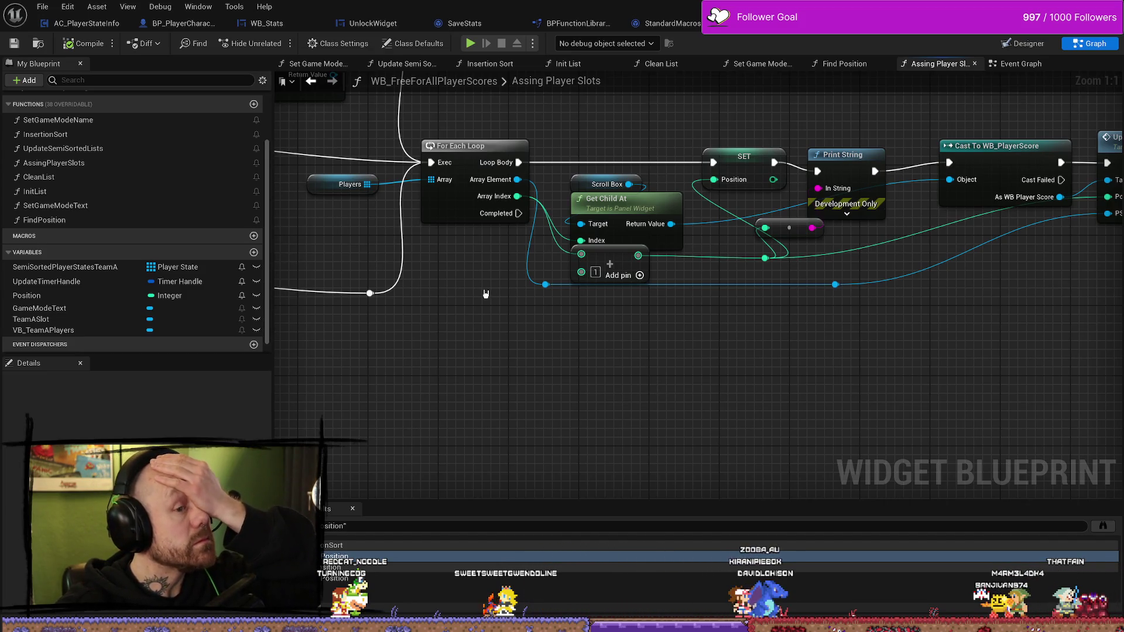
pyautogui.moveTo(729, 363)
pyautogui.mouseDown()
pyautogui.moveTo(597, 371)
pyautogui.moveTo(599, 415)
pyautogui.mouseUp()
# Shift the SET-to-Update Player Score Info chain right, then open Update Player Score Info
pyautogui.moveTo(678, 167)
pyautogui.mouseDown()
pyautogui.moveTo(644, 245)
pyautogui.moveTo(617, 264)
pyautogui.mouseUp()
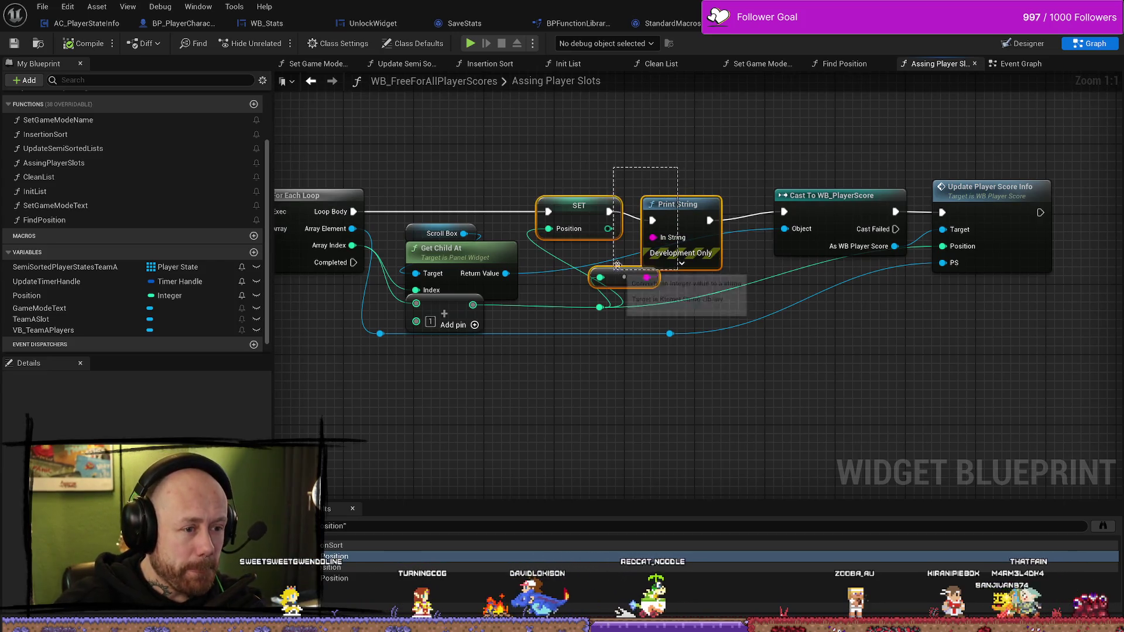
pyautogui.scroll(-1, 548, 403)
pyautogui.moveTo(822, 171)
pyautogui.mouseDown()
pyautogui.moveTo(876, 216)
pyautogui.moveTo(489, 374)
pyautogui.mouseUp()
pyautogui.moveTo(431, 218); pyautogui.dragTo(562, 210)
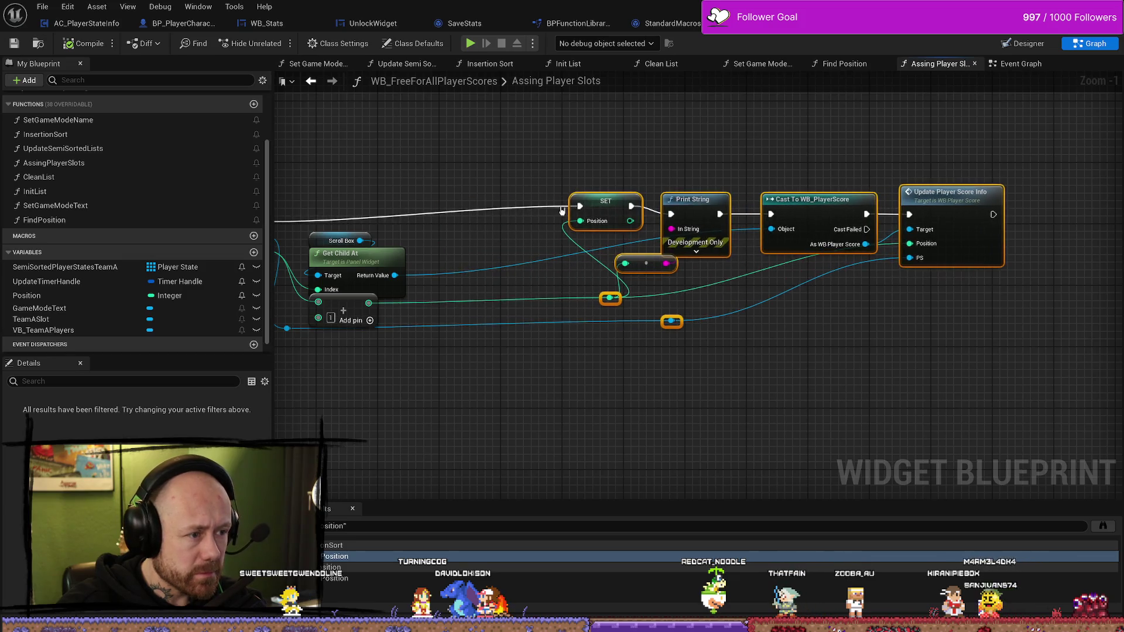
pyautogui.scroll(1, 514, 219)
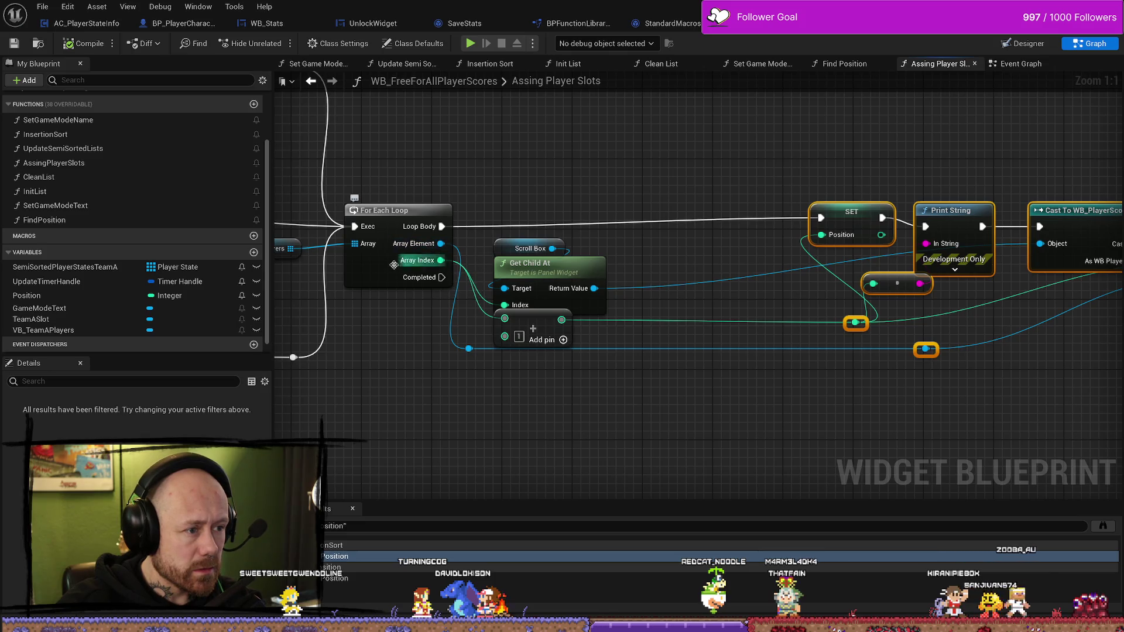
pyautogui.moveTo(430, 367)
pyautogui.mouseDown()
pyautogui.moveTo(582, 358)
pyautogui.moveTo(404, 353)
pyautogui.mouseUp()
pyautogui.doubleClick(911, 211)
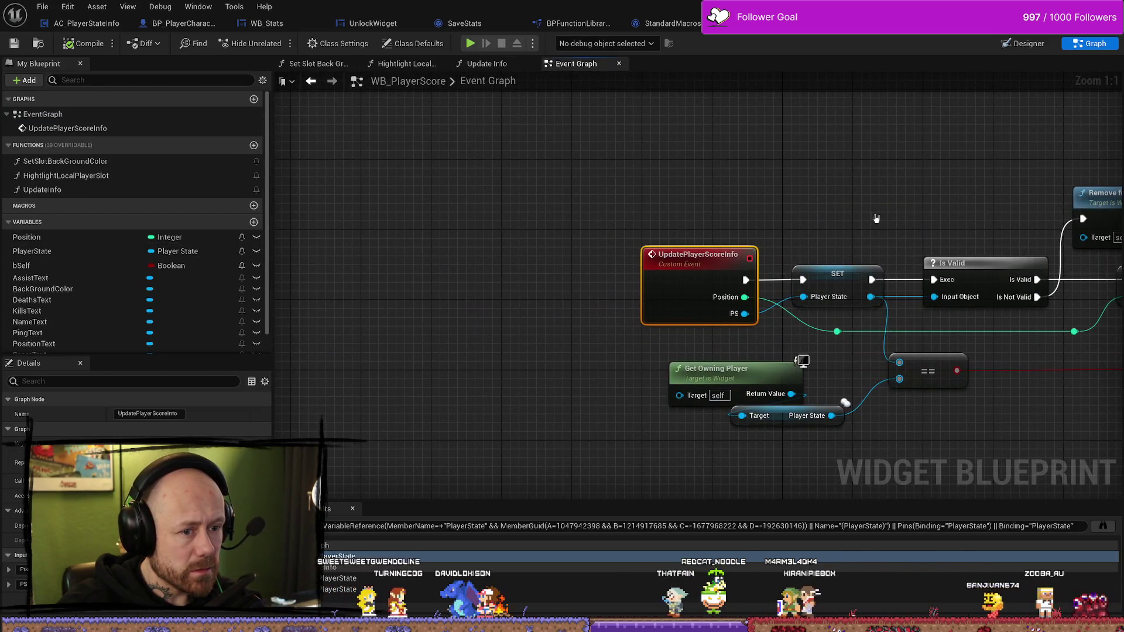
# Pan through the UpdatePlayerScoreInfo logic in WB_PlayerScore, then return to Assing Player Slots
pyautogui.moveTo(876, 218); pyautogui.dragTo(580, 222)
pyautogui.moveTo(533, 280); pyautogui.dragTo(437, 287)
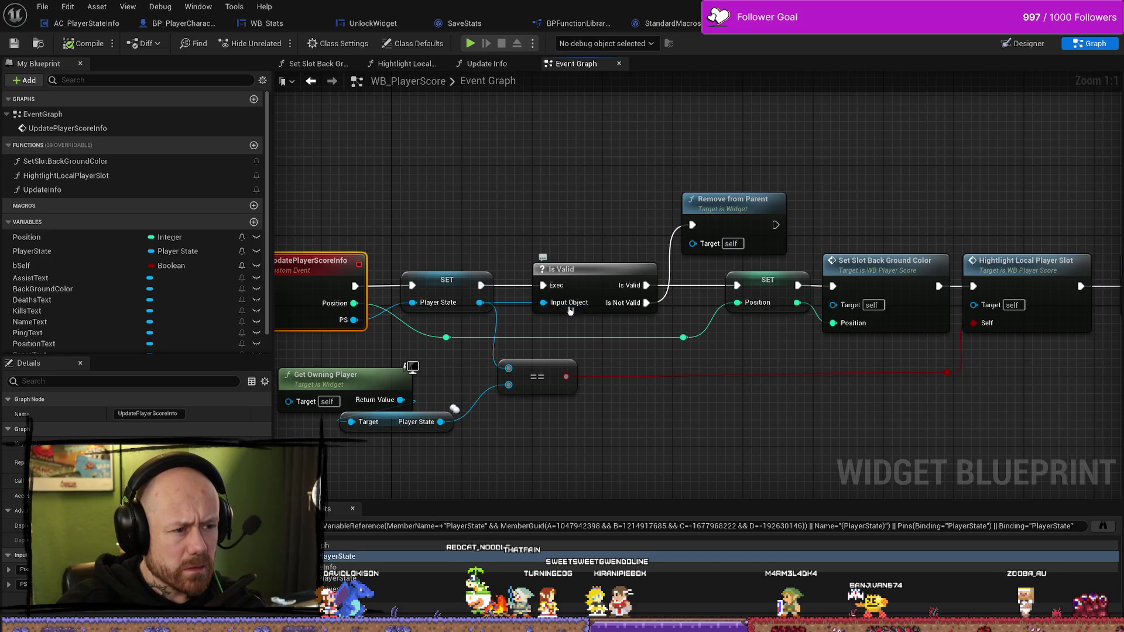
pyautogui.moveTo(784, 441); pyautogui.dragTo(756, 425)
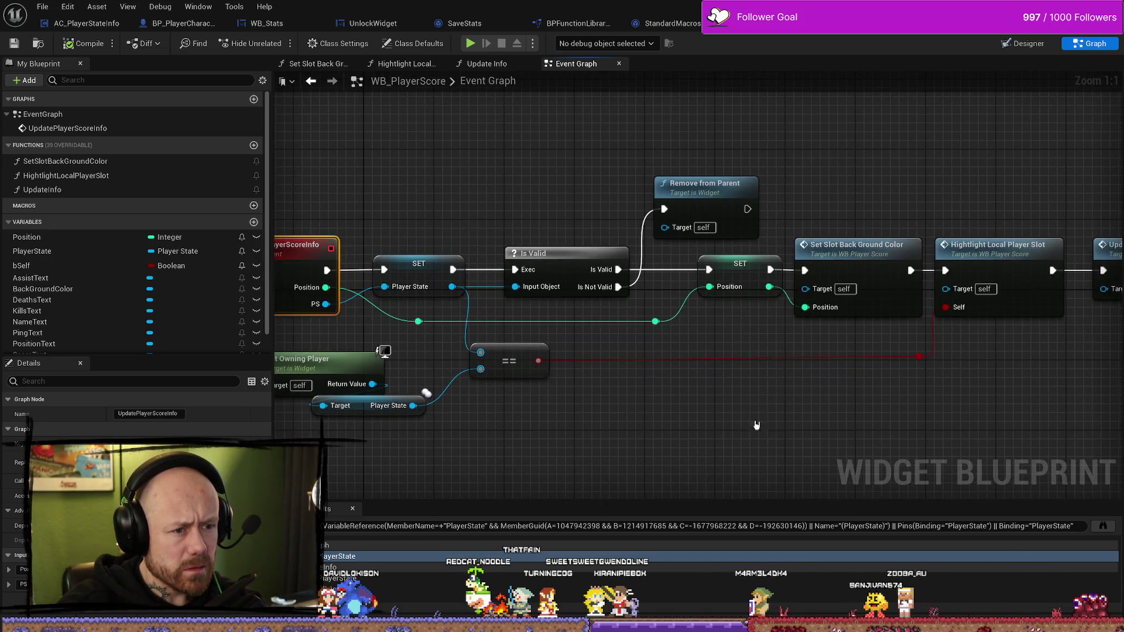
pyautogui.moveTo(628, 427)
pyautogui.mouseDown()
pyautogui.moveTo(715, 414)
pyautogui.moveTo(858, 421)
pyautogui.mouseUp()
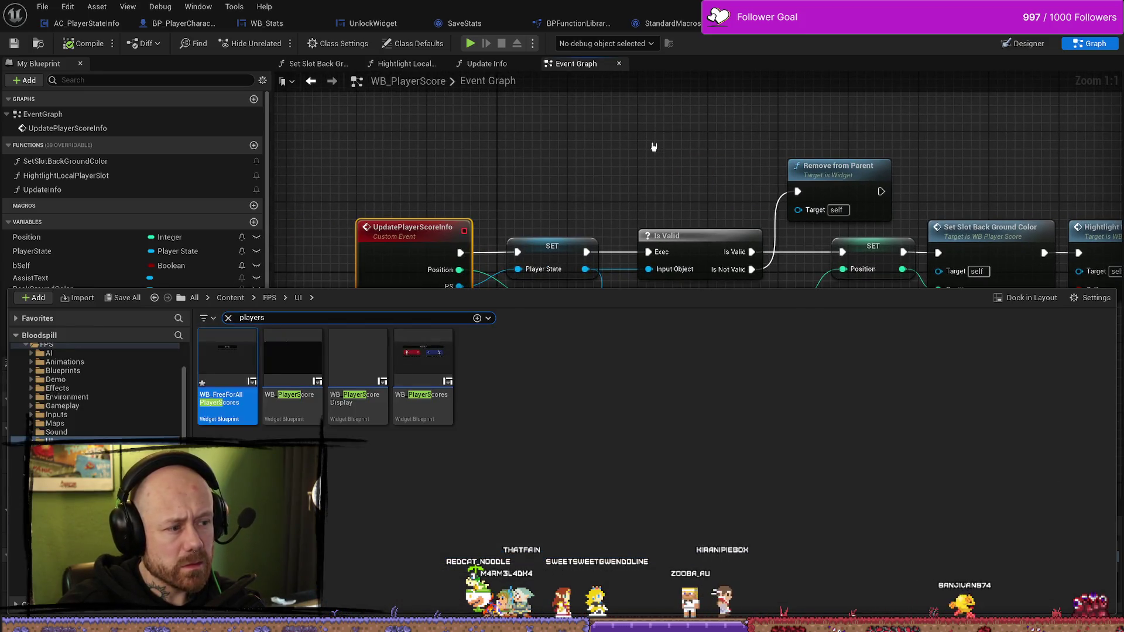
pyautogui.hotkey('alt', 'Left')
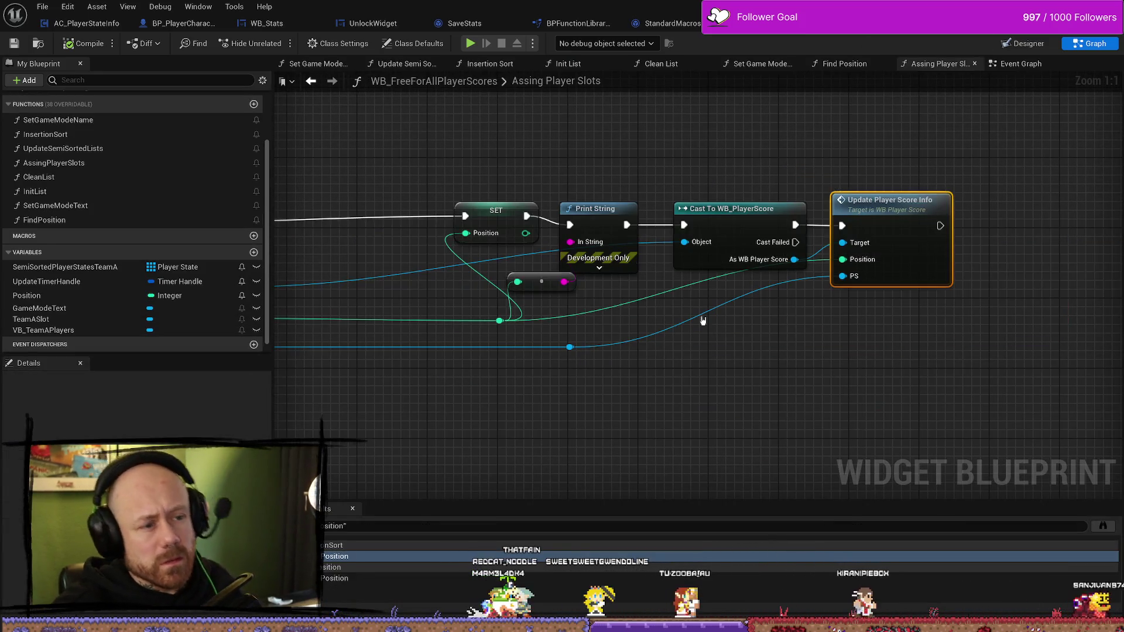
# Insert a 'Hello' Print String between Loop Body and SET Position, then return to the level
pyautogui.moveTo(803, 354)
pyautogui.mouseDown()
pyautogui.moveTo(647, 371)
pyautogui.moveTo(737, 371)
pyautogui.moveTo(513, 380)
pyautogui.moveTo(599, 381)
pyautogui.mouseUp()
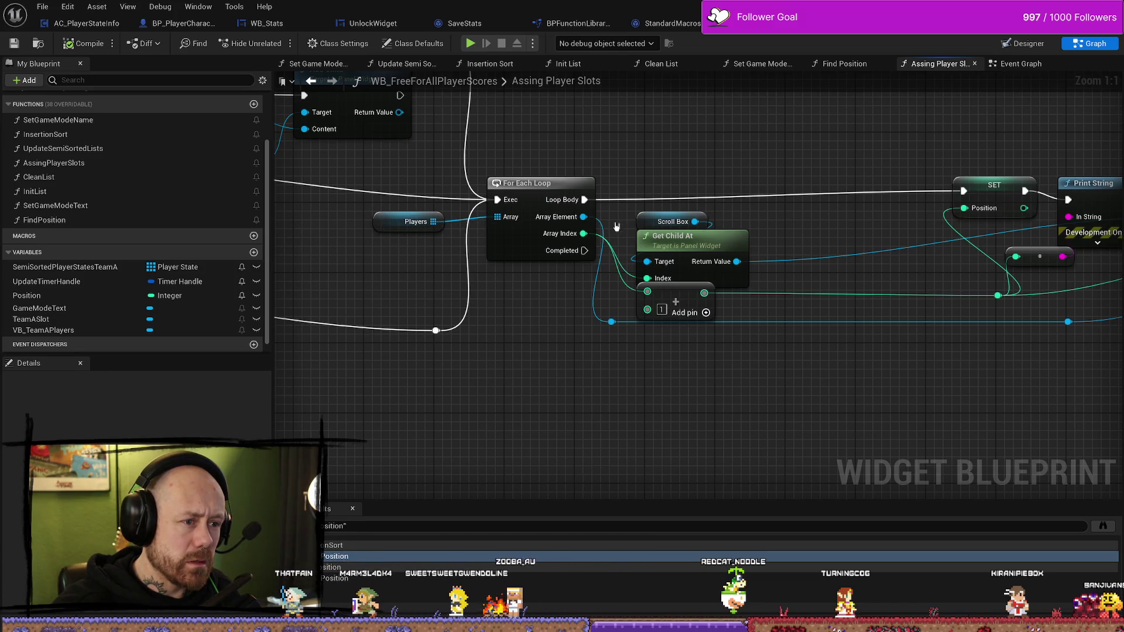
pyautogui.moveTo(918, 354); pyautogui.dragTo(779, 283)
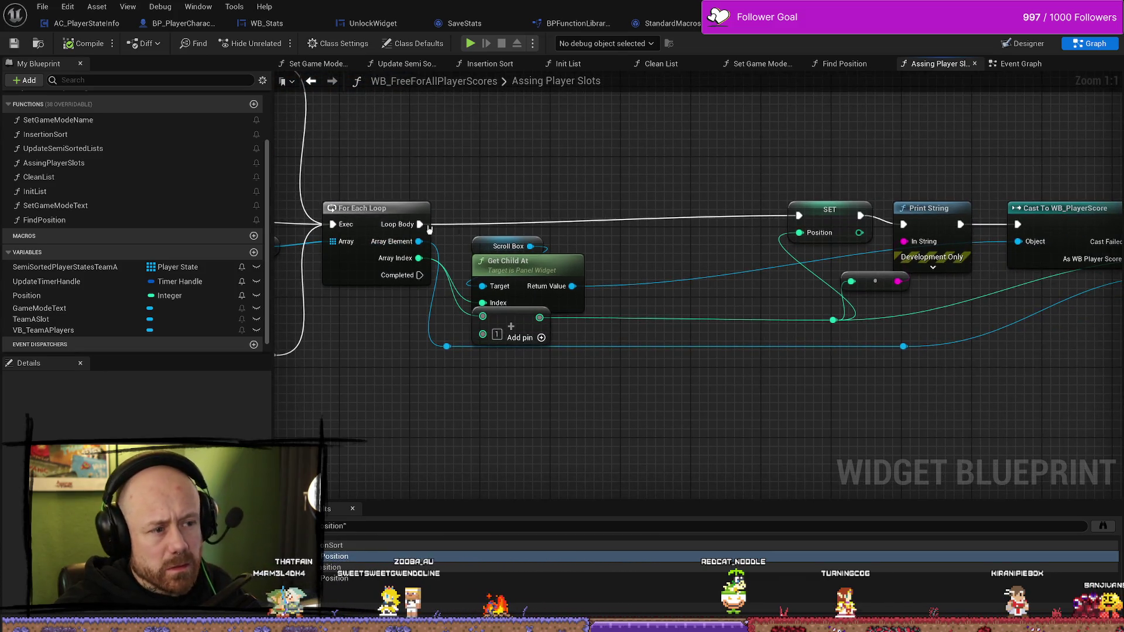
pyautogui.moveTo(425, 228)
pyautogui.mouseDown()
pyautogui.moveTo(520, 168)
pyautogui.moveTo(553, 162)
pyautogui.mouseUp()
pyautogui.write('print')
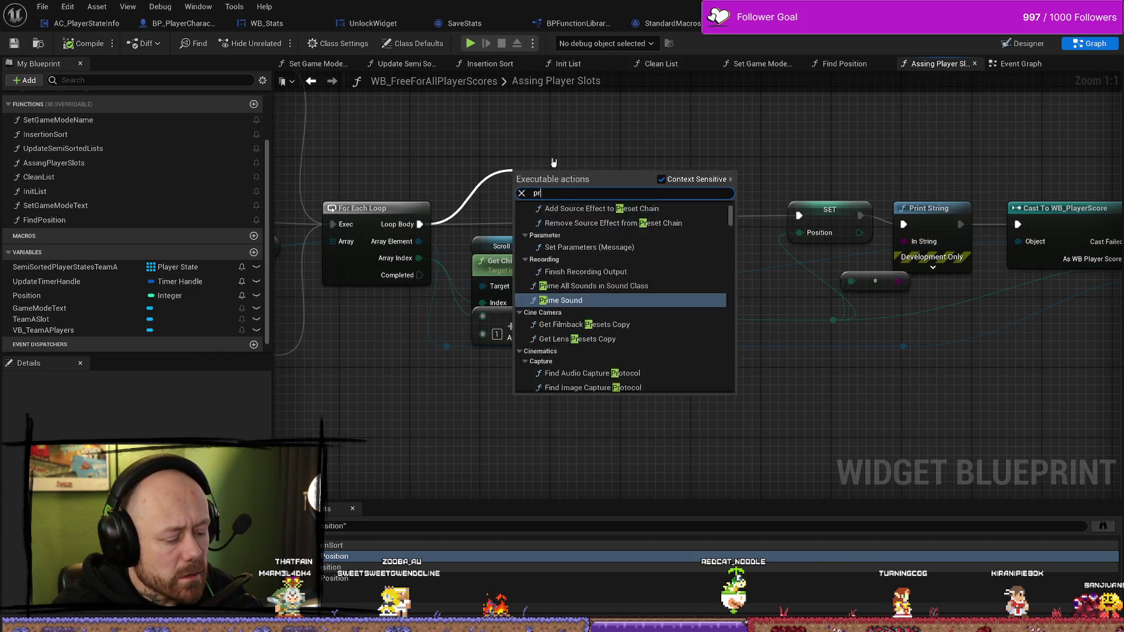
pyautogui.press('Return')
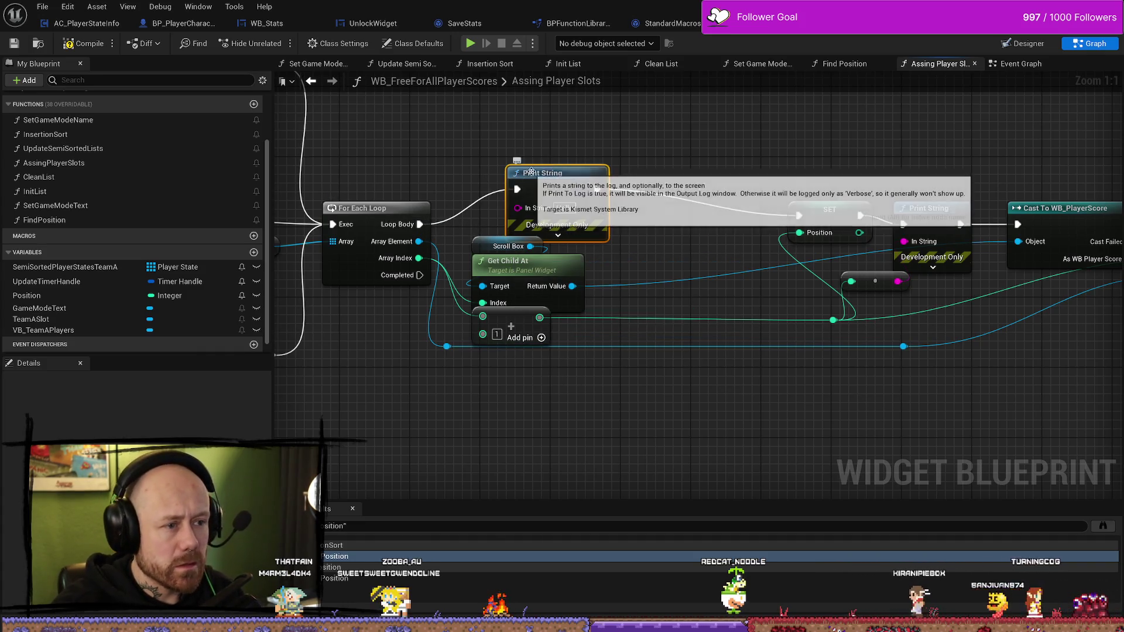
pyautogui.moveTo(520, 171)
pyautogui.mouseDown()
pyautogui.moveTo(674, 173)
pyautogui.moveTo(656, 174)
pyautogui.mouseUp()
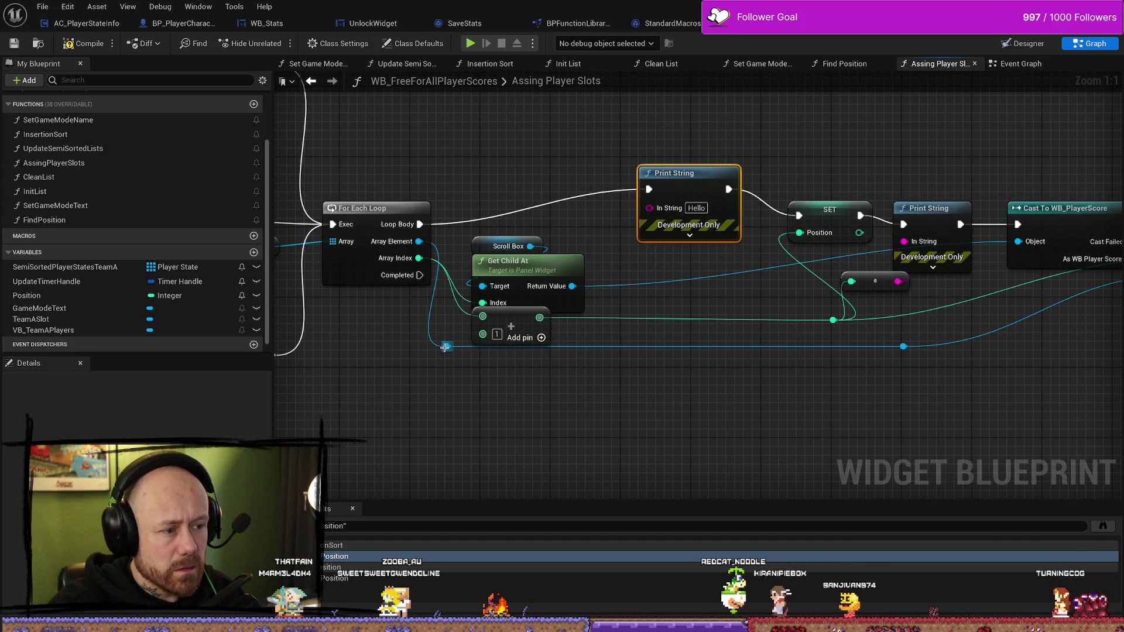
pyautogui.moveTo(446, 345); pyautogui.dragTo(665, 218)
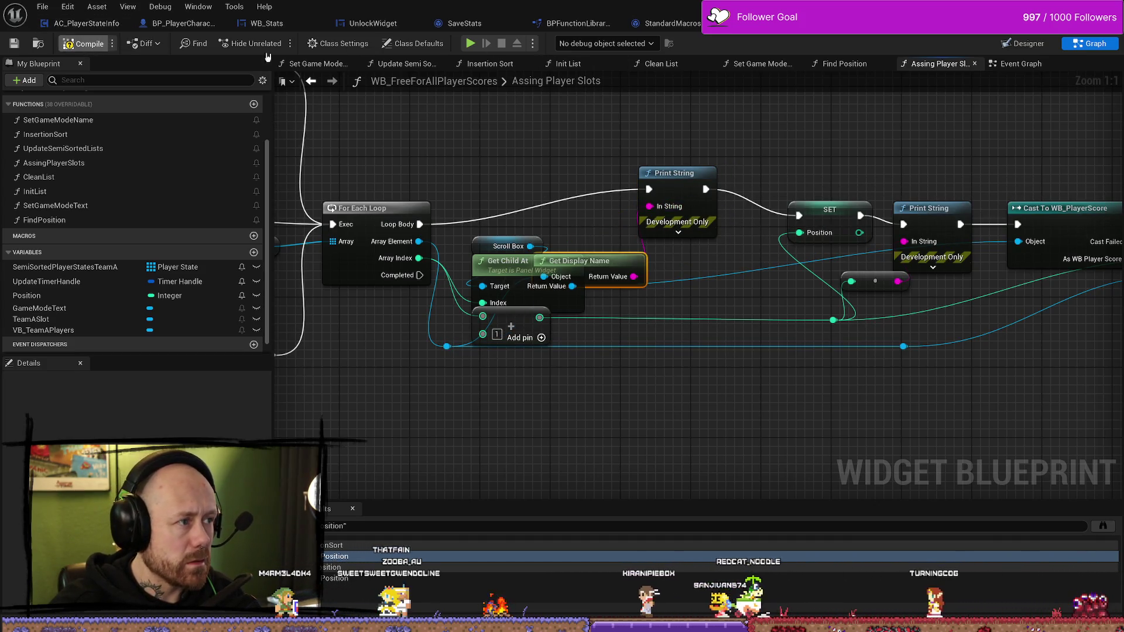
pyautogui.hotkey('alt', 'Tab')
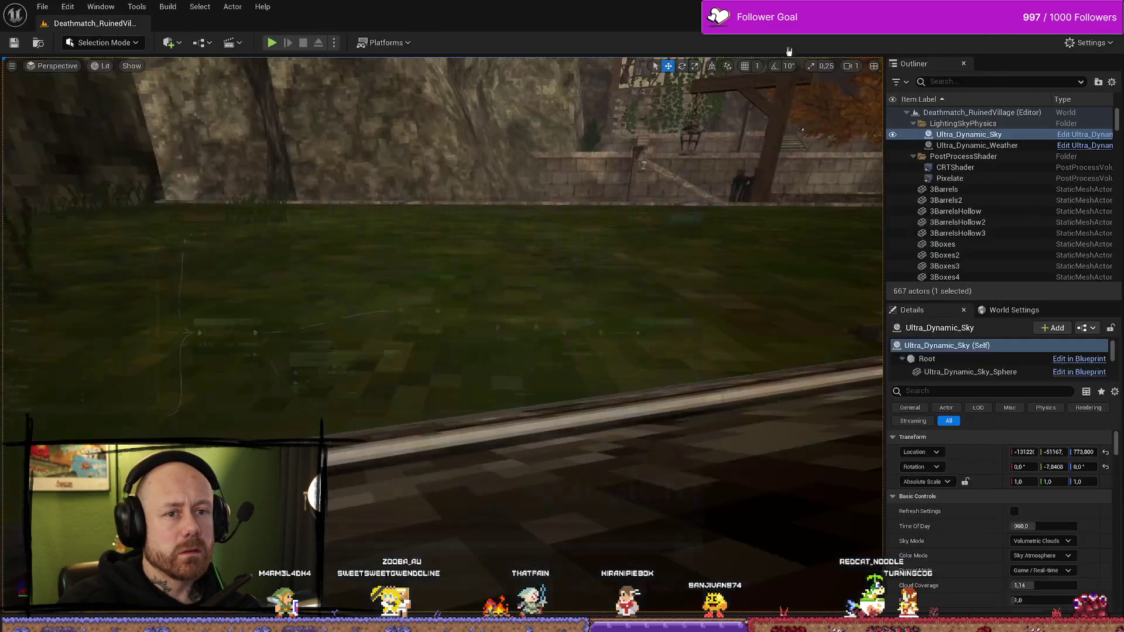
# Play-test from the main menu: One V One map, 1 bot, start the deathmatch
pyautogui.click(271, 42)
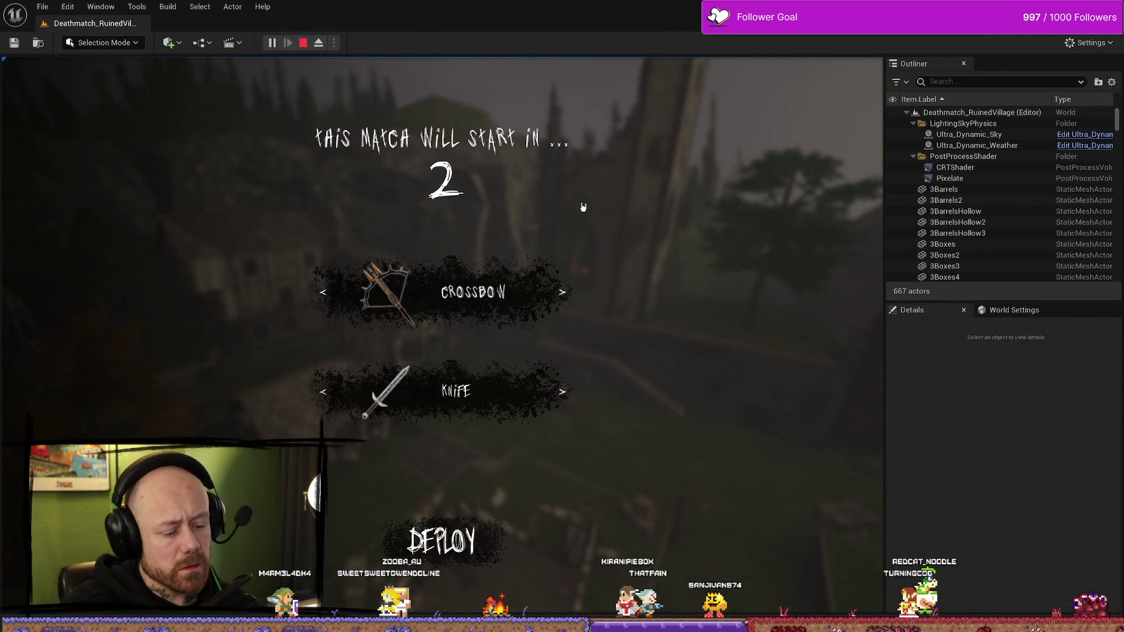
pyautogui.press('Escape')
pyautogui.click(167, 271)
pyautogui.click(351, 392)
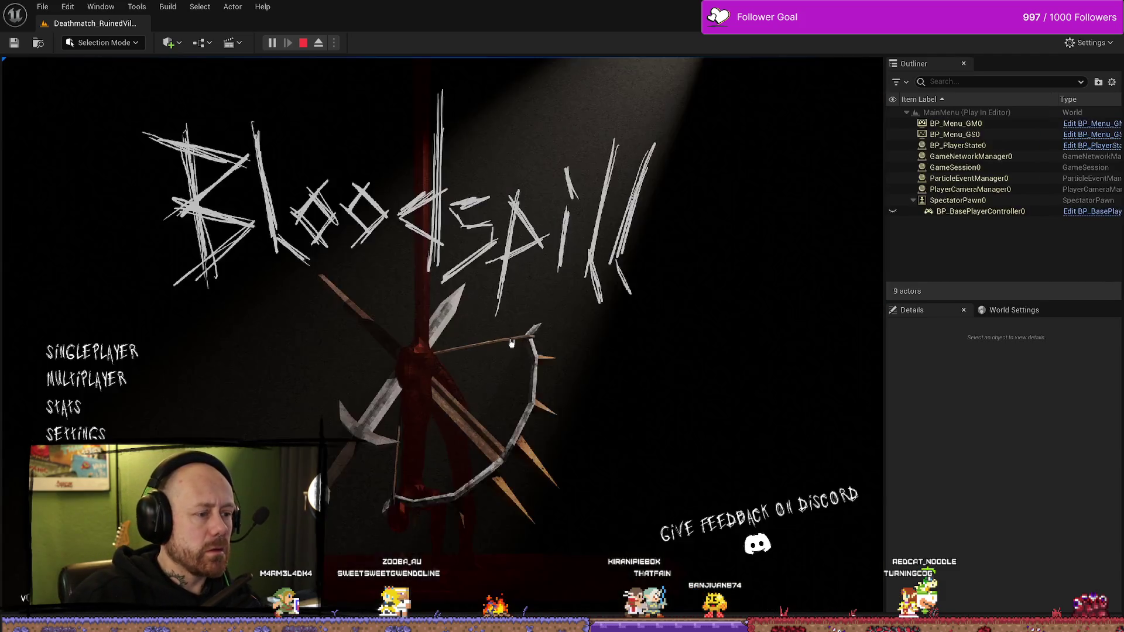
pyautogui.click(119, 346)
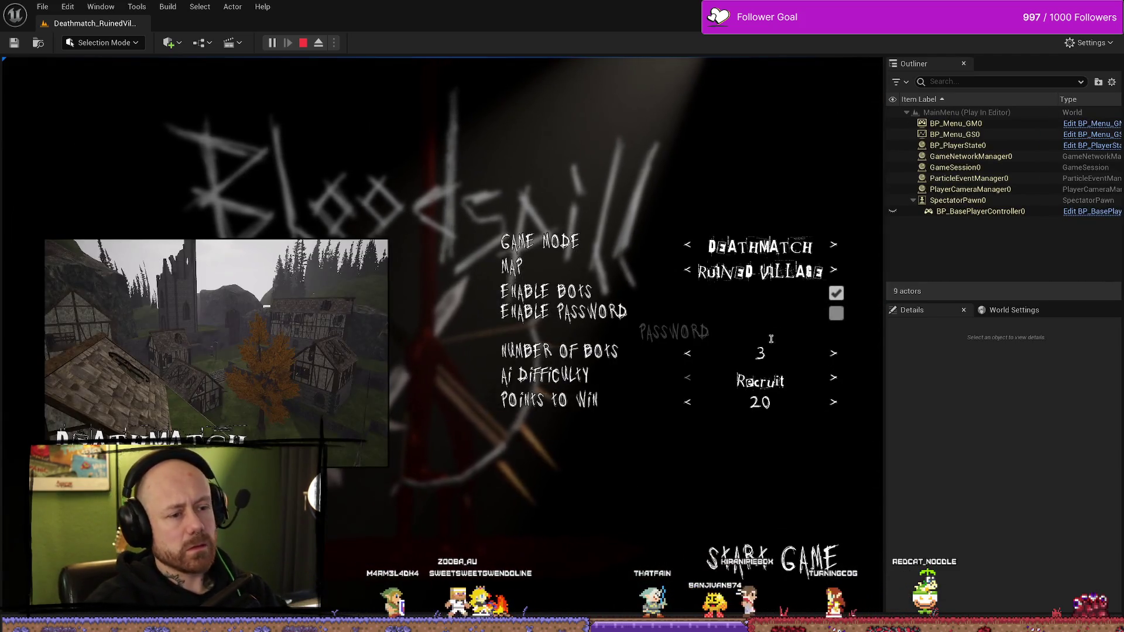
pyautogui.click(688, 356)
pyautogui.click(689, 357)
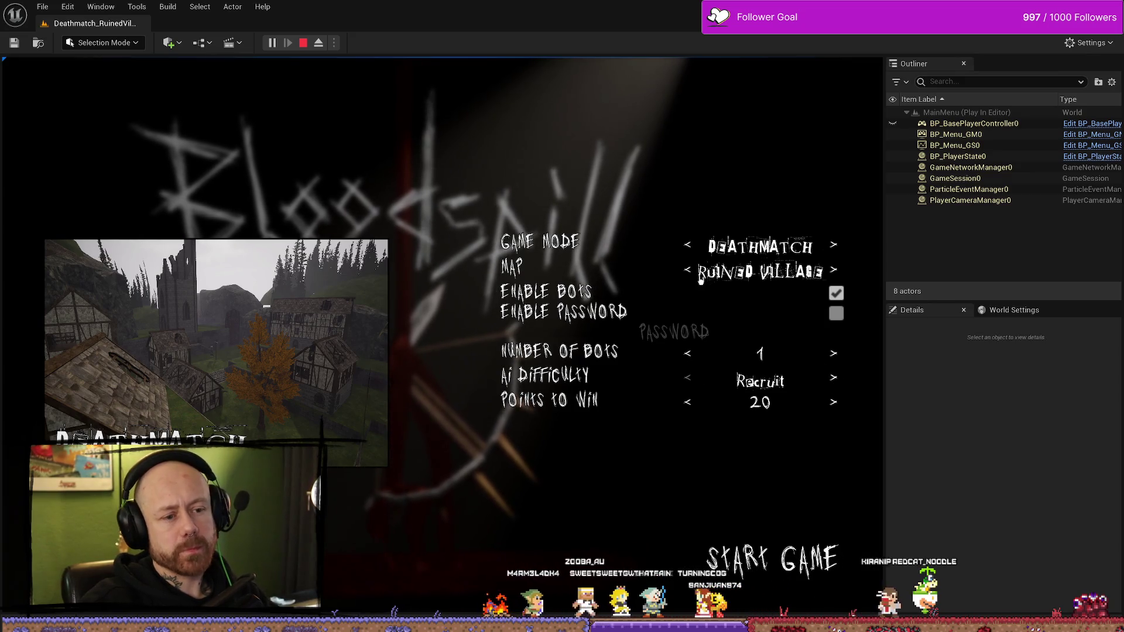
pyautogui.click(697, 276)
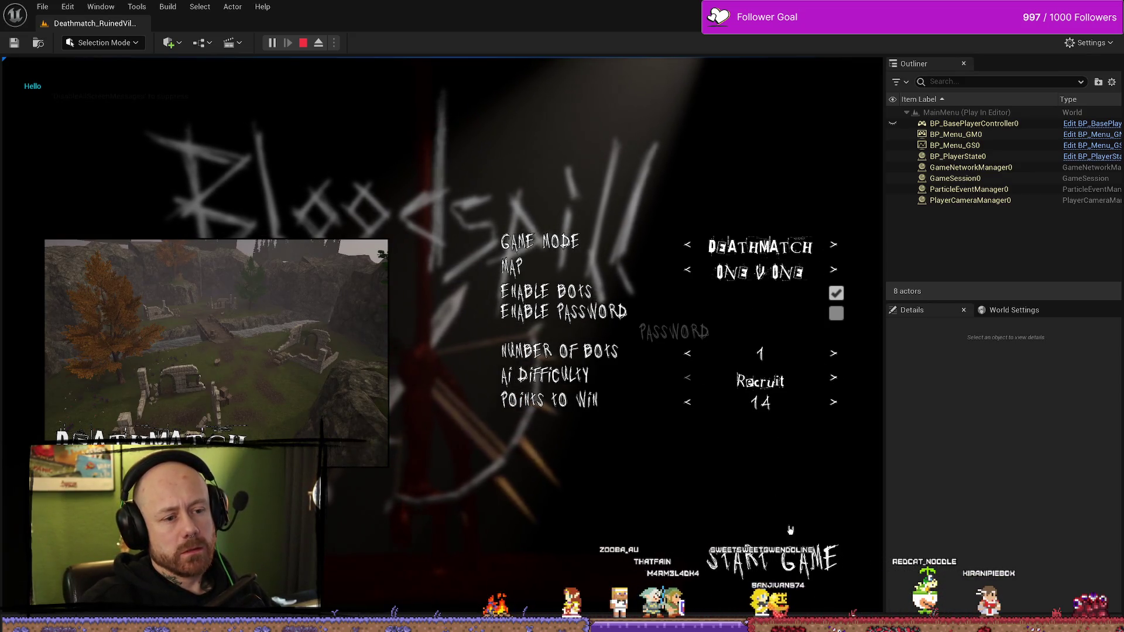
pyautogui.click(797, 562)
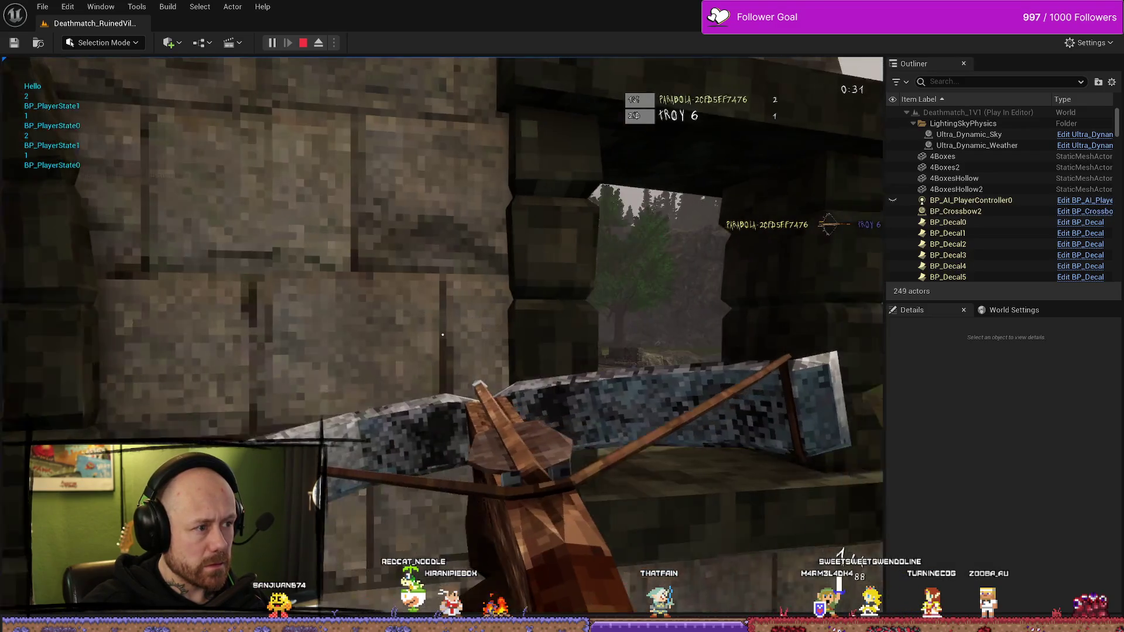
# Check the scoreboard, stop the play-test, and search the assets for 'players'
pyautogui.press('Tab')
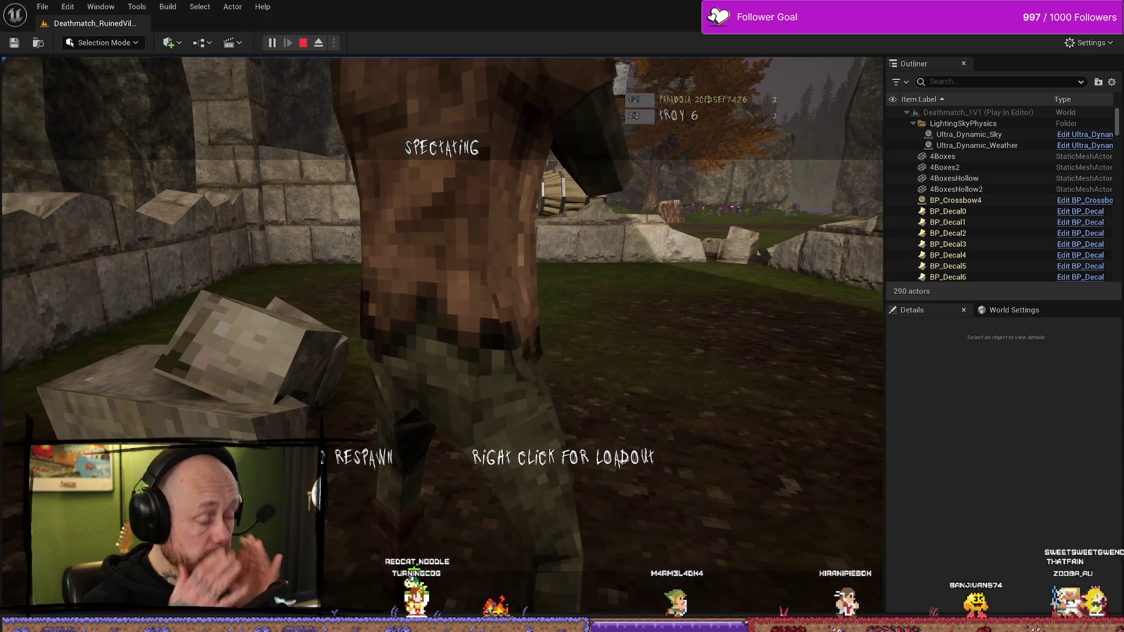
pyautogui.press('Escape')
pyautogui.hotkey('ctrl', 'space')
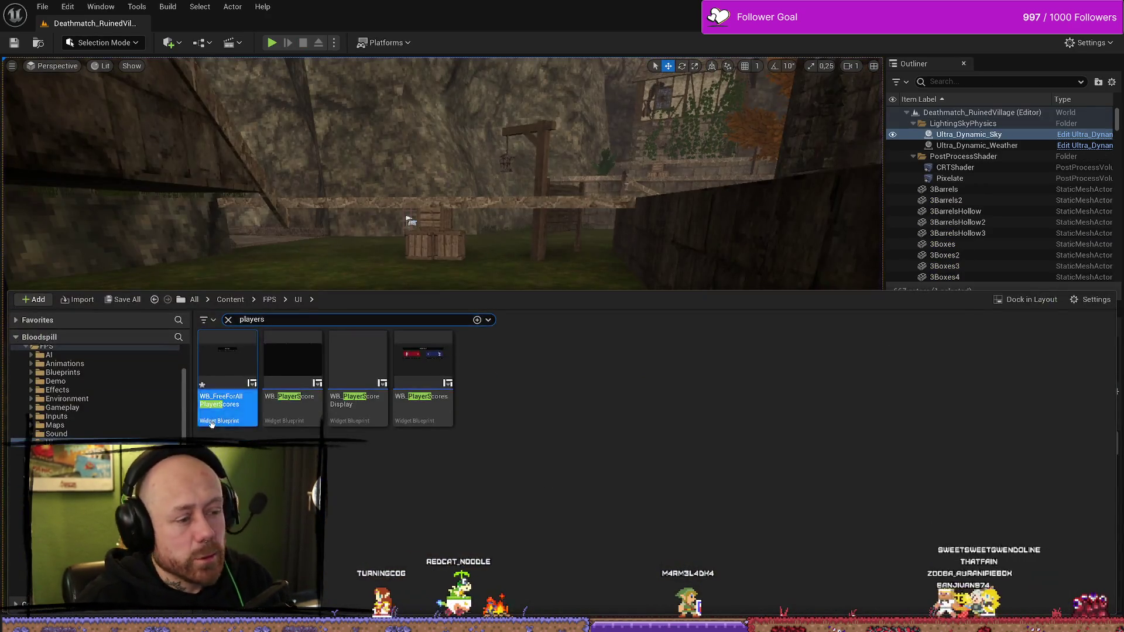
# Open WB_FreeForAllPlayerScores and undo back to remove the debug Print String nodes
pyautogui.doubleClick(229, 366)
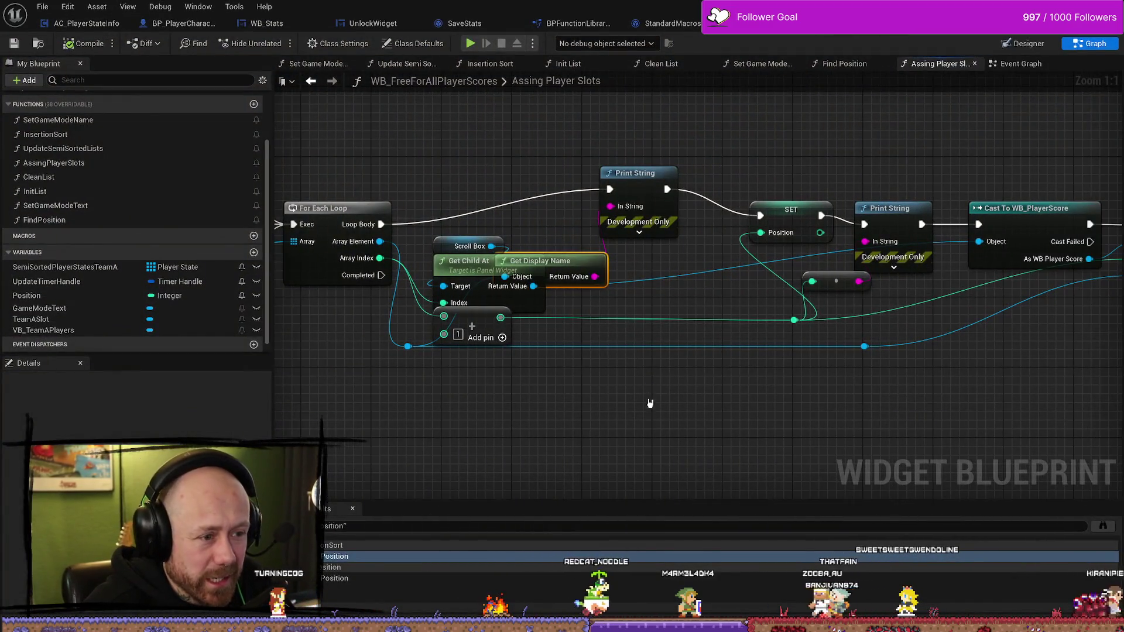
pyautogui.moveTo(549, 300)
pyautogui.mouseDown()
pyautogui.moveTo(529, 363)
pyautogui.moveTo(527, 471)
pyautogui.mouseUp()
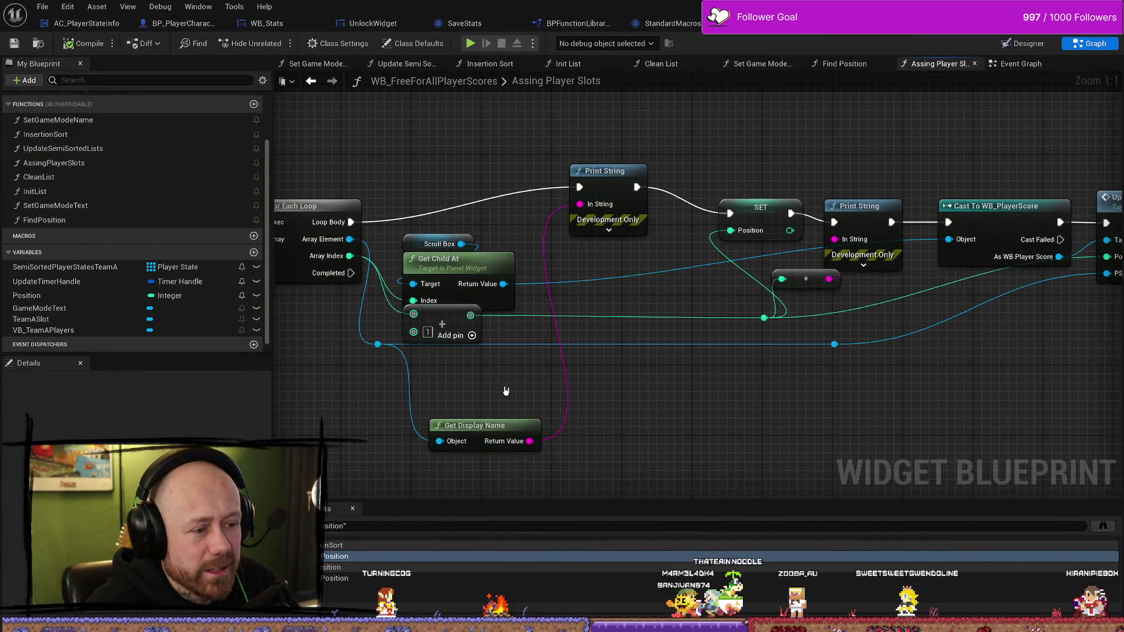
pyautogui.hotkey('ctrl', 'z')
pyautogui.hotkey('ctrl', 'z')
pyautogui.hotkey('ctrl', 'z')
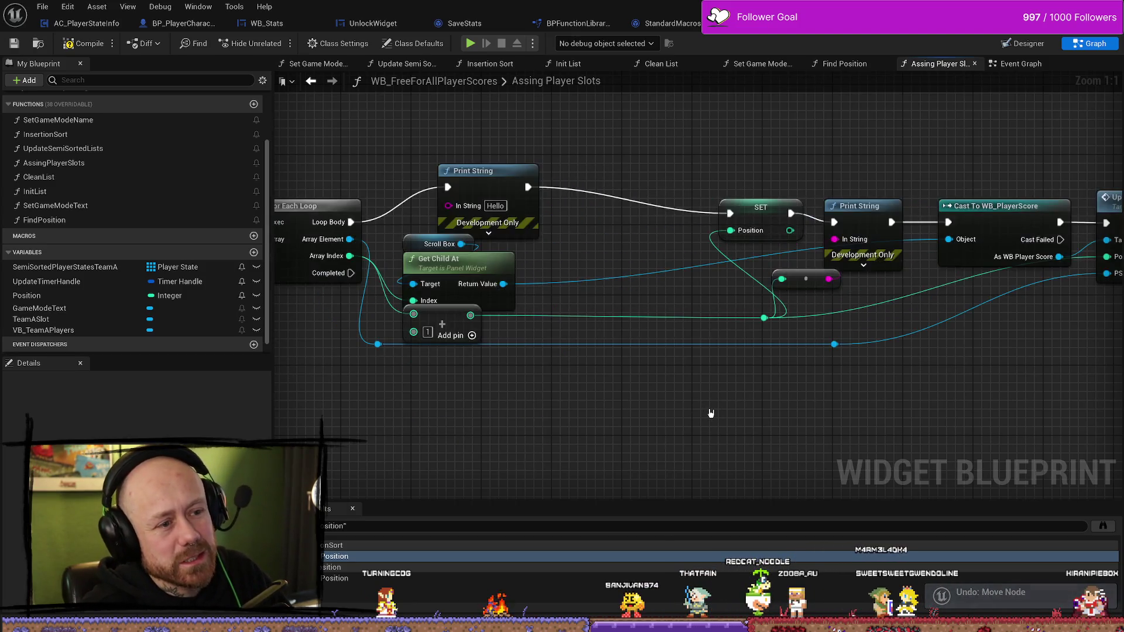
pyautogui.hotkey('ctrl', 'z')
pyautogui.hotkey('ctrl', 'z')
pyautogui.hotkey('ctrl', 'z')
pyautogui.hotkey('ctrl', 'z')
pyautogui.hotkey('ctrl', 'z')
pyautogui.hotkey('ctrl', 'z')
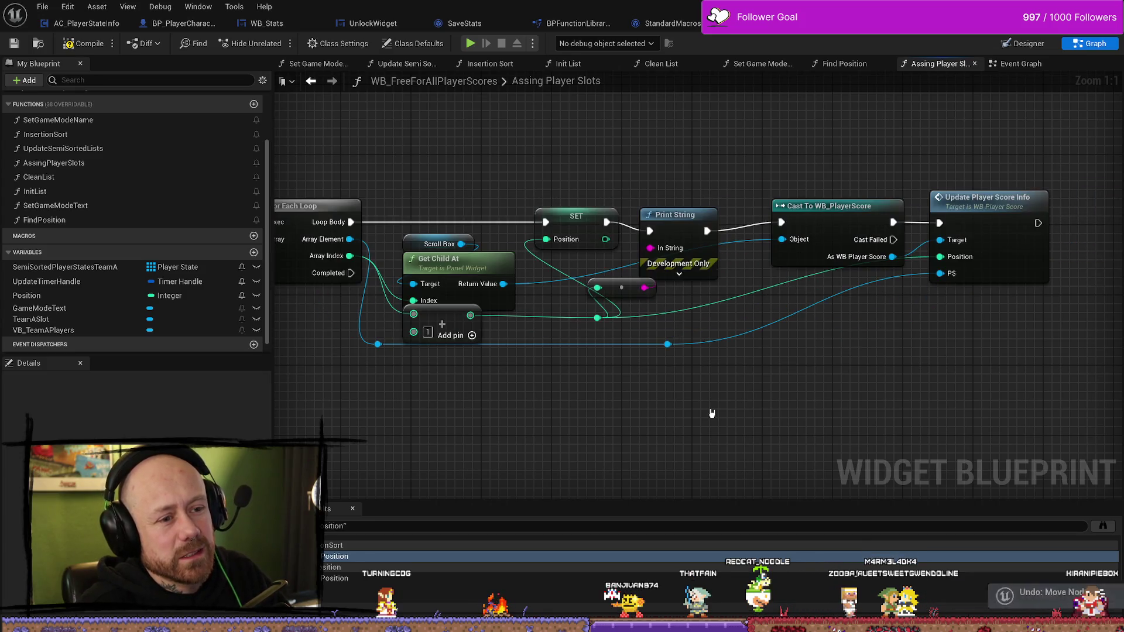
pyautogui.hotkey('ctrl', 'z')
pyautogui.hotkey('ctrl', 'z')
pyautogui.hotkey('ctrl', 'z')
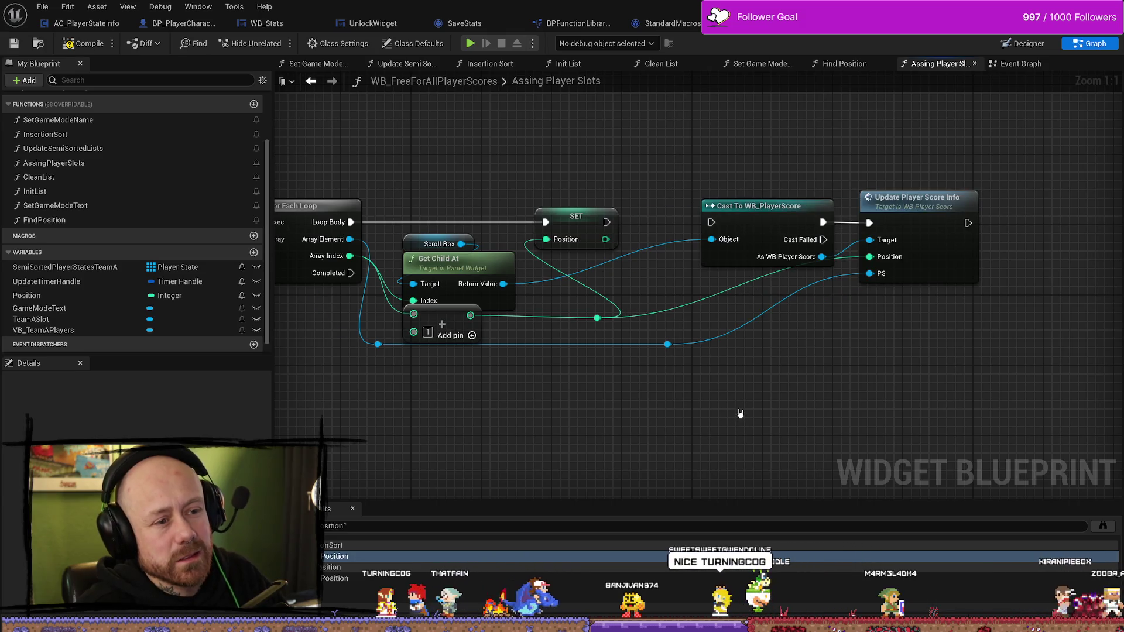
pyautogui.hotkey('ctrl', 'z')
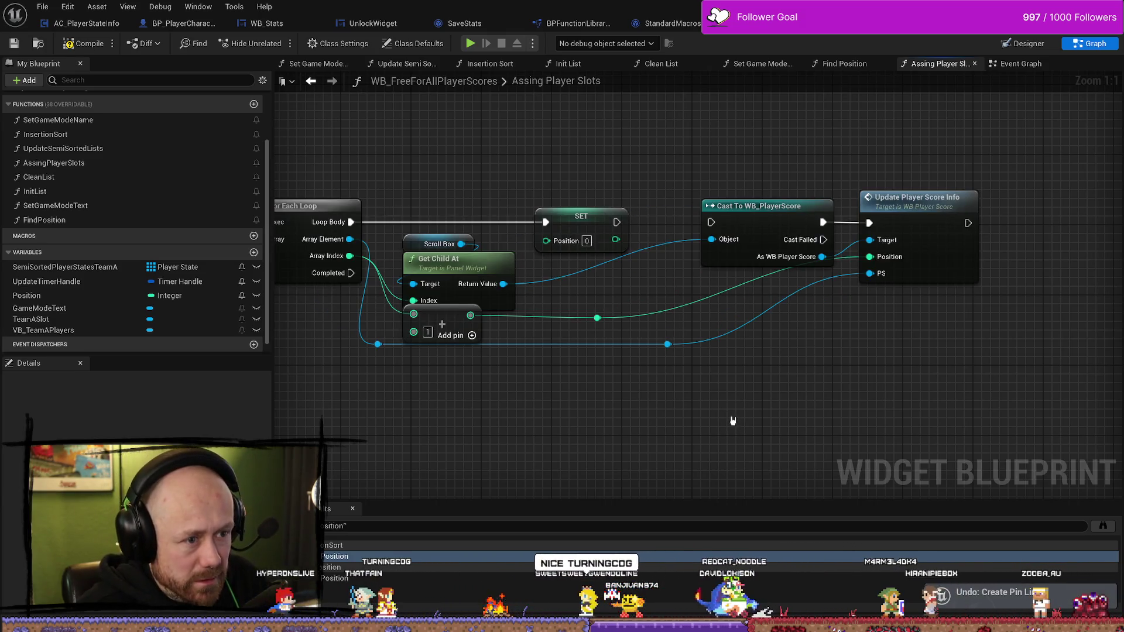
pyautogui.hotkey('ctrl', 'z')
# Wire SET Position into the cast and the index into Position, then compile and save
pyautogui.click(576, 233)
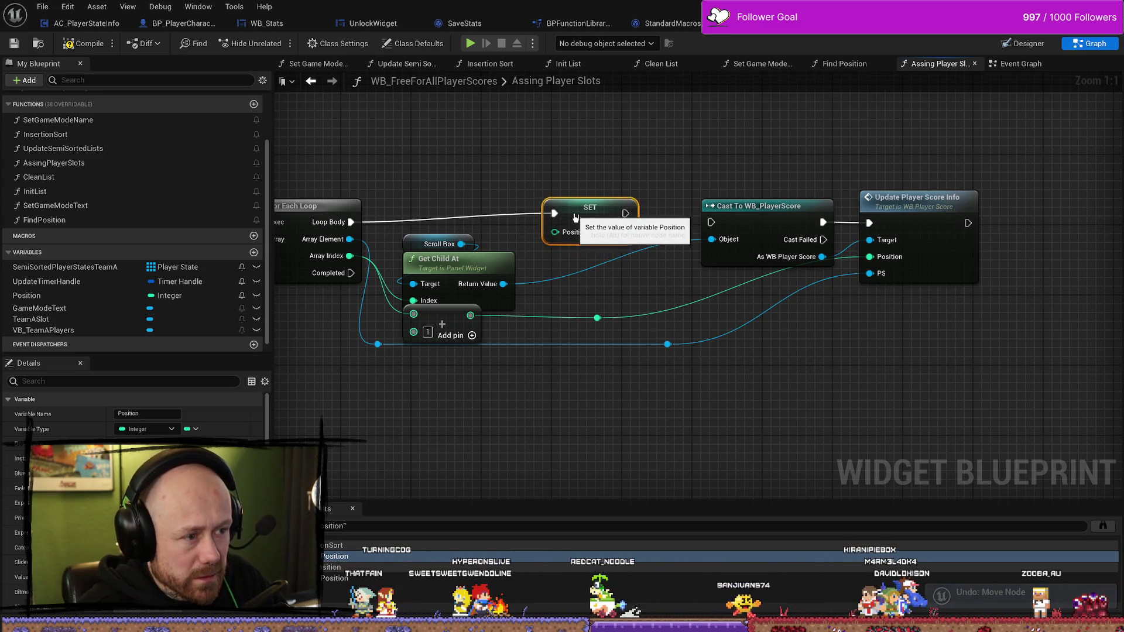
pyautogui.moveTo(576, 233)
pyautogui.mouseDown()
pyautogui.moveTo(567, 224)
pyautogui.moveTo(658, 233)
pyautogui.moveTo(712, 222)
pyautogui.mouseUp()
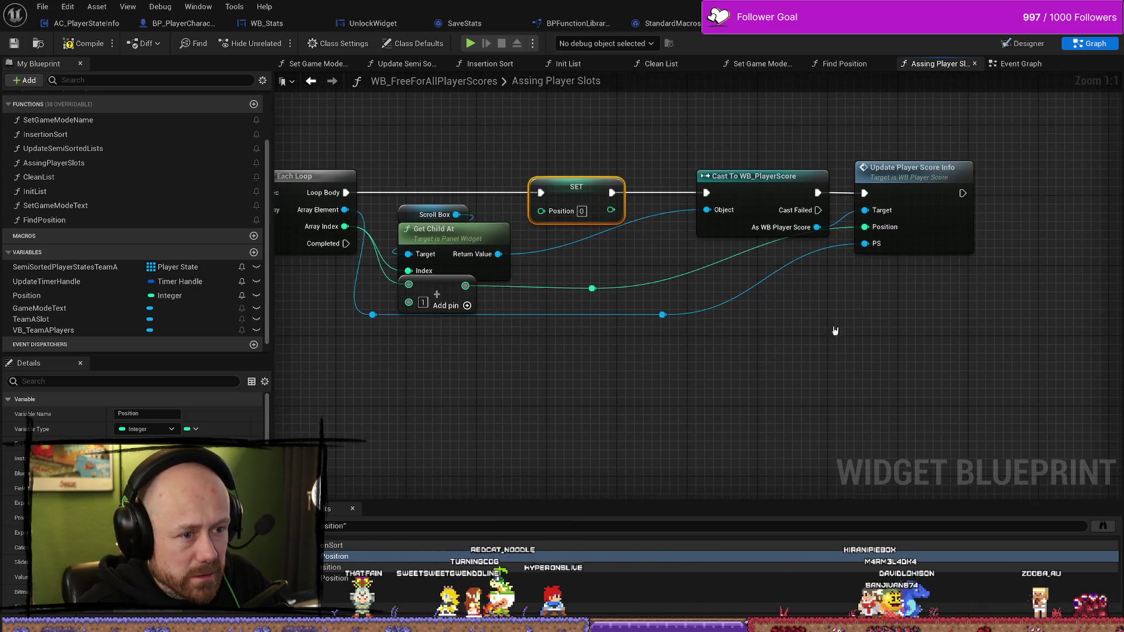
pyautogui.click(890, 170)
pyautogui.keyDown('ctrl'); pyautogui.click(719, 176); pyautogui.keyUp('ctrl')
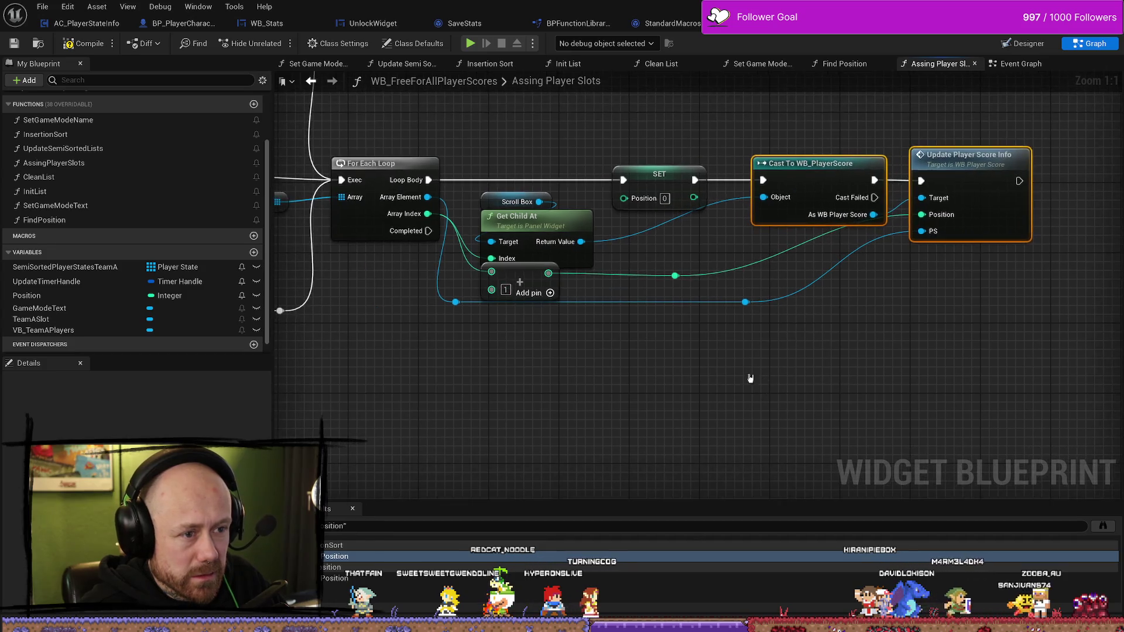
pyautogui.click(707, 297)
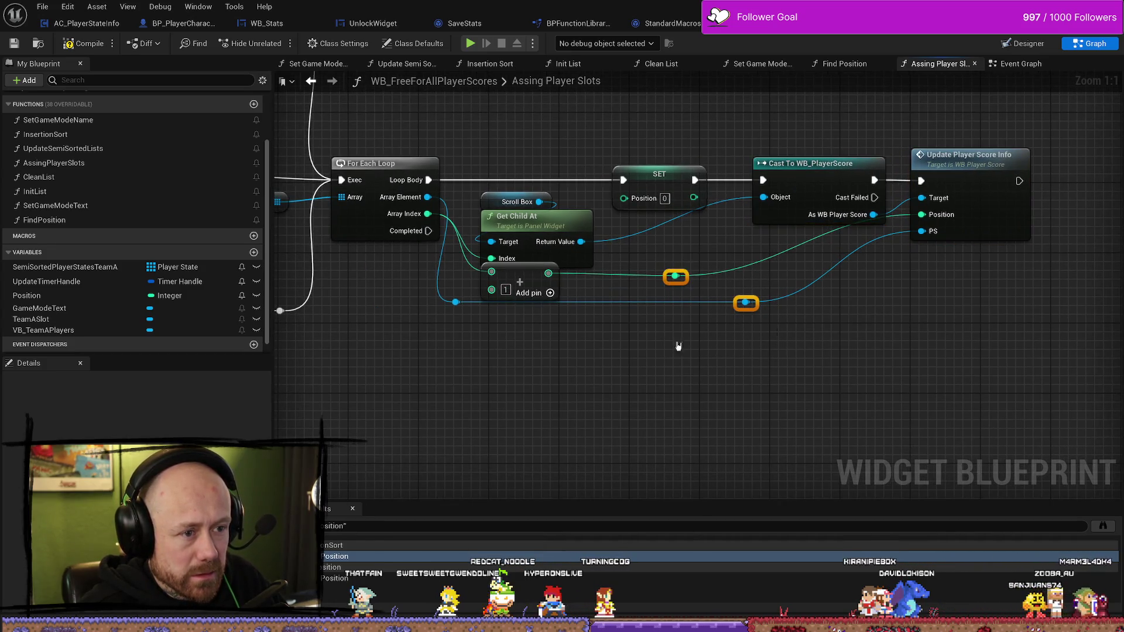
pyautogui.moveTo(742, 309); pyautogui.dragTo(725, 314)
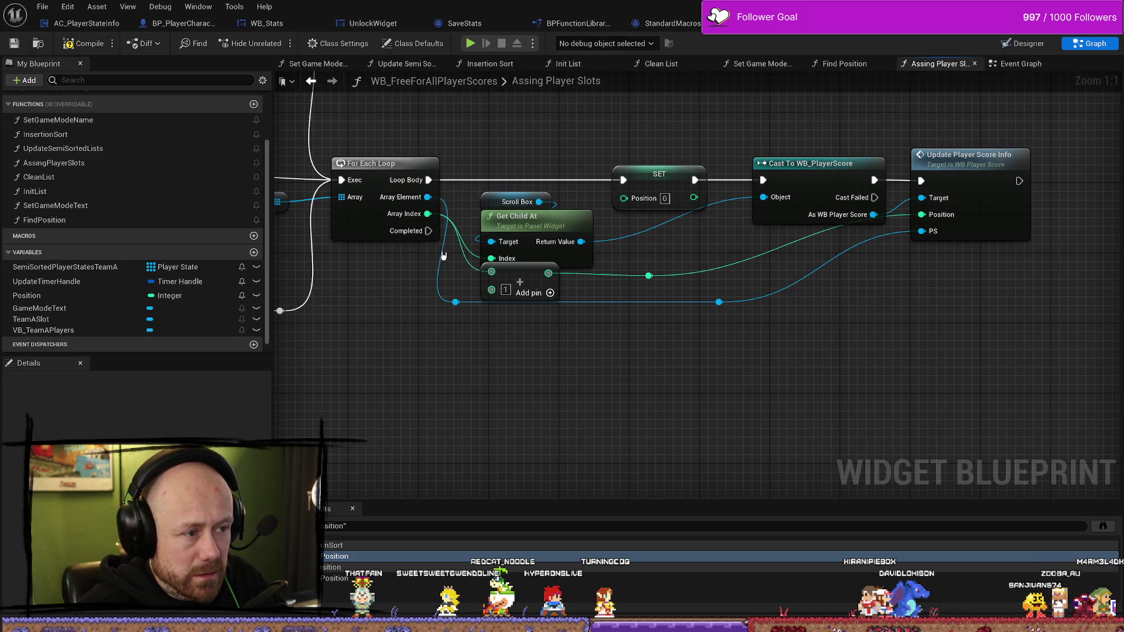
pyautogui.moveTo(629, 205); pyautogui.dragTo(630, 205)
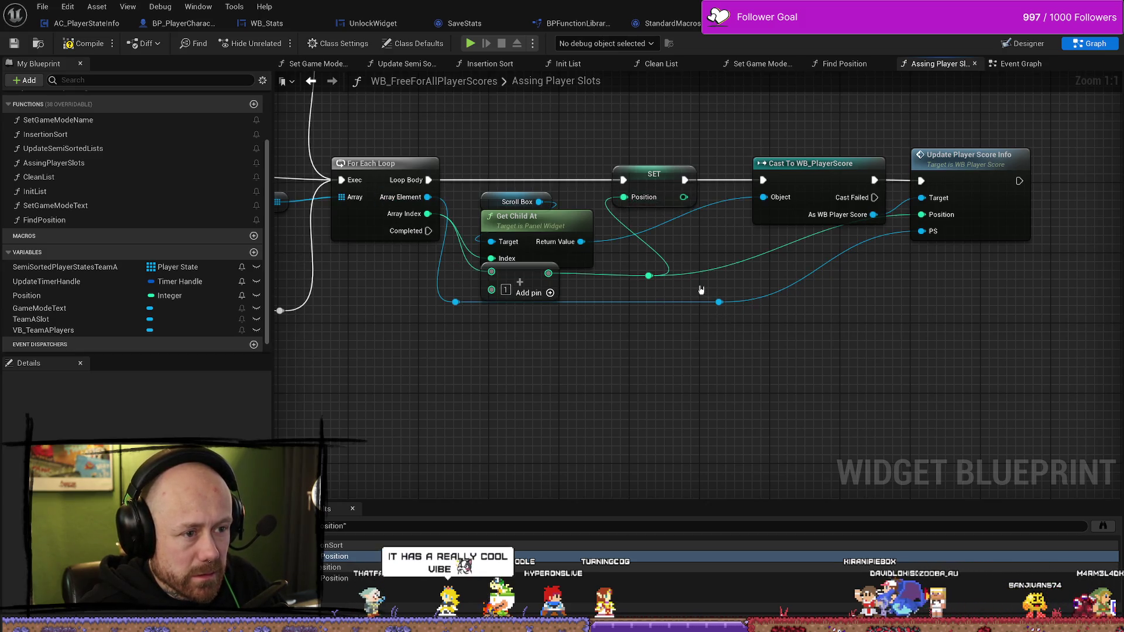
pyautogui.click(85, 44)
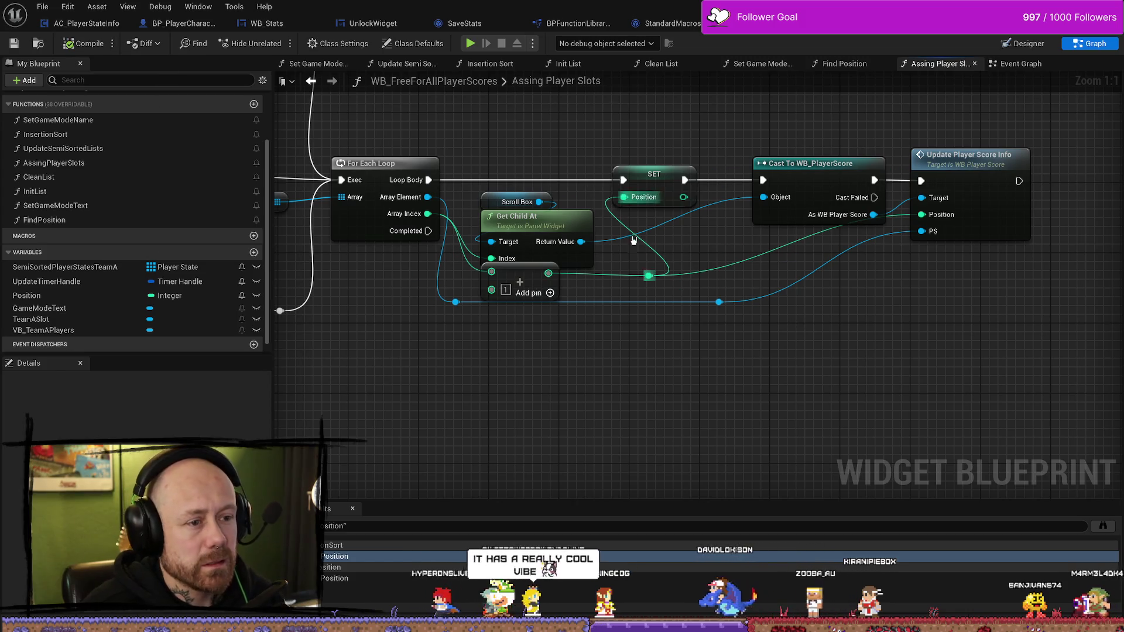
pyautogui.hotkey('ctrl', 's')
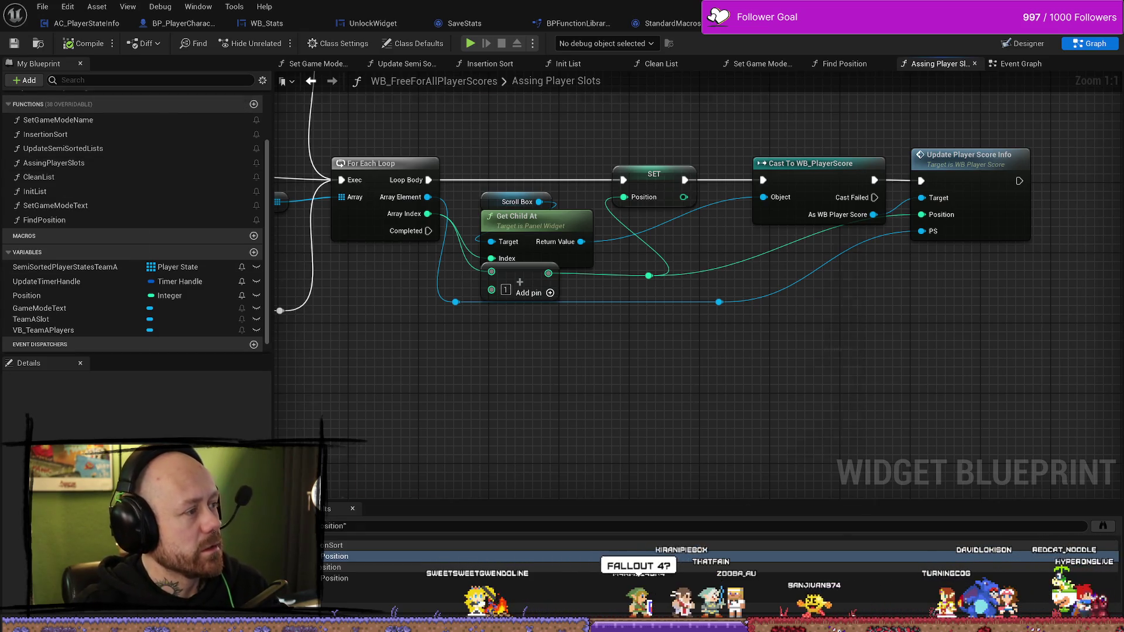
# Switch to the RAPID Playtest Discord server's #announcements channel
pyautogui.hotkey('alt', 'Tab')
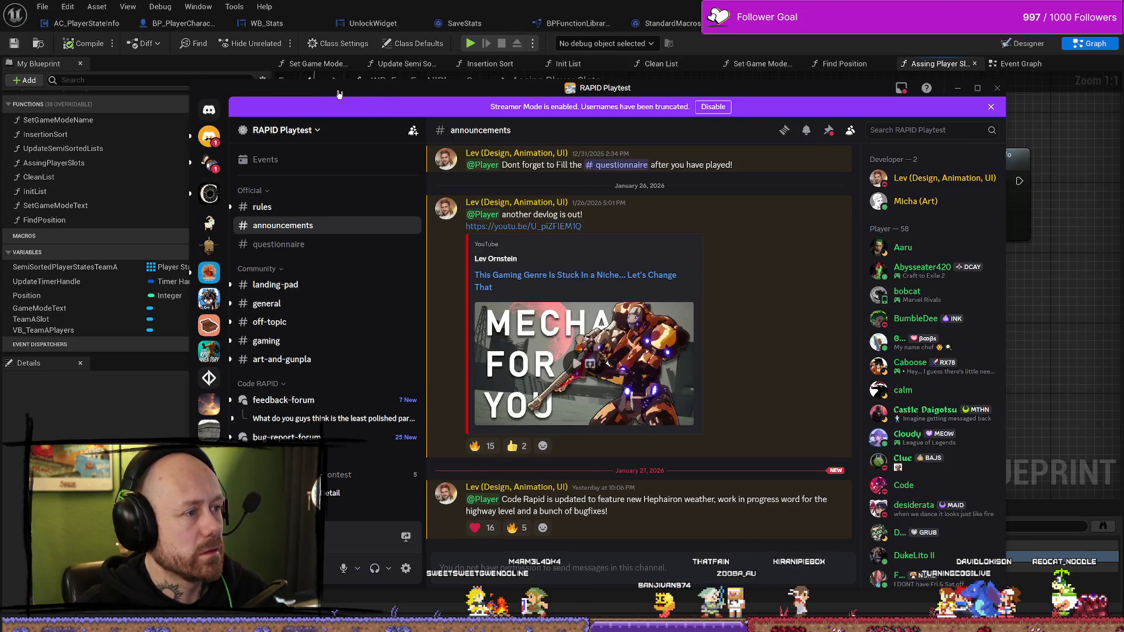
# Inspect the shared room screenshot in Firefox by zooming in and out, then close the browser
pyautogui.hotkey('alt', 'Tab')
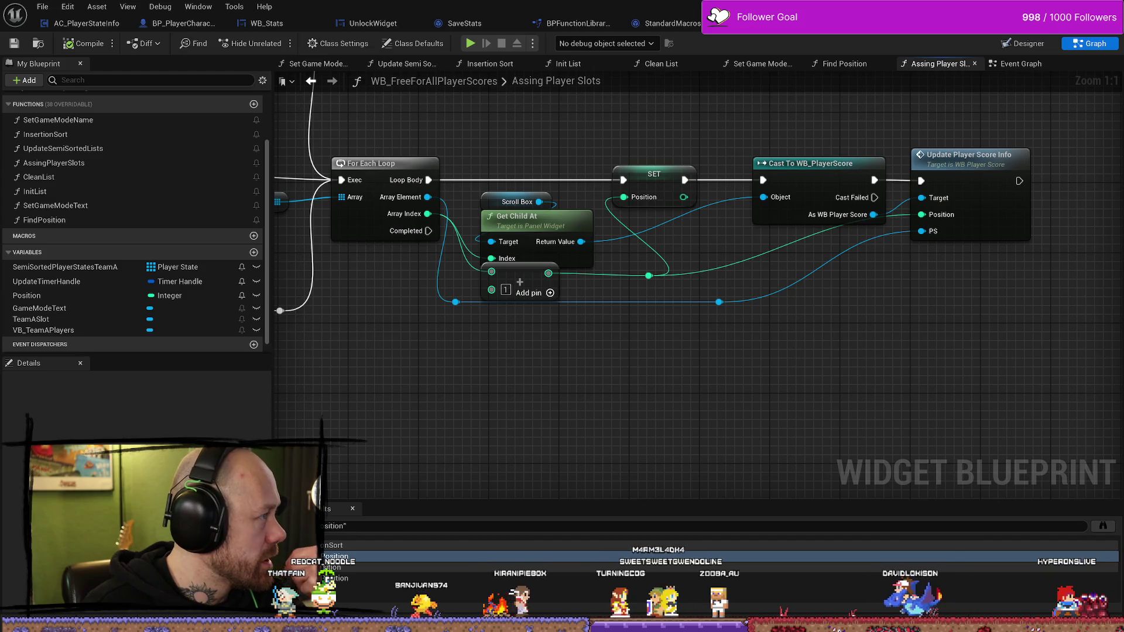
pyautogui.hotkey('alt', 'Tab')
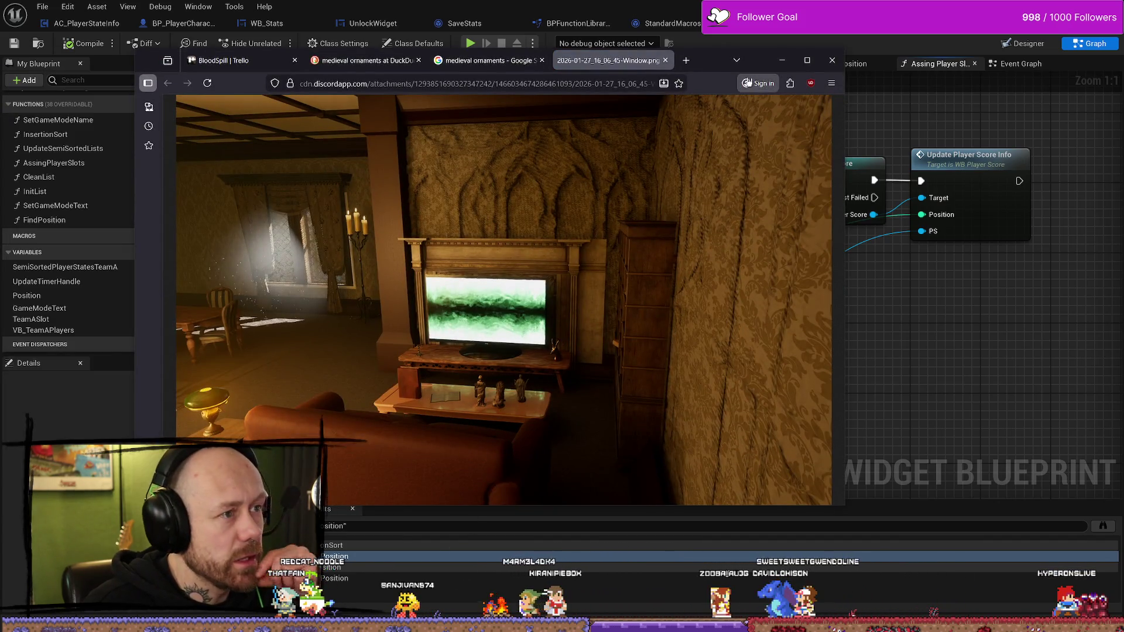
pyautogui.moveTo(711, 63); pyautogui.dragTo(810, 74)
pyautogui.click(597, 228)
pyautogui.click(597, 227)
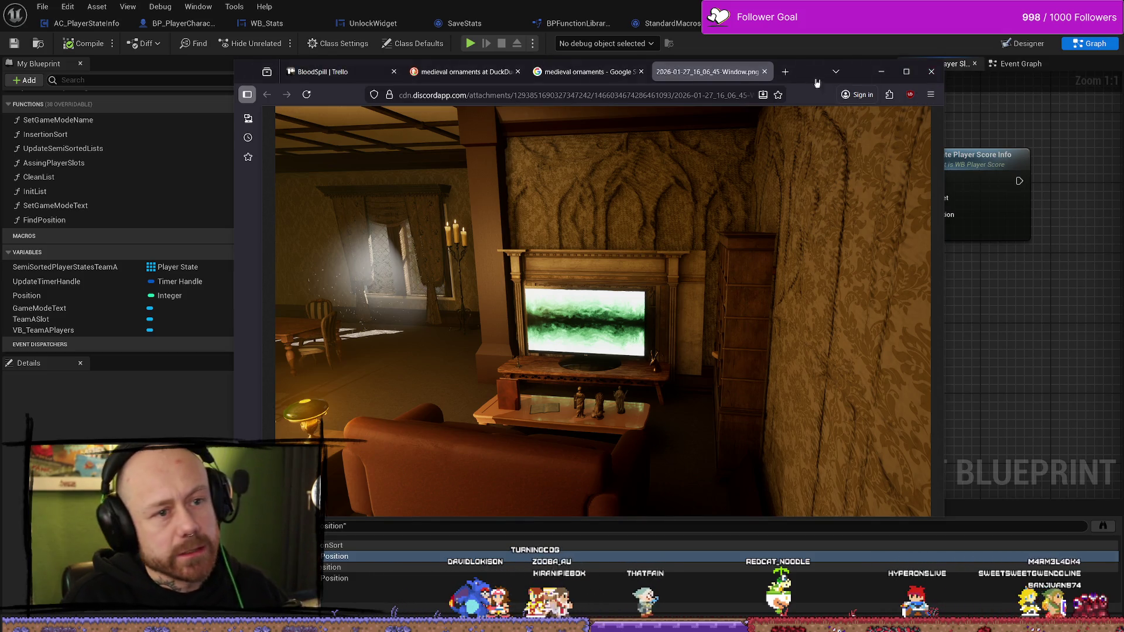
pyautogui.click(765, 71)
pyautogui.click(881, 72)
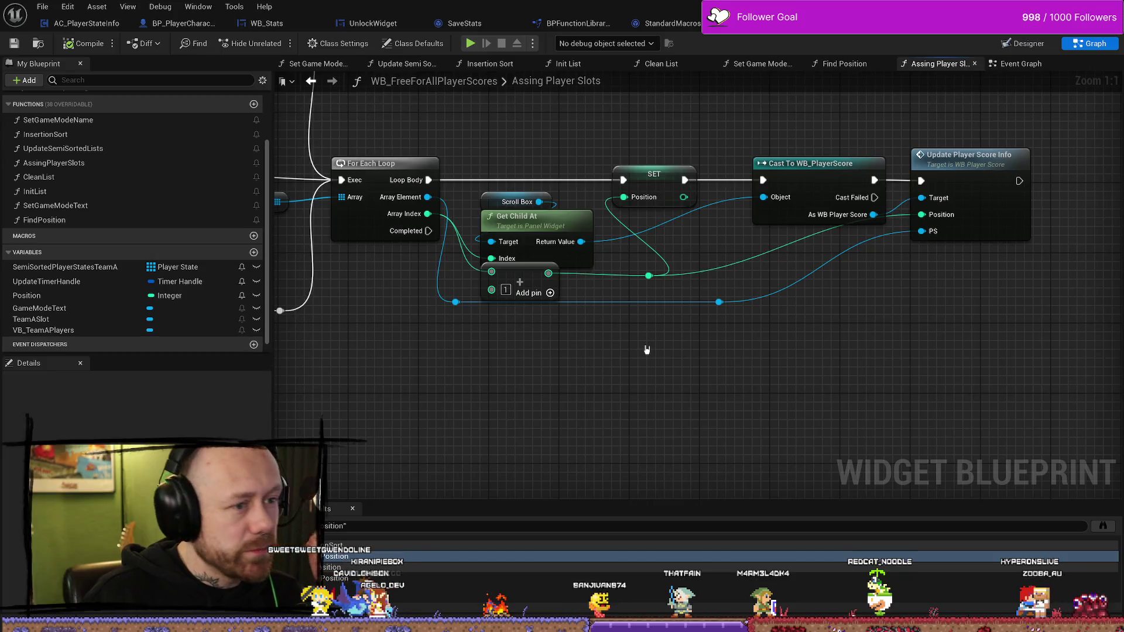
# Shift the SET, Cast To WB_PlayerScore and Update Player Score Info nodes further right
pyautogui.scroll(-3, 816, 340)
pyautogui.scroll(2, 816, 341)
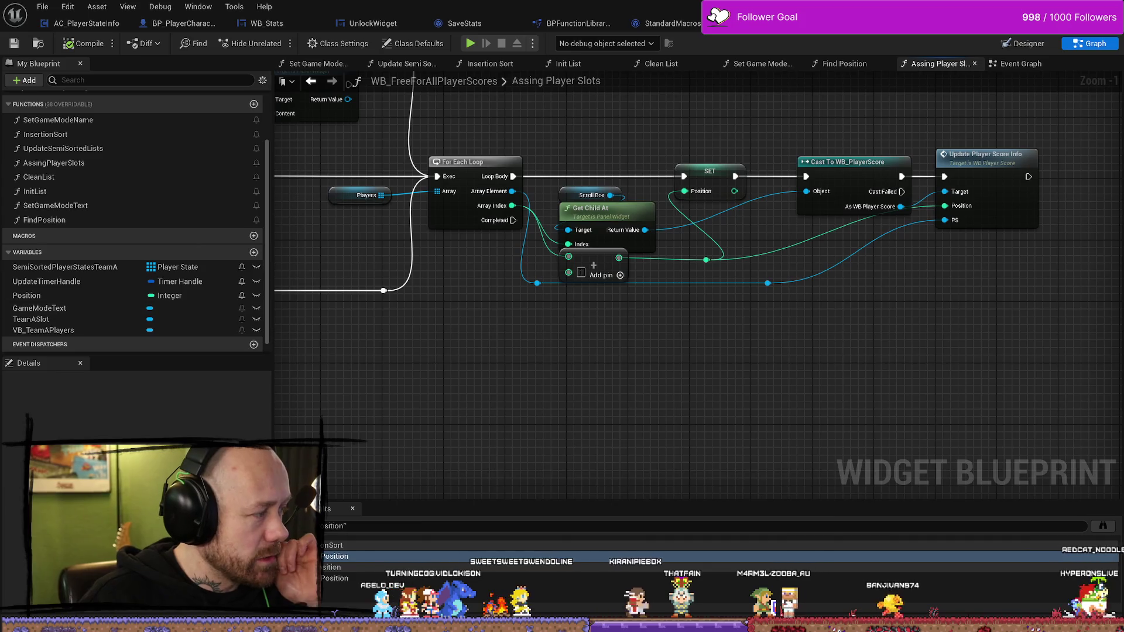
pyautogui.moveTo(784, 367); pyautogui.dragTo(741, 361)
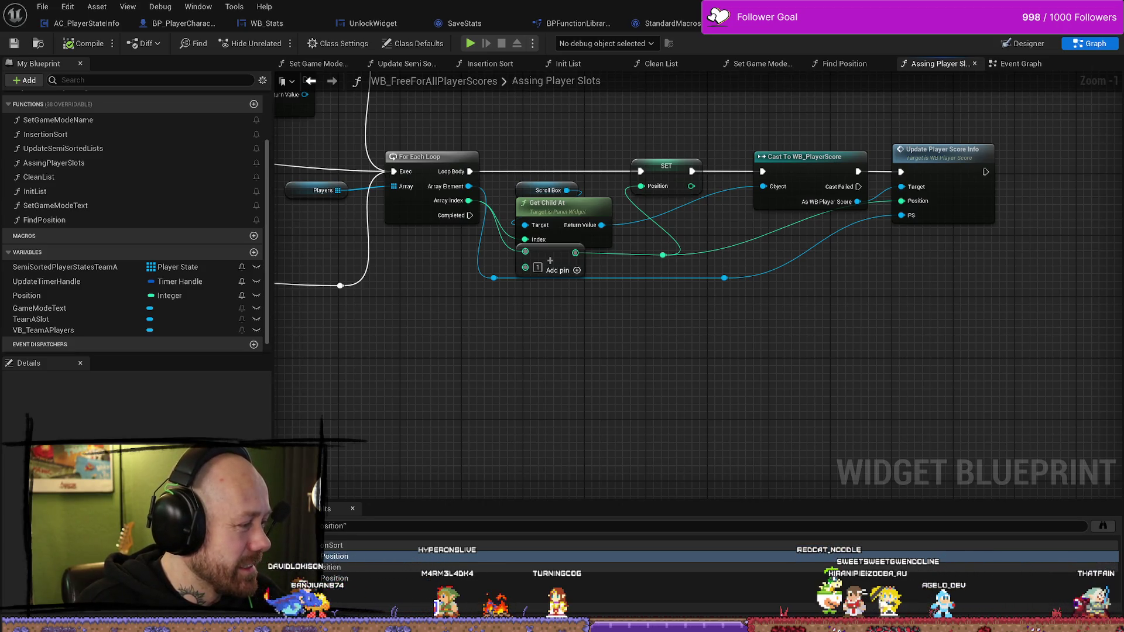
pyautogui.moveTo(749, 380); pyautogui.dragTo(686, 397)
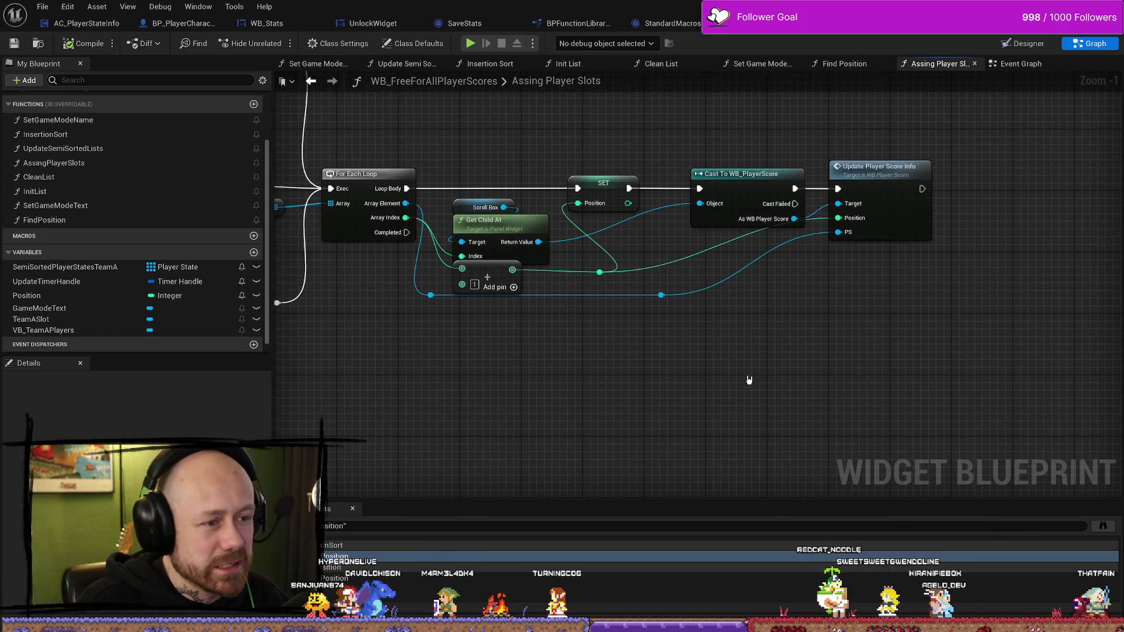
pyautogui.moveTo(833, 194); pyautogui.dragTo(565, 302)
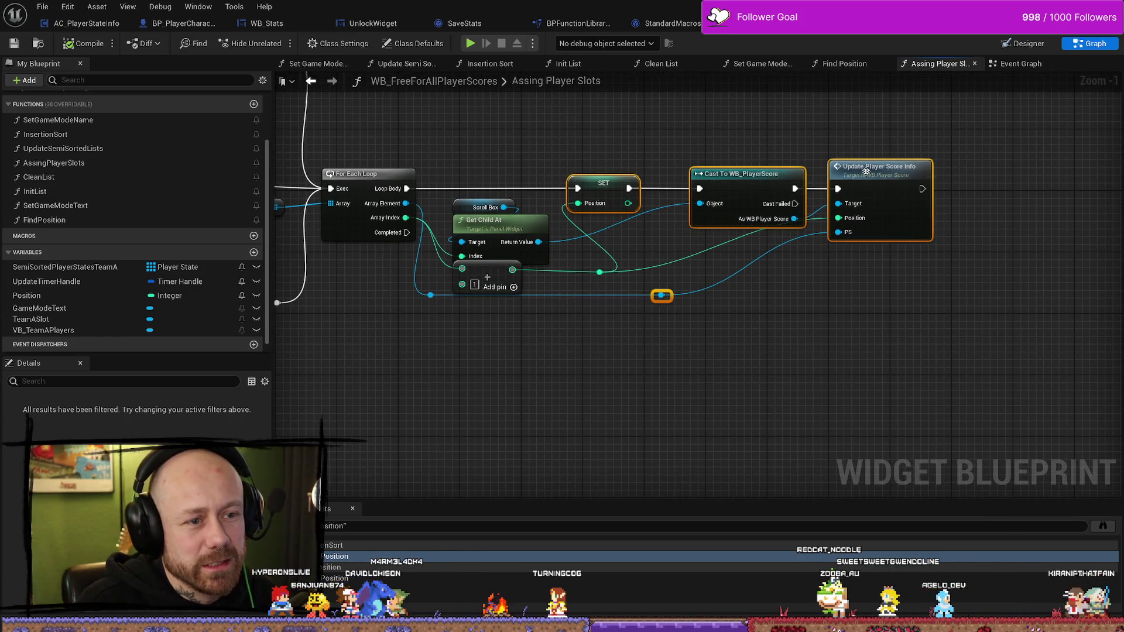
pyautogui.moveTo(865, 171); pyautogui.dragTo(942, 172)
# Move the reroute point right and switch to the WB_EndGameScoresFreeForAll Designer
pyautogui.click(738, 296)
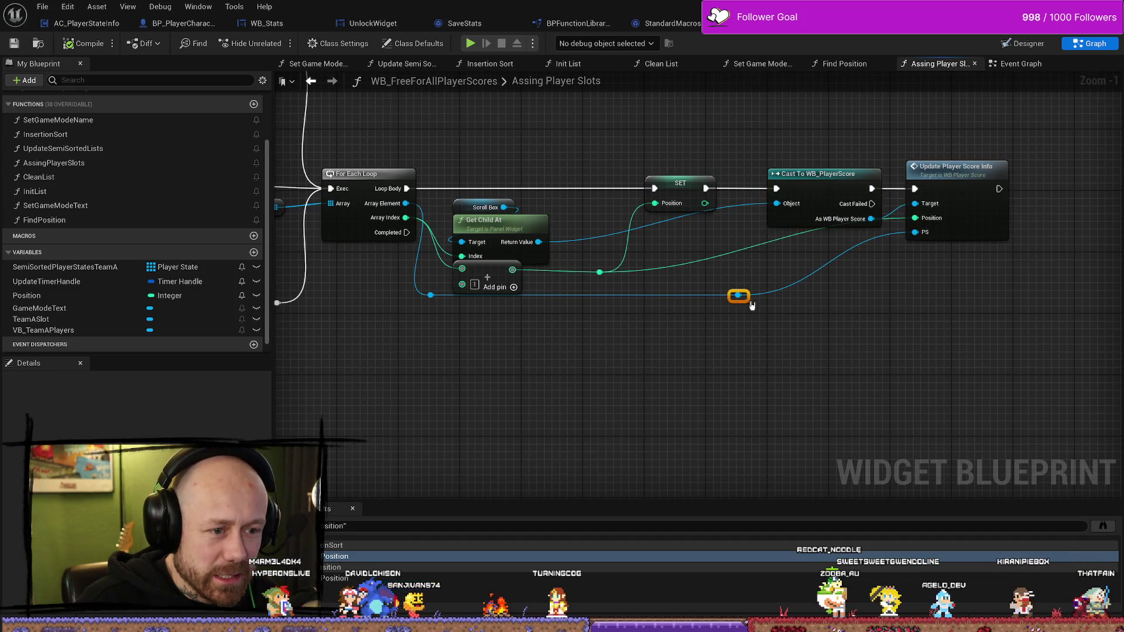
pyautogui.moveTo(739, 296); pyautogui.dragTo(862, 295)
pyautogui.click(745, 329)
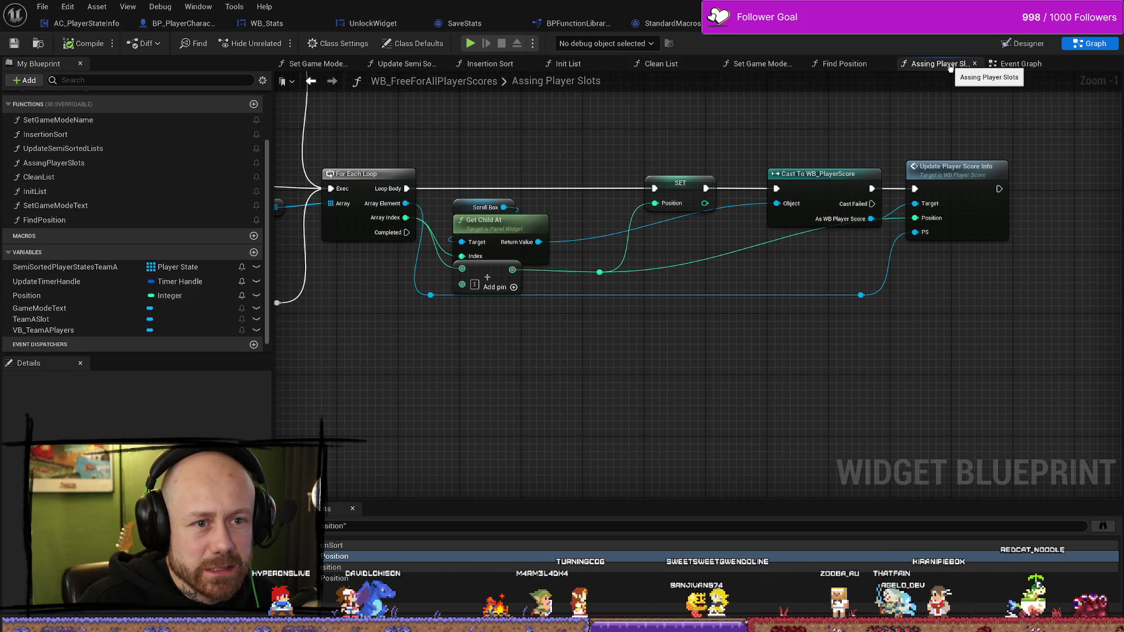
pyautogui.click(773, 32)
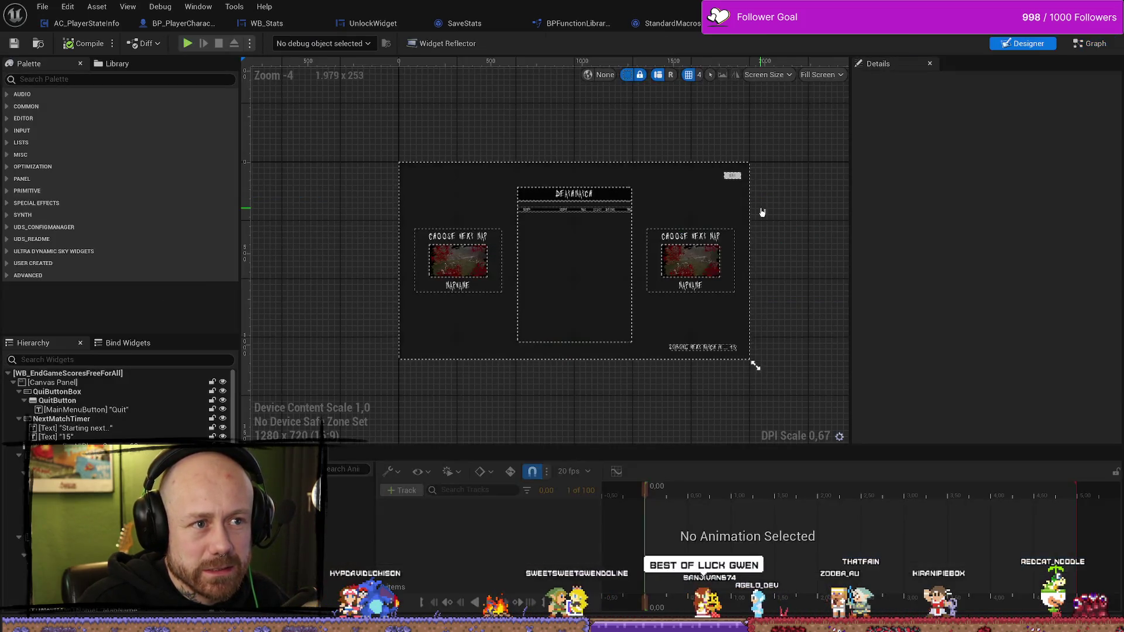
# Add a Get Position node from the WB Free for All Player Scores reference and place it below
pyautogui.click(1090, 44)
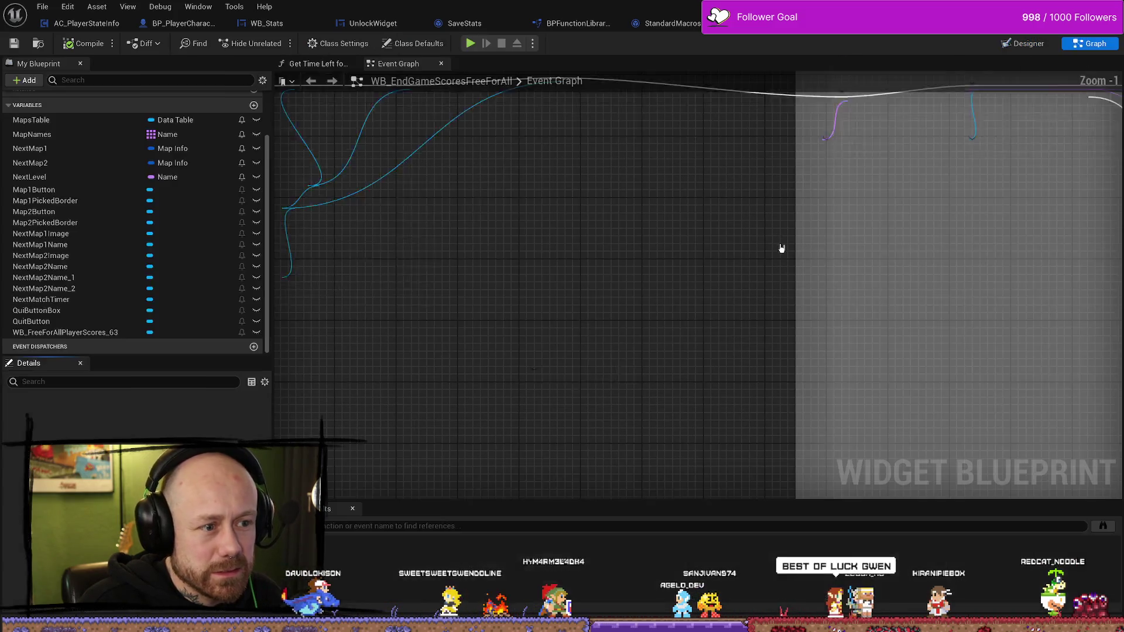
pyautogui.moveTo(630, 376); pyautogui.dragTo(641, 313)
pyautogui.write('gr')
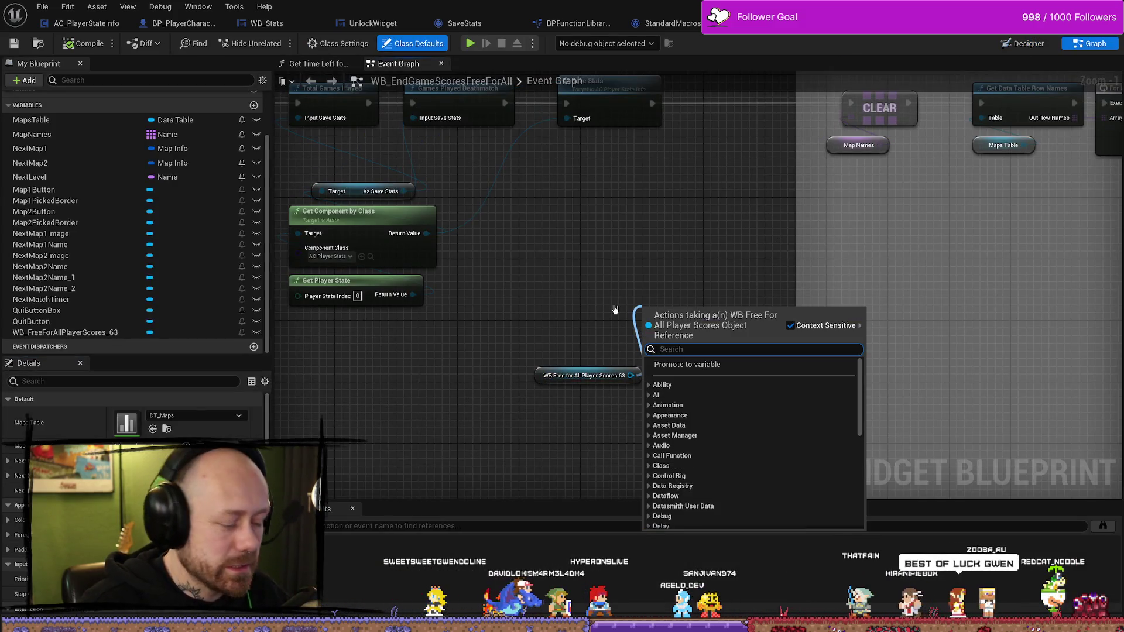
pyautogui.press('BackSpace')
pyautogui.write('et posit')
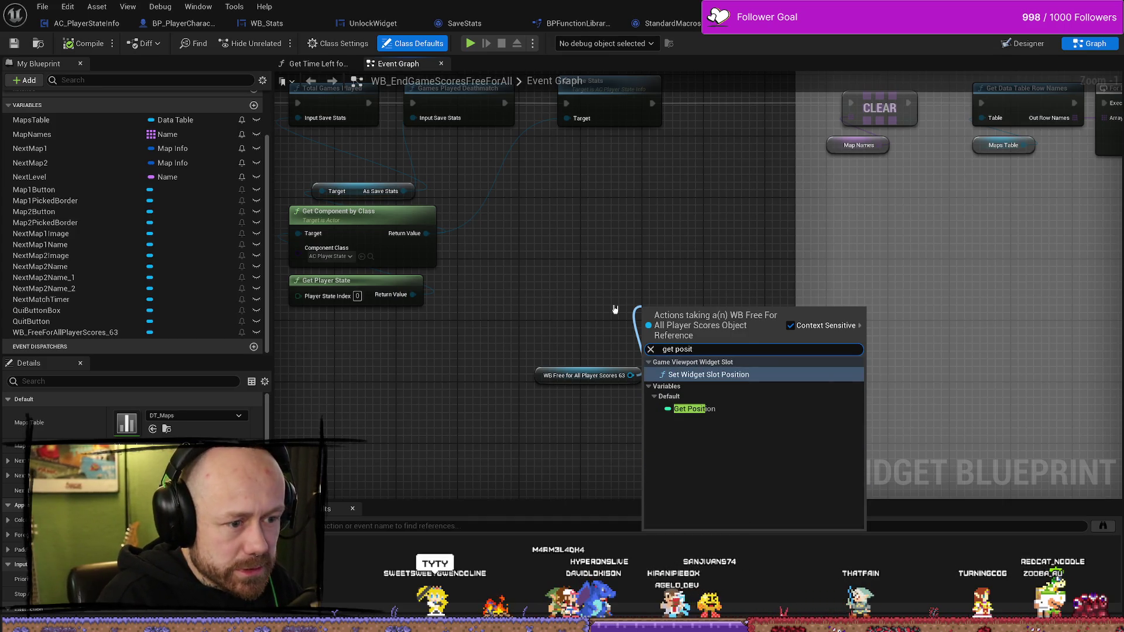
pyautogui.press('Down')
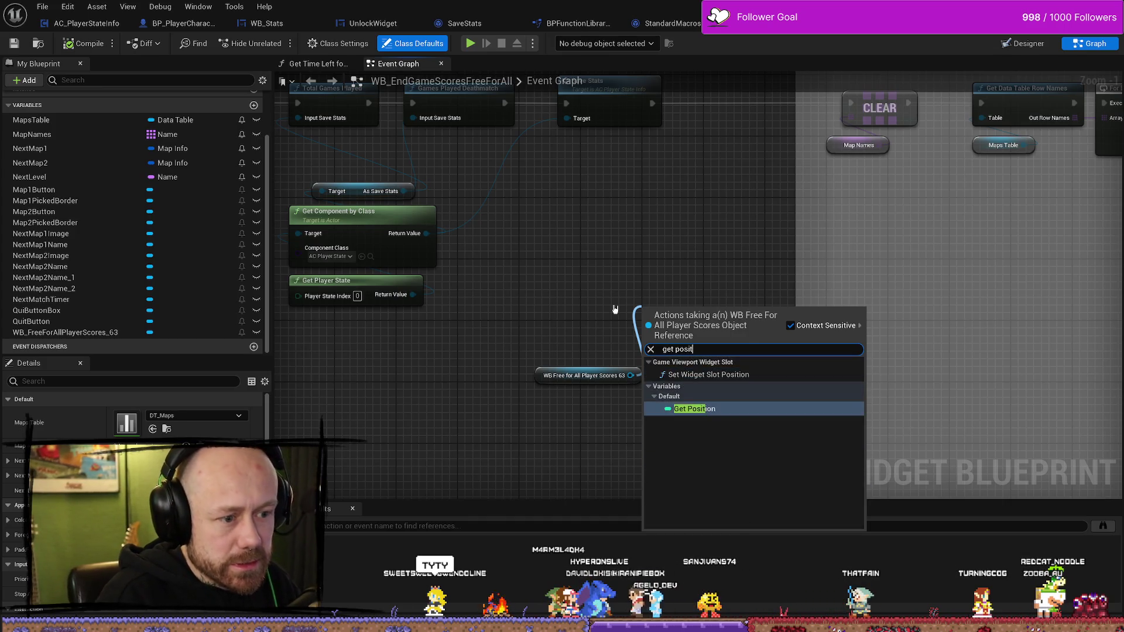
pyautogui.press('Return')
pyautogui.moveTo(676, 319)
pyautogui.mouseDown()
pyautogui.moveTo(576, 334)
pyautogui.moveTo(584, 350)
pyautogui.mouseUp()
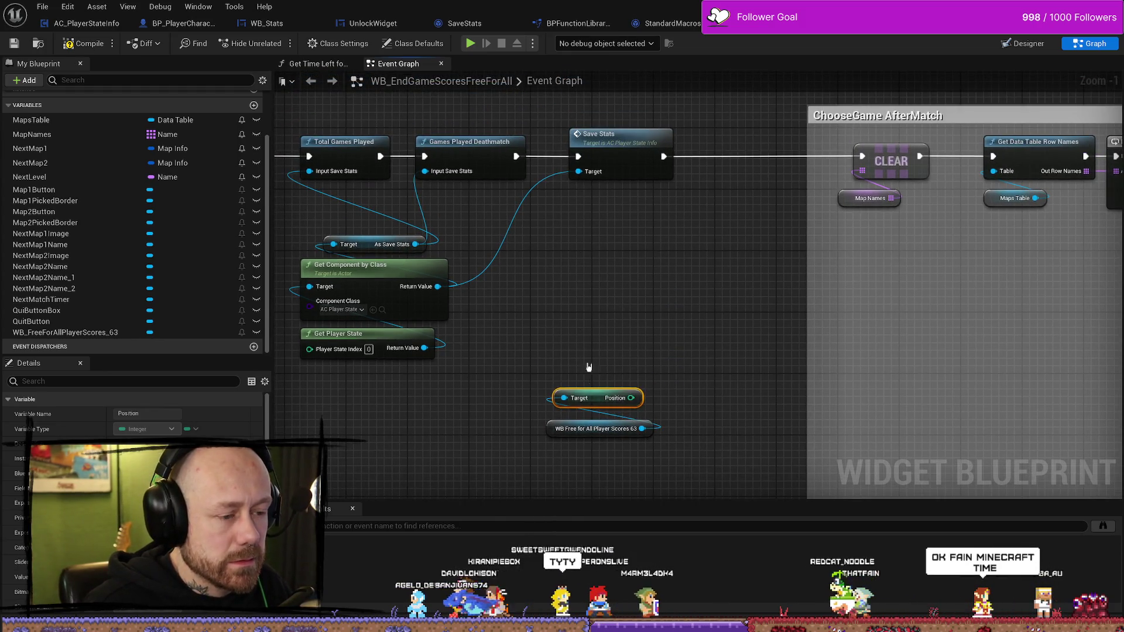
pyautogui.keyDown('ctrl'); pyautogui.click(597, 428); pyautogui.keyUp('ctrl')
pyautogui.moveTo(597, 429)
pyautogui.mouseDown()
pyautogui.moveTo(594, 390)
pyautogui.moveTo(648, 321)
pyautogui.mouseUp()
# Add an Equal (==) comparison and a Branch driven by it
pyautogui.scroll(1, 640, 342)
pyautogui.write('==')
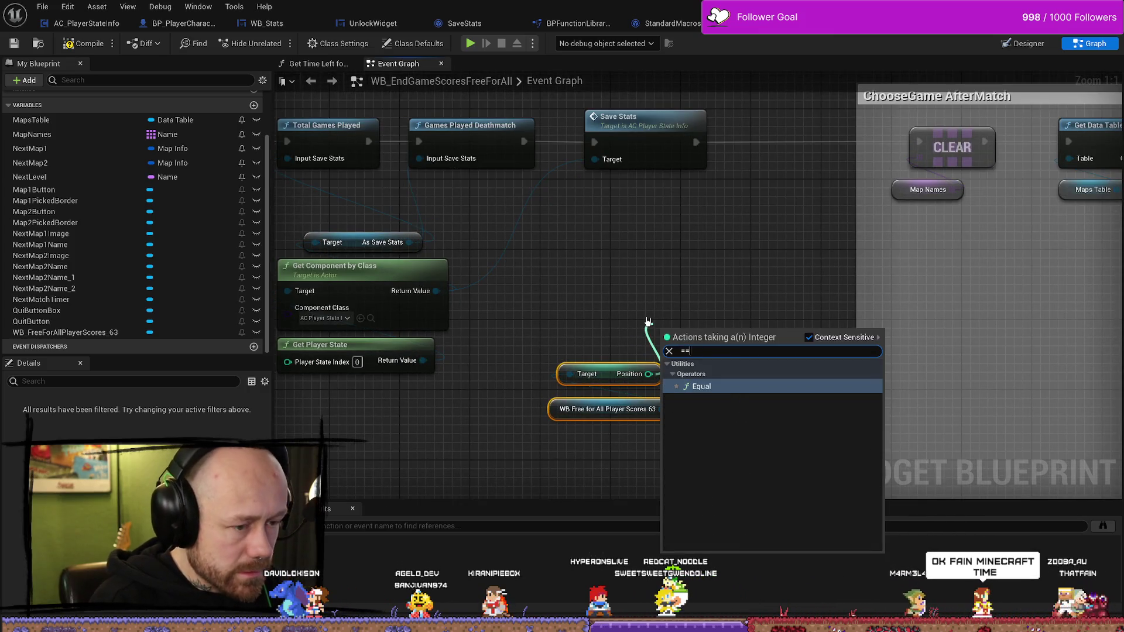
pyautogui.press('Return')
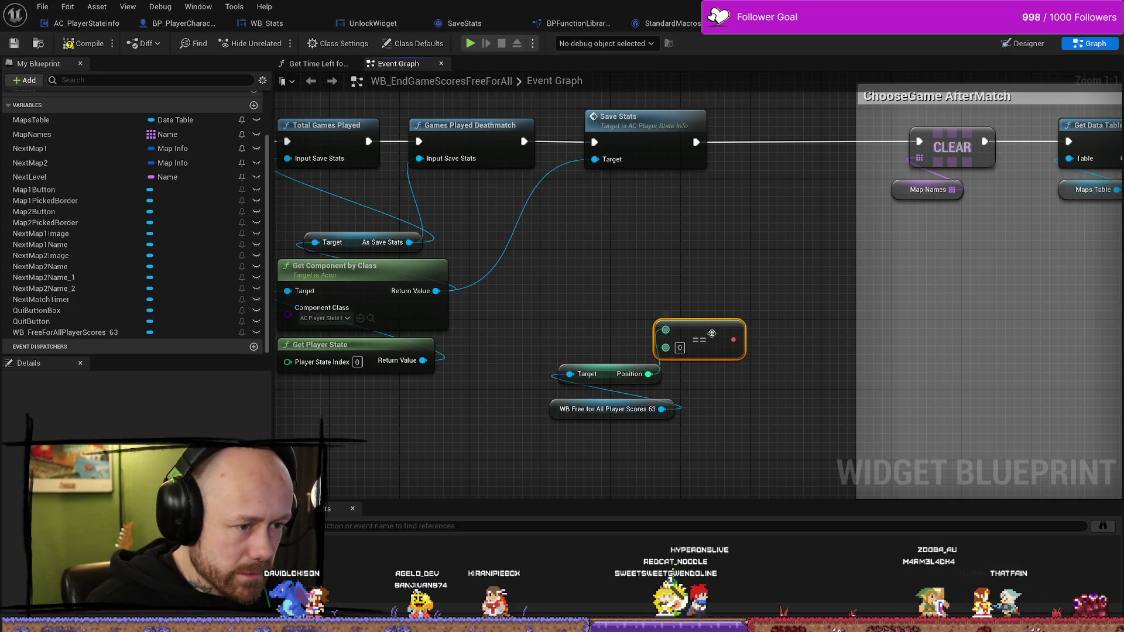
pyautogui.moveTo(712, 334); pyautogui.dragTo(711, 308)
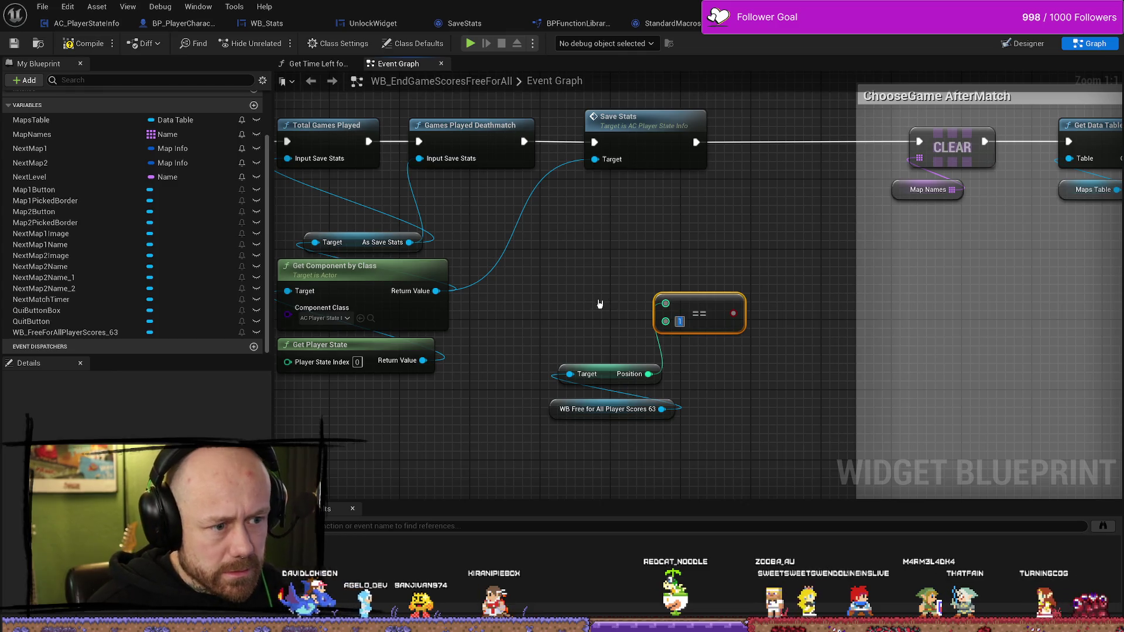
pyautogui.moveTo(700, 307)
pyautogui.mouseDown()
pyautogui.moveTo(603, 325)
pyautogui.moveTo(662, 294)
pyautogui.mouseUp()
pyautogui.write('branch')
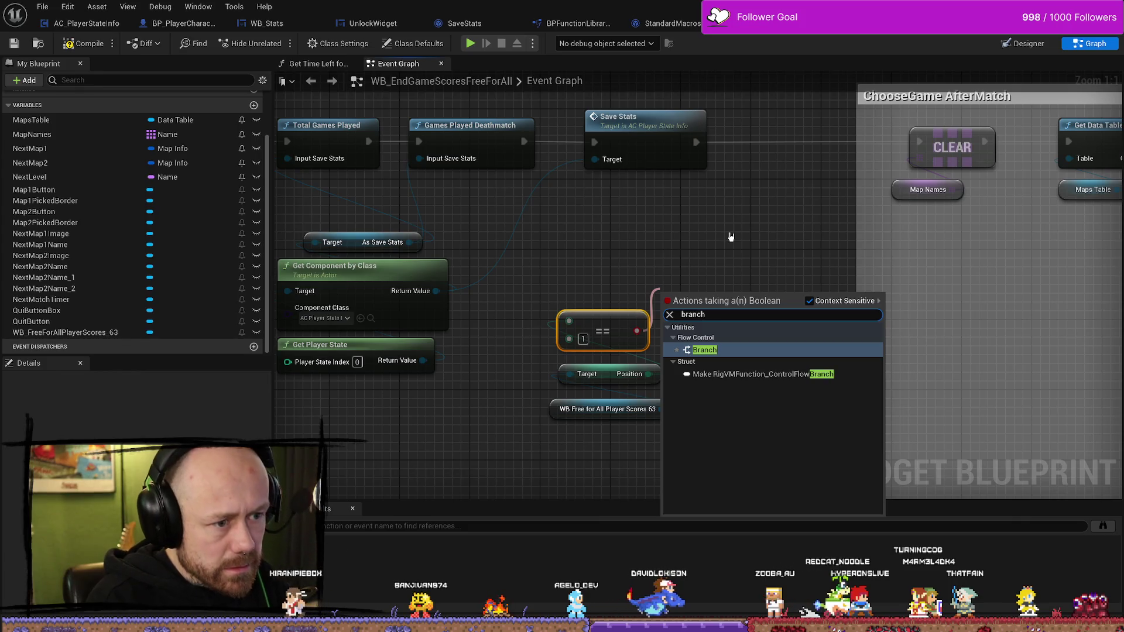
pyautogui.press('Return')
# Wire Position into an == 1 comparison and group those nodes under the Branch
pyautogui.moveTo(648, 373); pyautogui.dragTo(603, 338)
pyautogui.write('==')
pyautogui.press('Return')
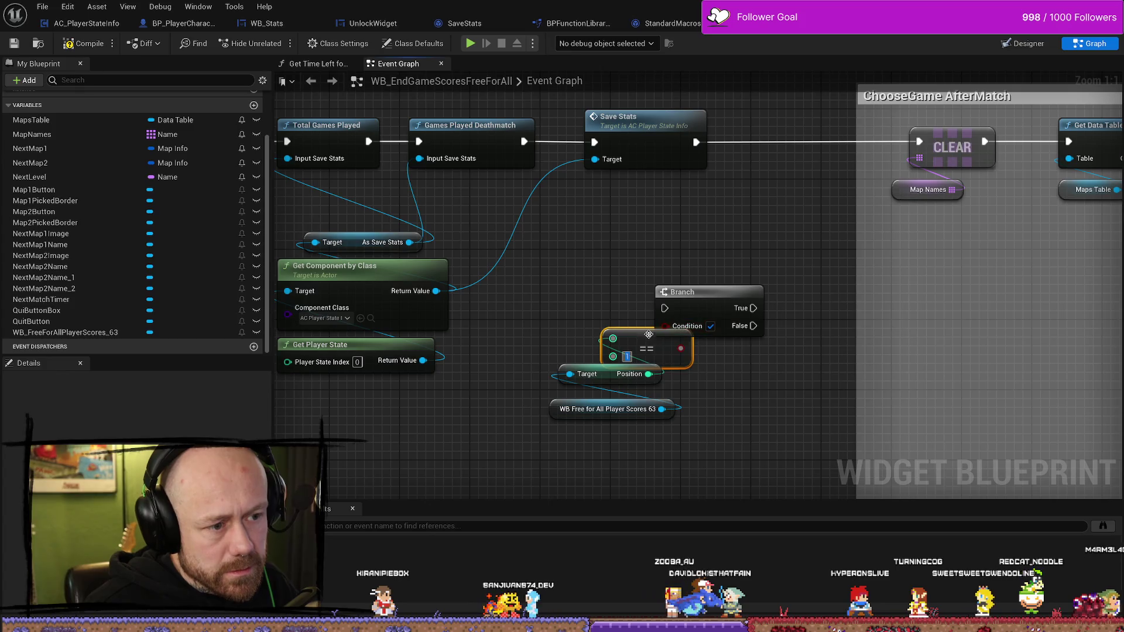
pyautogui.moveTo(691, 346)
pyautogui.mouseDown()
pyautogui.moveTo(647, 336)
pyautogui.moveTo(665, 326)
pyautogui.moveTo(685, 252)
pyautogui.moveTo(715, 297)
pyautogui.mouseUp()
pyautogui.moveTo(644, 192); pyautogui.dragTo(750, 192)
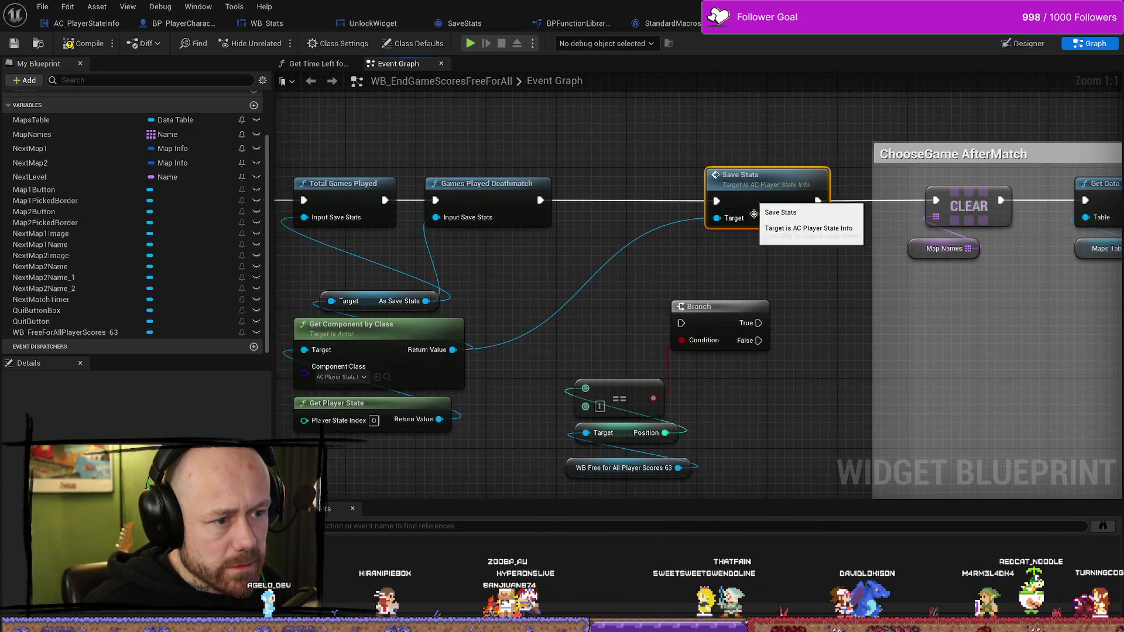
pyautogui.moveTo(703, 421)
pyautogui.mouseDown()
pyautogui.moveTo(628, 321)
pyautogui.moveTo(706, 304)
pyautogui.mouseUp()
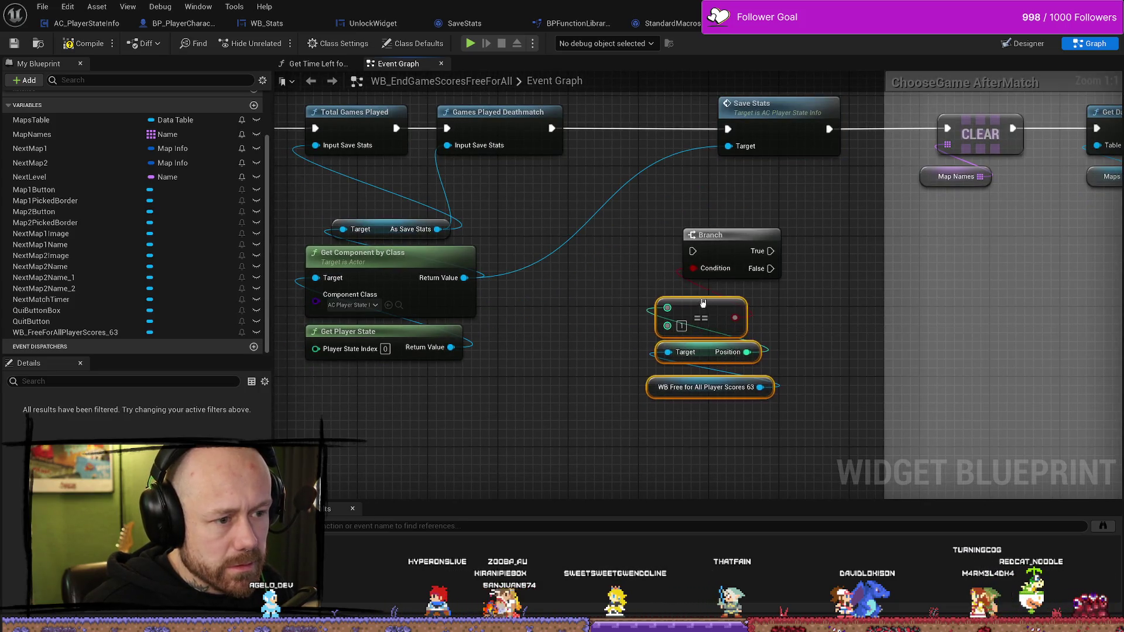
pyautogui.moveTo(733, 238)
pyautogui.mouseDown()
pyautogui.moveTo(553, 304)
pyautogui.moveTo(630, 266)
pyautogui.mouseUp()
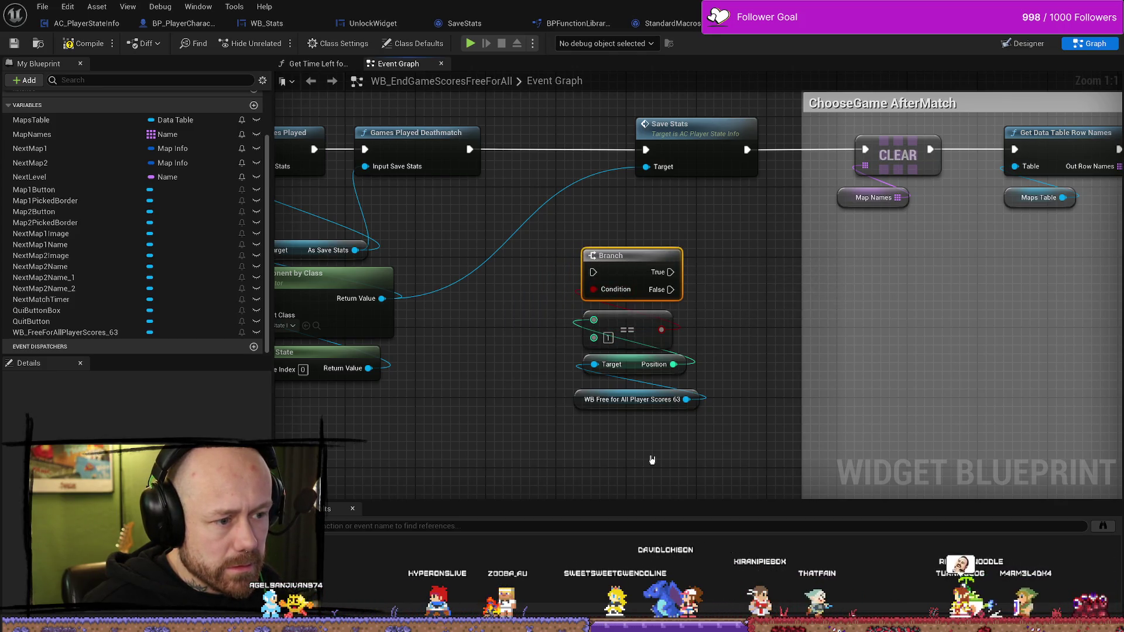
# Tidy the layout, moving the Branch and comparison group beneath Save Stats
pyautogui.click(621, 400)
pyautogui.moveTo(620, 400); pyautogui.dragTo(619, 392)
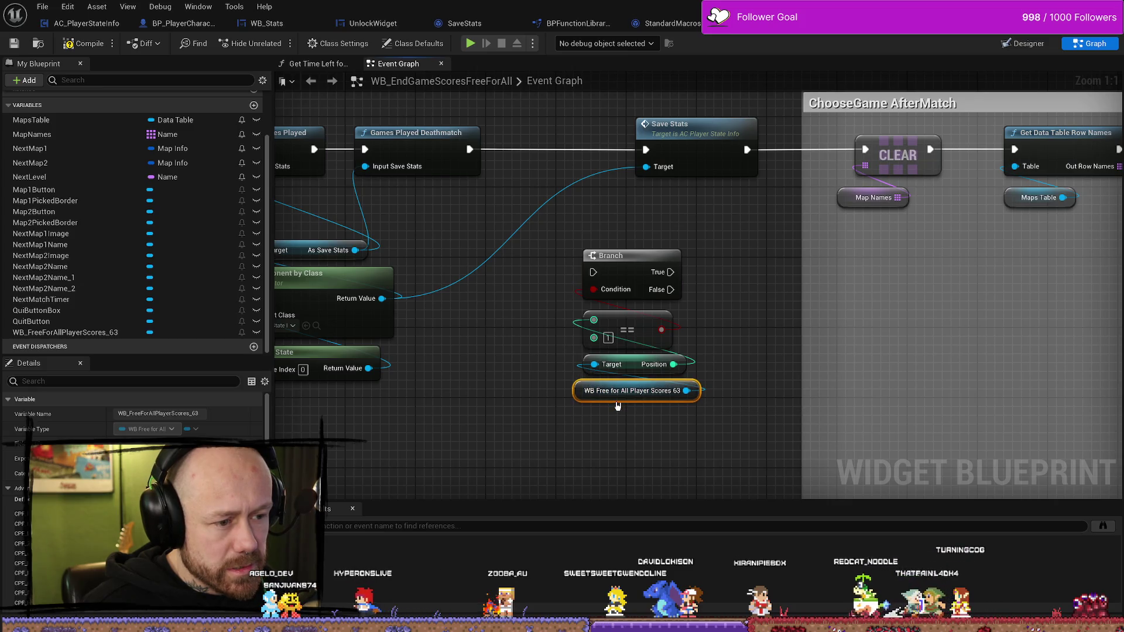
pyautogui.click(637, 453)
pyautogui.moveTo(634, 456); pyautogui.dragTo(627, 388)
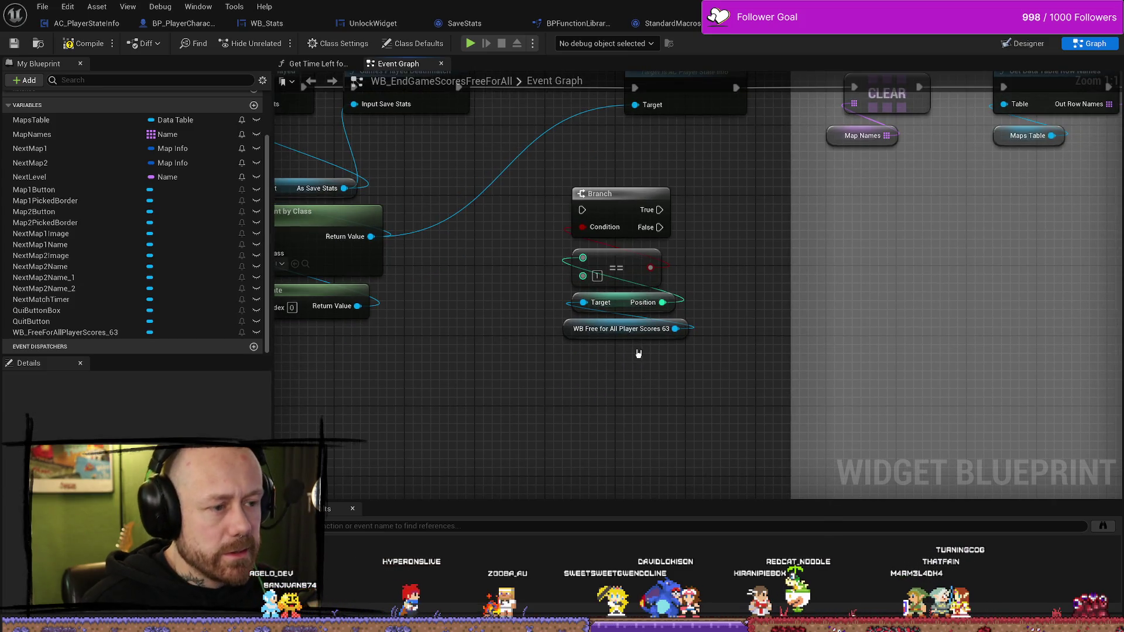
pyautogui.moveTo(509, 284)
pyautogui.mouseDown()
pyautogui.moveTo(707, 286)
pyautogui.moveTo(670, 412)
pyautogui.mouseUp()
pyautogui.moveTo(714, 268); pyautogui.dragTo(661, 277)
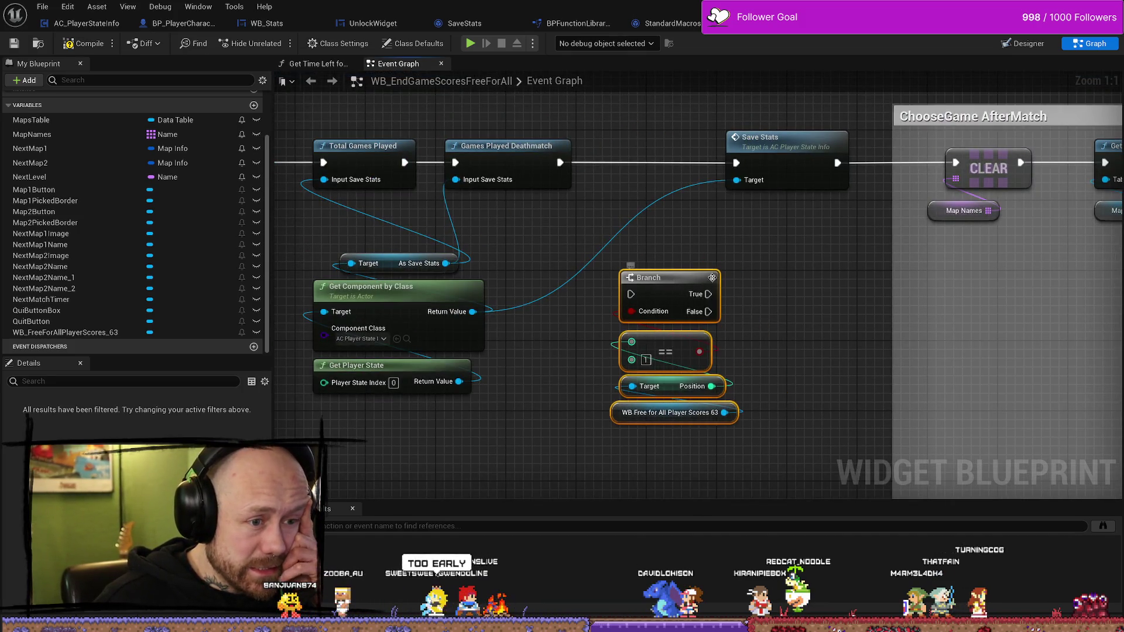
pyautogui.moveTo(560, 162); pyautogui.dragTo(629, 294)
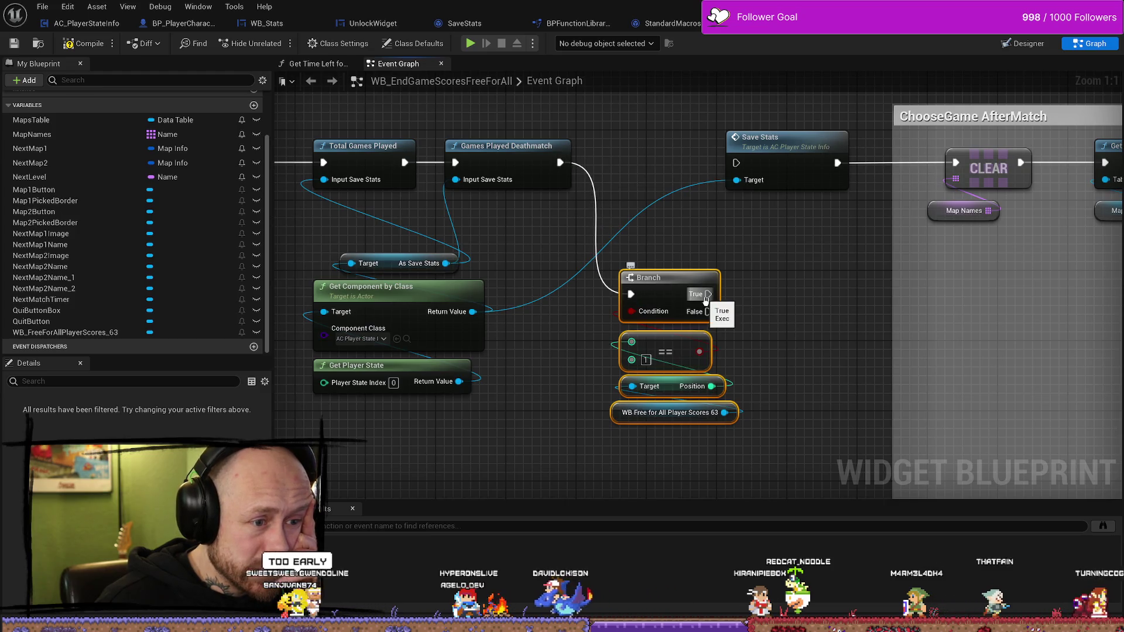
# Route Games Played Deathmatch into the Branch and add a Print String '>Y ARE WINNER' before Save Stats
pyautogui.moveTo(708, 294); pyautogui.dragTo(773, 291)
pyautogui.write('print string')
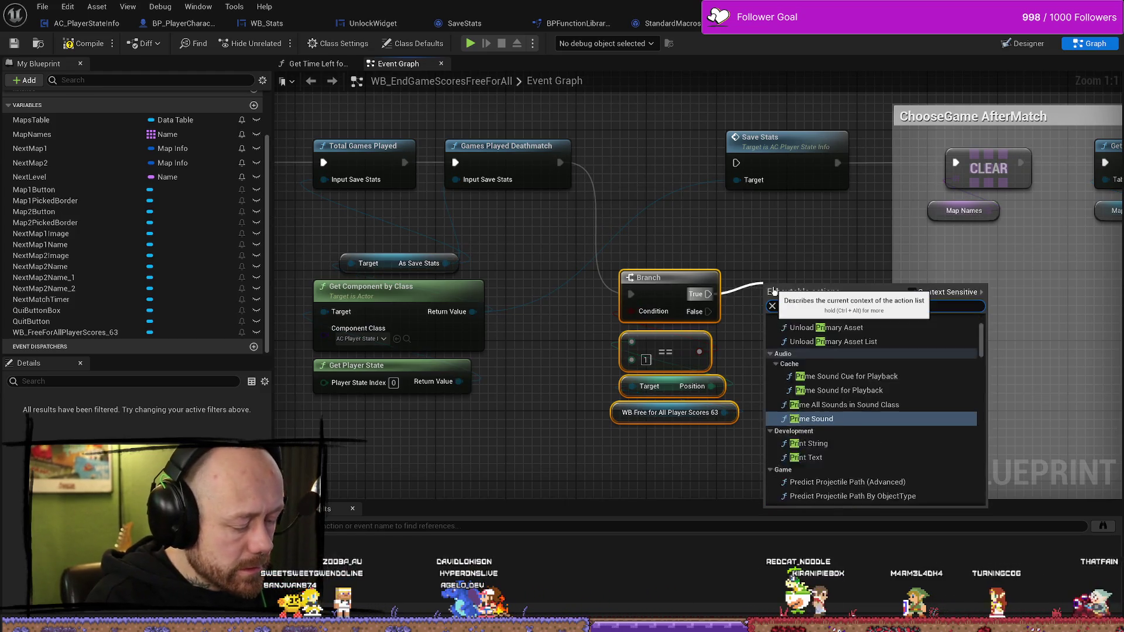
pyautogui.press('Return')
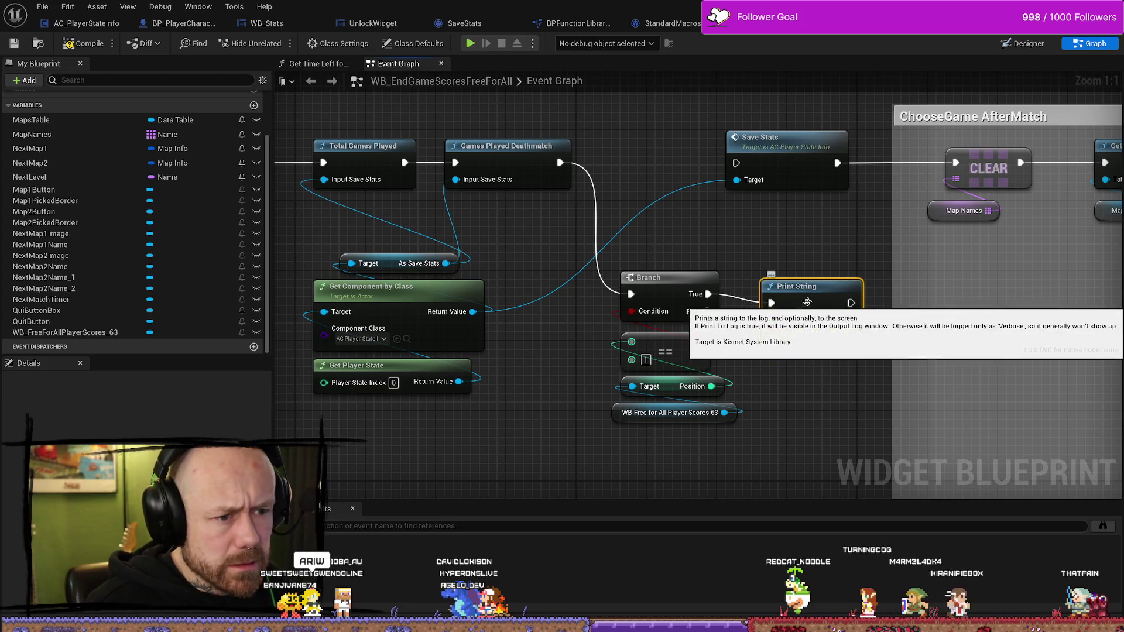
pyautogui.moveTo(772, 286); pyautogui.dragTo(773, 269)
pyautogui.click(819, 304)
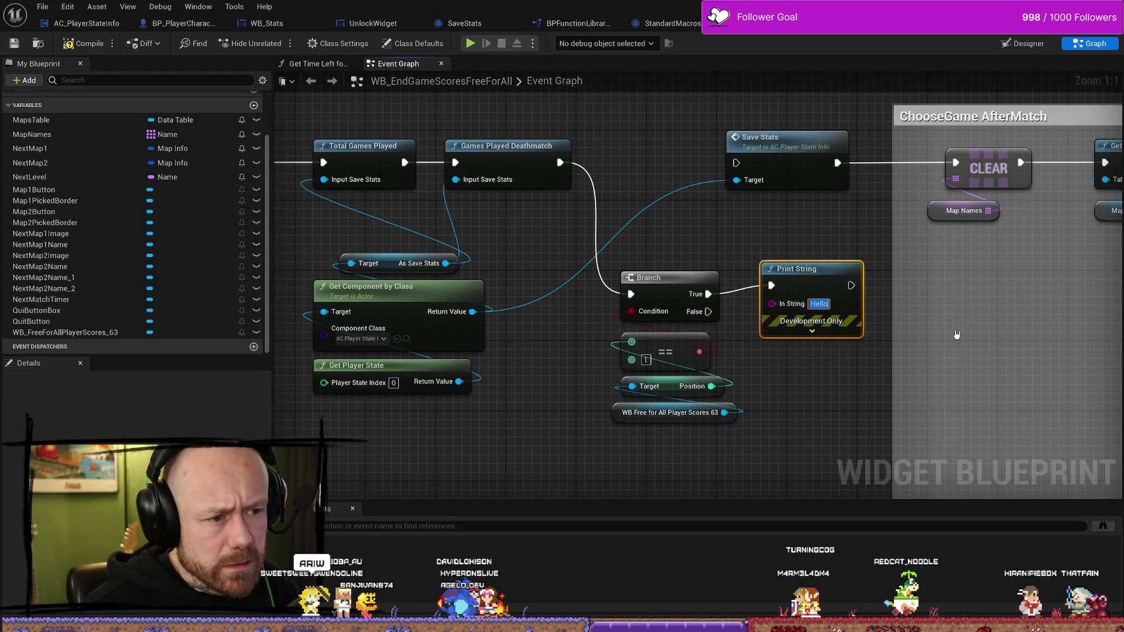
pyautogui.write('>Y')
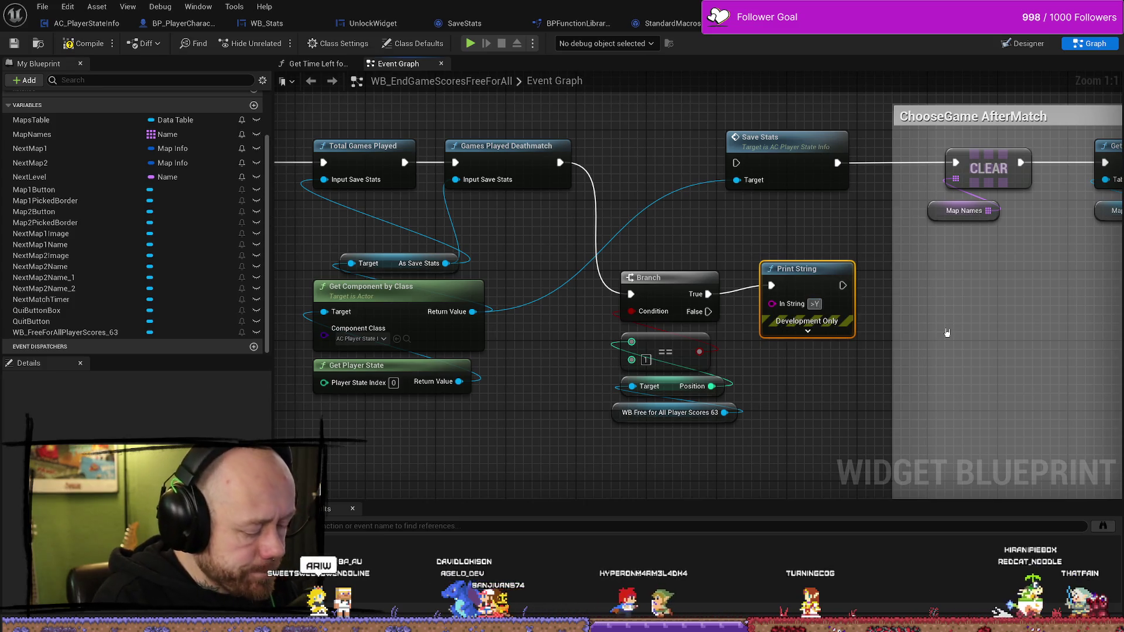
pyautogui.write(' ARE')
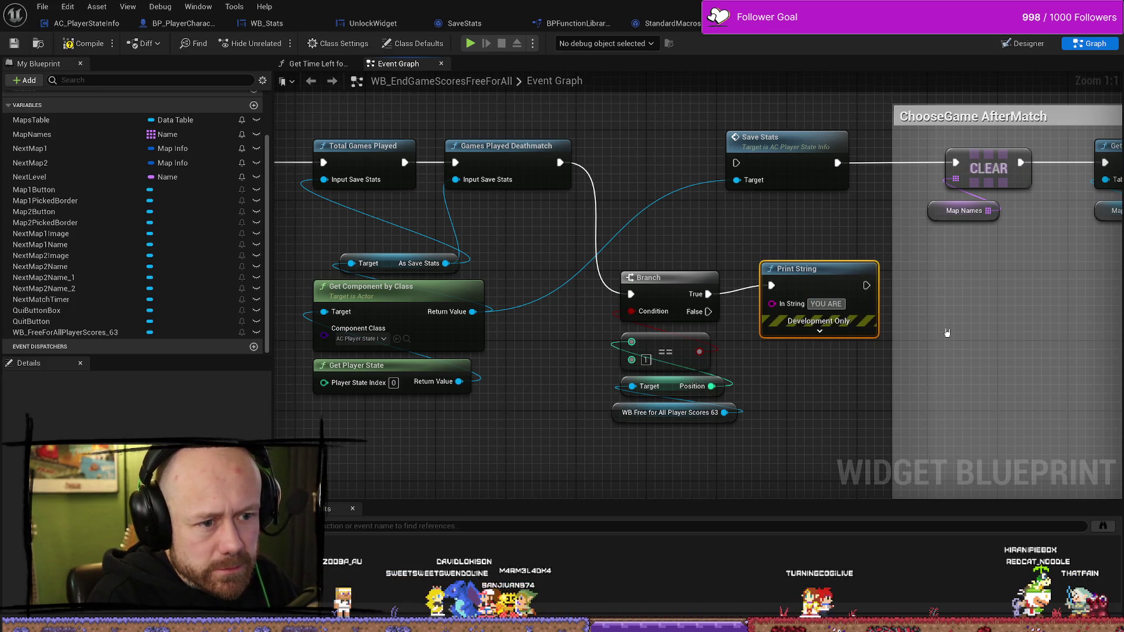
pyautogui.write(' WINNER')
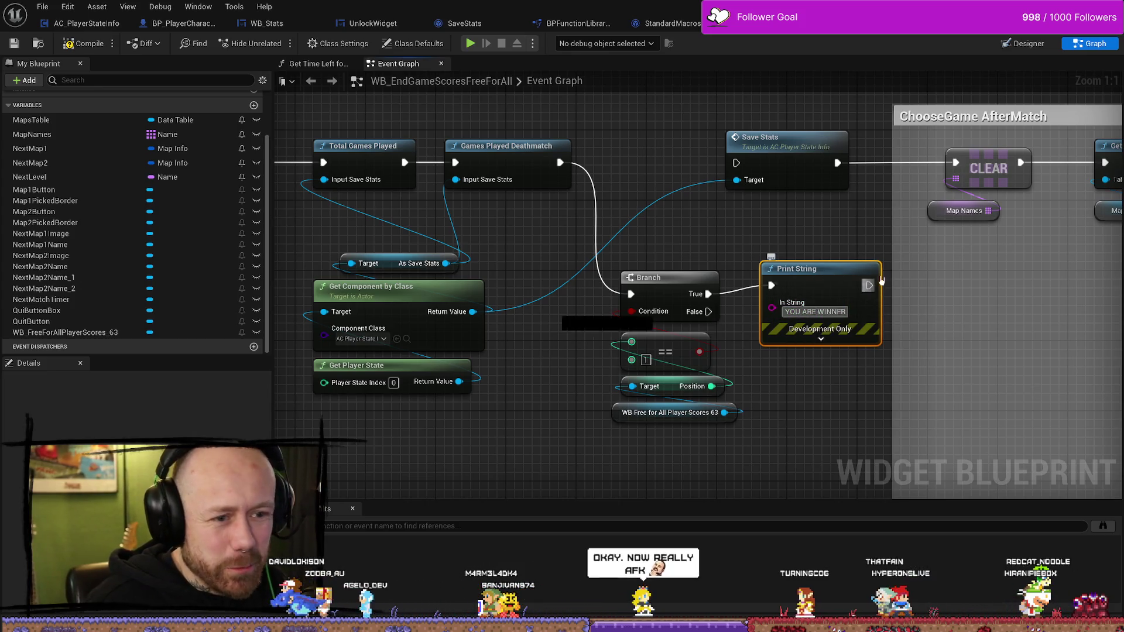
pyautogui.moveTo(868, 285); pyautogui.dragTo(736, 163)
pyautogui.moveTo(820, 283); pyautogui.dragTo(653, 204)
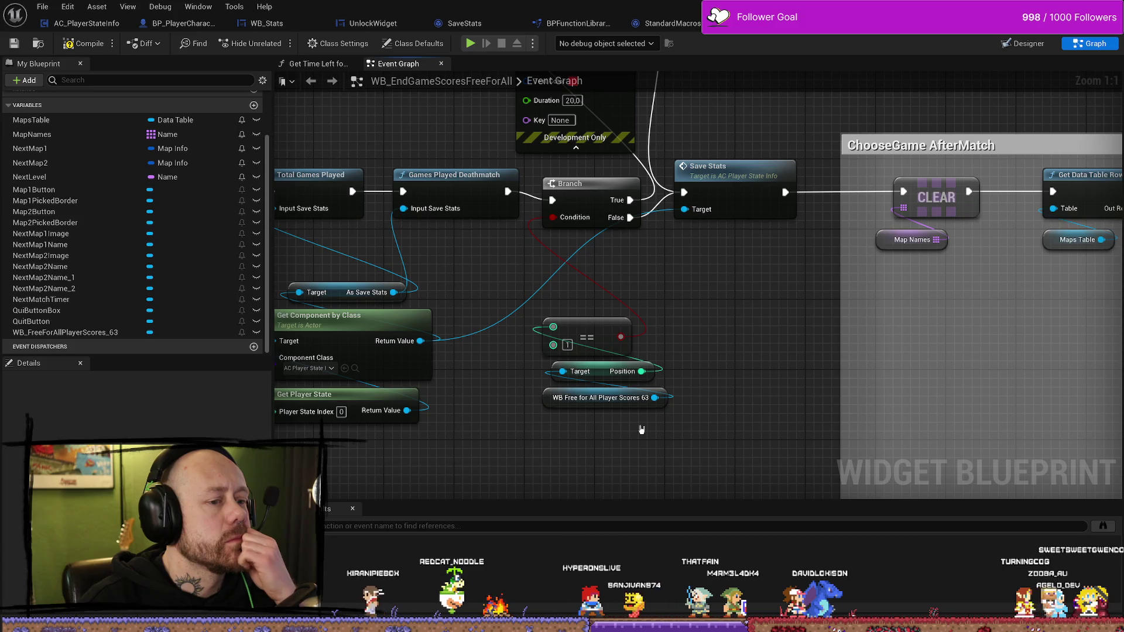
# Disconnect Position from the comparison and wire it into the Print String message
pyautogui.moveTo(642, 429)
pyautogui.mouseDown()
pyautogui.moveTo(661, 412)
pyautogui.moveTo(723, 408)
pyautogui.mouseUp()
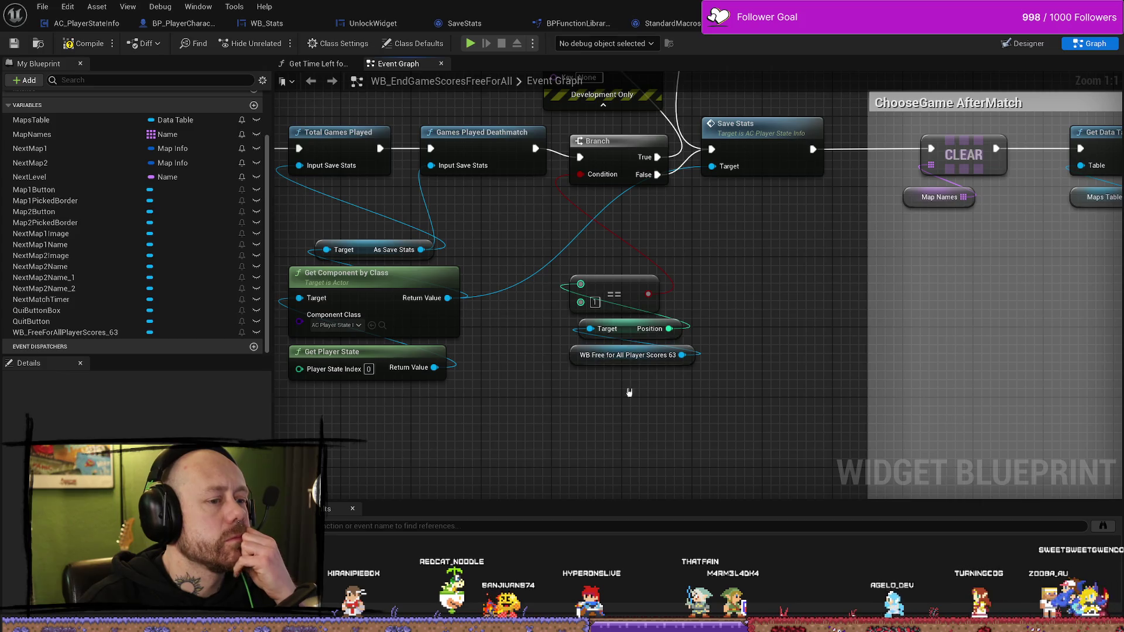
pyautogui.moveTo(629, 333)
pyautogui.mouseDown()
pyautogui.moveTo(599, 404)
pyautogui.moveTo(556, 403)
pyautogui.moveTo(618, 404)
pyautogui.mouseUp()
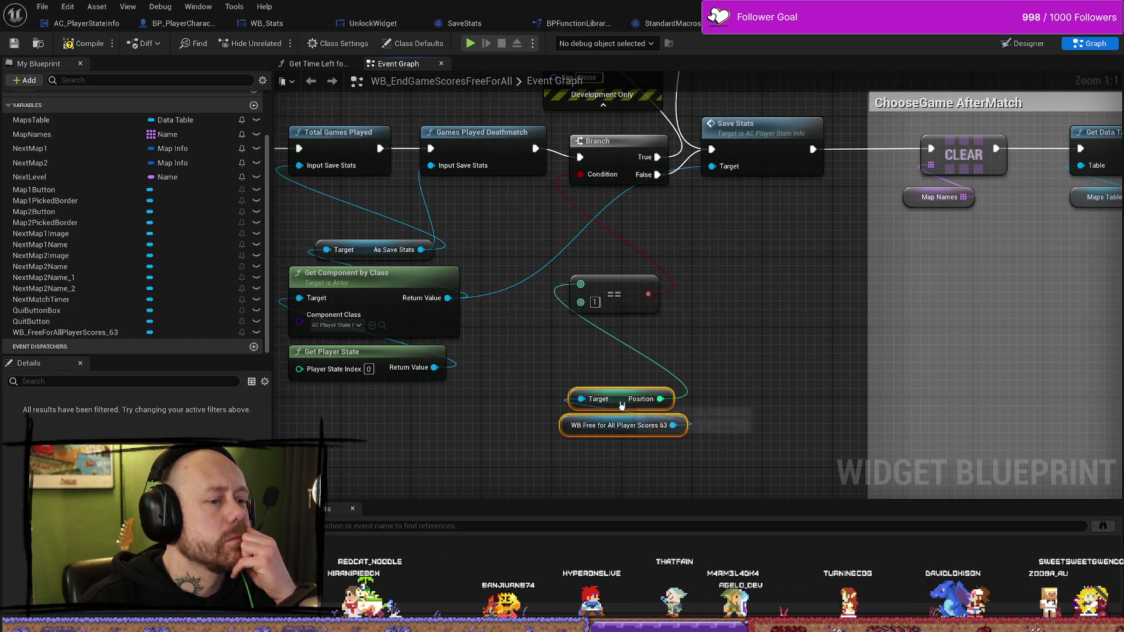
pyautogui.click(671, 327)
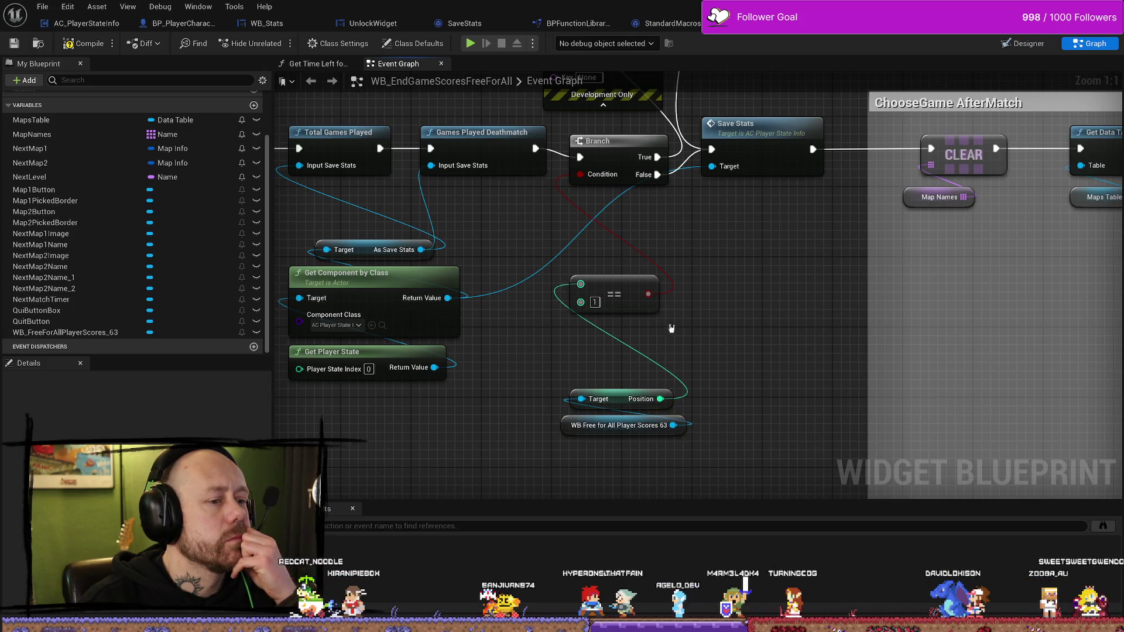
pyautogui.keyDown('alt'); pyautogui.click(668, 397); pyautogui.keyUp('alt')
pyautogui.moveTo(646, 390); pyautogui.dragTo(629, 451)
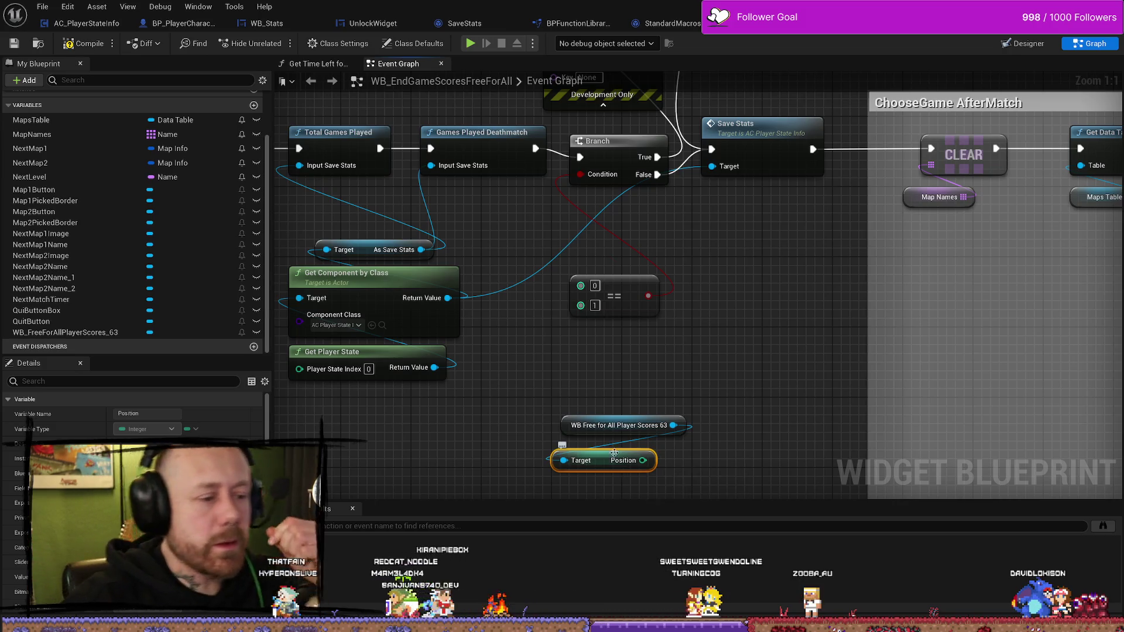
pyautogui.click(618, 469)
pyautogui.rightClick(618, 469)
pyautogui.press('Escape')
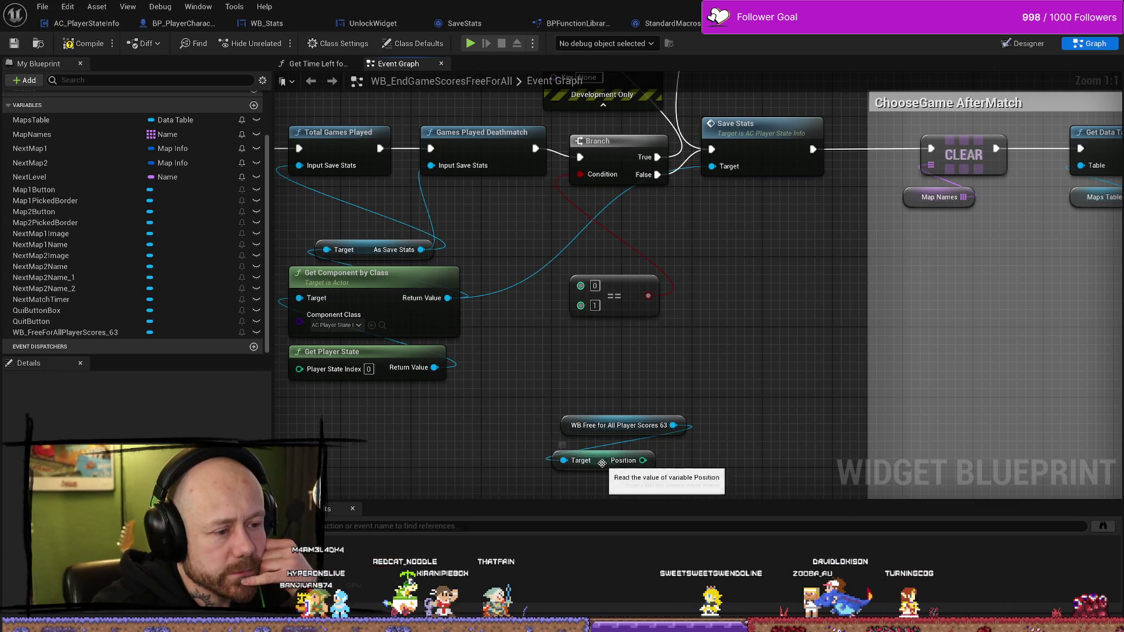
pyautogui.moveTo(602, 463)
pyautogui.mouseDown()
pyautogui.moveTo(609, 384)
pyautogui.moveTo(619, 401)
pyautogui.mouseUp()
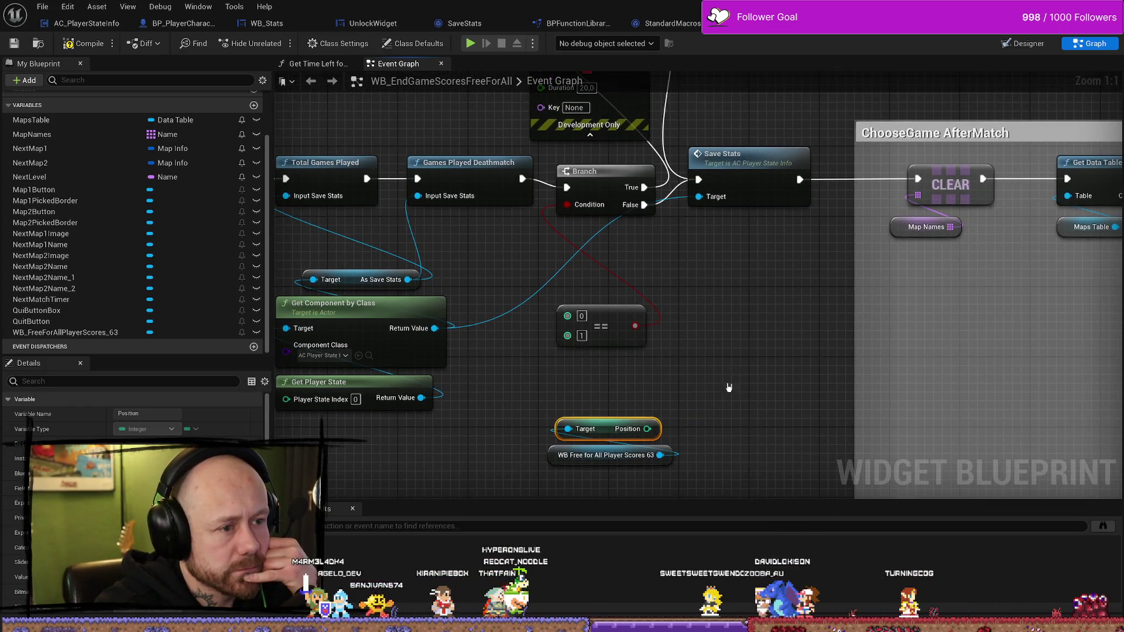
pyautogui.moveTo(728, 387); pyautogui.dragTo(684, 384)
pyautogui.moveTo(637, 424)
pyautogui.mouseDown()
pyautogui.moveTo(743, 82)
pyautogui.moveTo(504, 155)
pyautogui.moveTo(462, 82)
pyautogui.moveTo(514, 177)
pyautogui.moveTo(530, 179)
pyautogui.mouseUp()
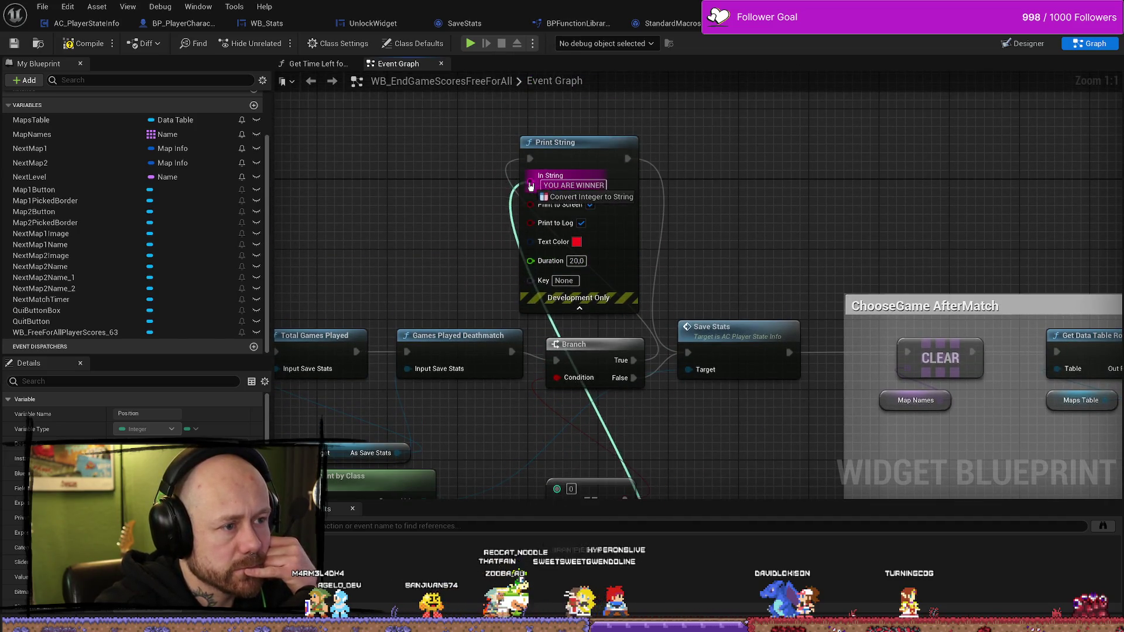
pyautogui.moveTo(683, 426); pyautogui.dragTo(676, 355)
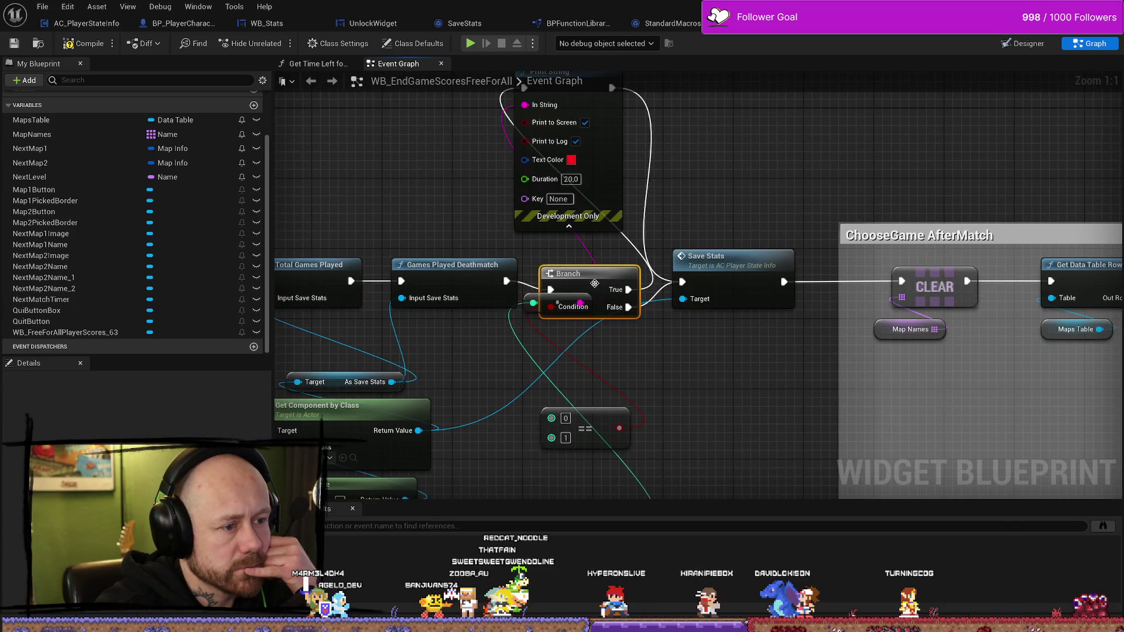
# Delete the first-place Branch and unused == node, wiring Games Played Deathmatch into Print String
pyautogui.press('Delete')
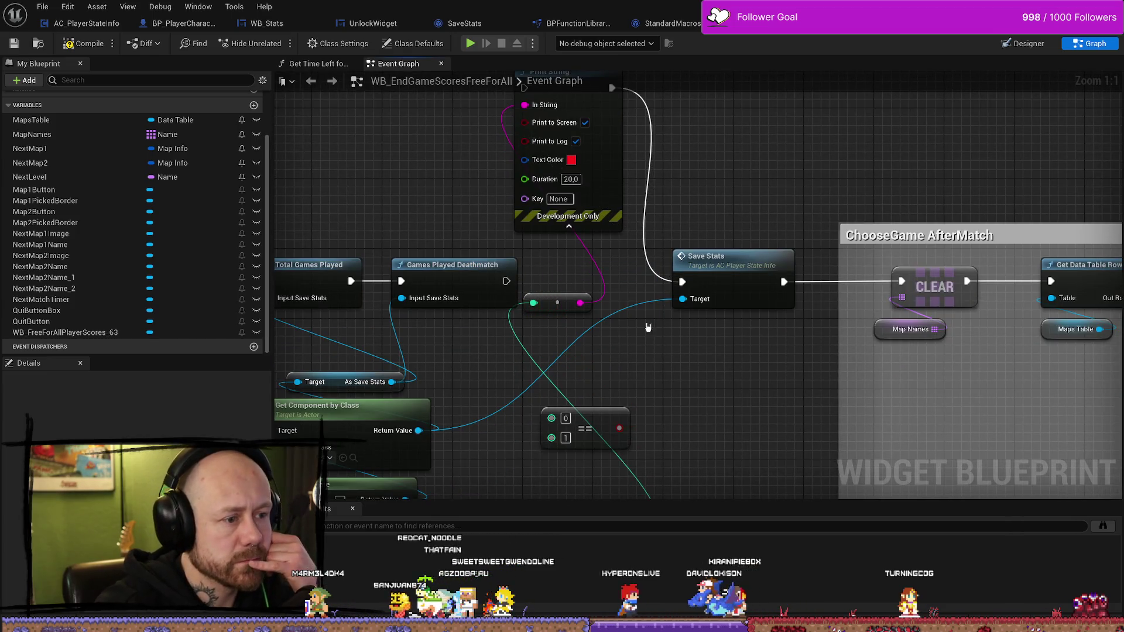
pyautogui.moveTo(545, 307)
pyautogui.mouseDown()
pyautogui.moveTo(534, 302)
pyautogui.moveTo(524, 113)
pyautogui.mouseUp()
pyautogui.press('Escape')
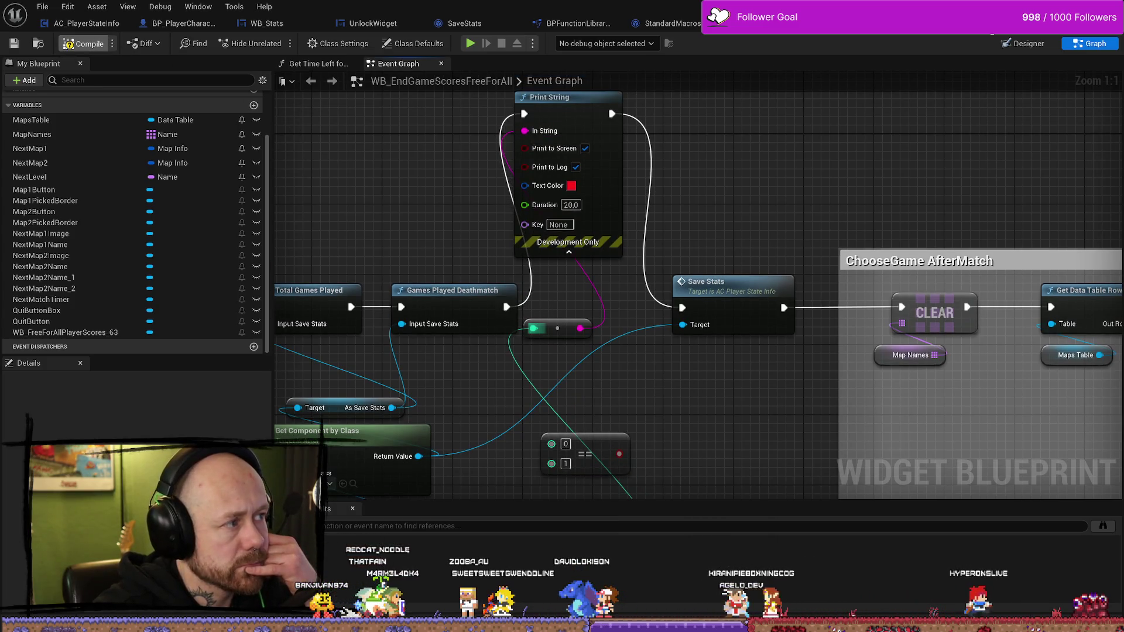
pyautogui.hotkey('alt', 'Tab')
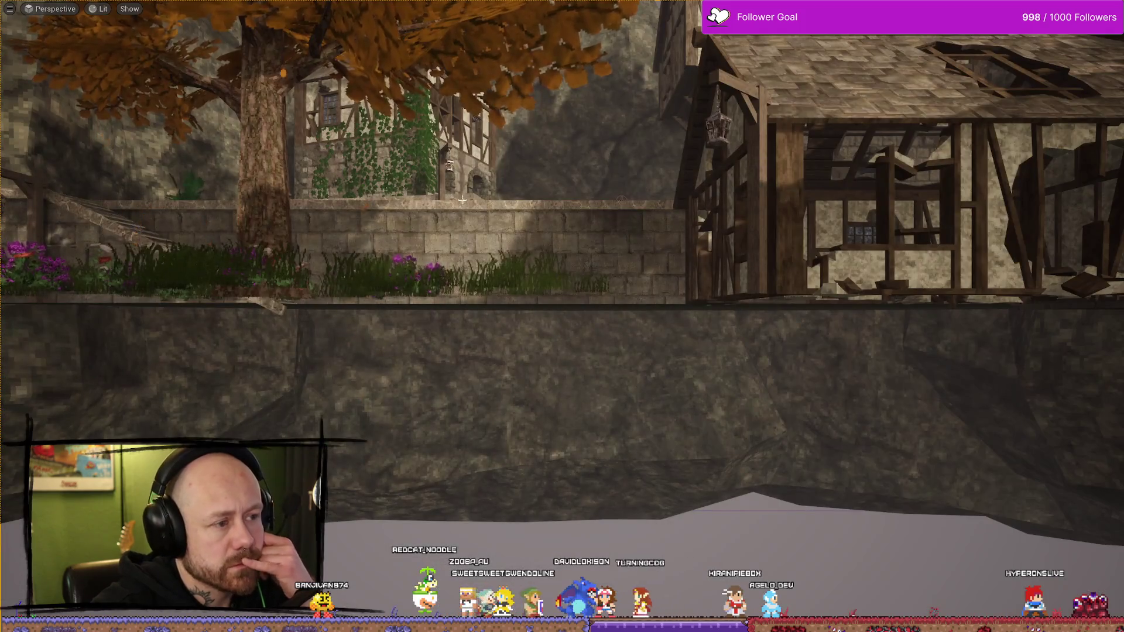
pyautogui.hotkey('ctrl', 'space')
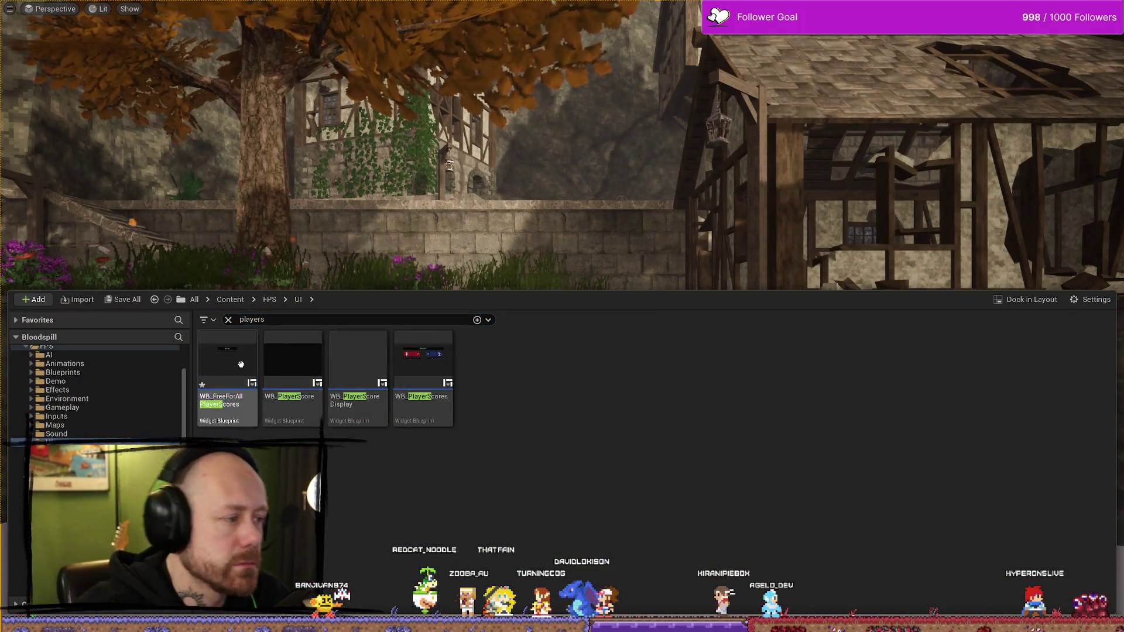
pyautogui.hotkey('alt', 'Tab')
pyautogui.moveTo(737, 406)
pyautogui.mouseDown()
pyautogui.moveTo(971, 418)
pyautogui.moveTo(958, 386)
pyautogui.moveTo(807, 355)
pyautogui.mouseUp()
pyautogui.hotkey('alt', 'Tab')
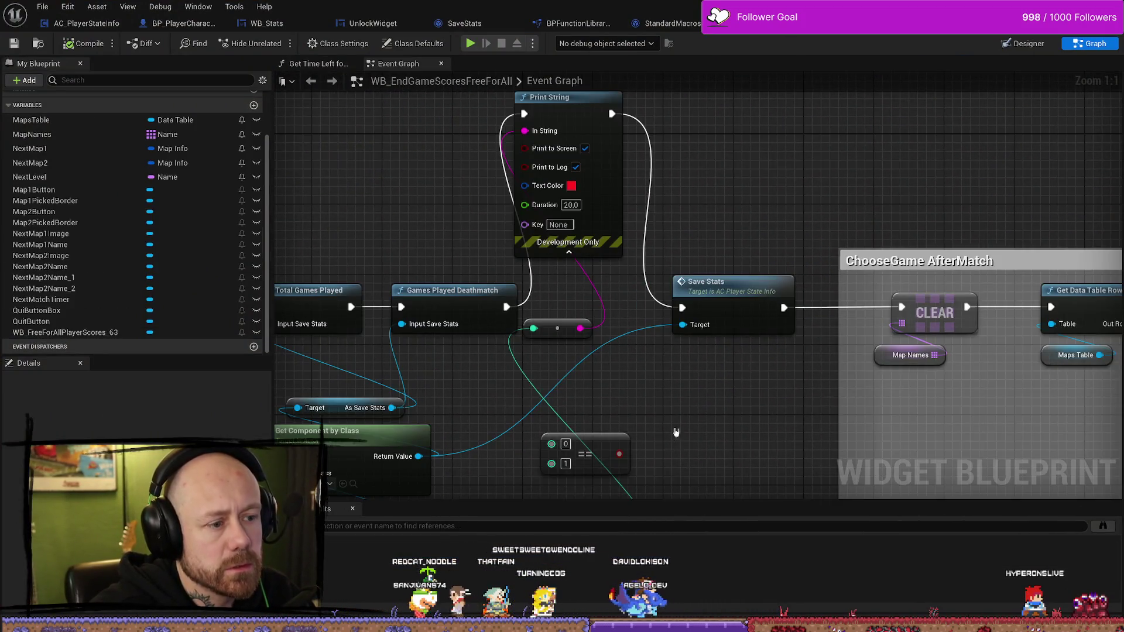
pyautogui.moveTo(676, 432); pyautogui.dragTo(625, 278)
pyautogui.press('Delete')
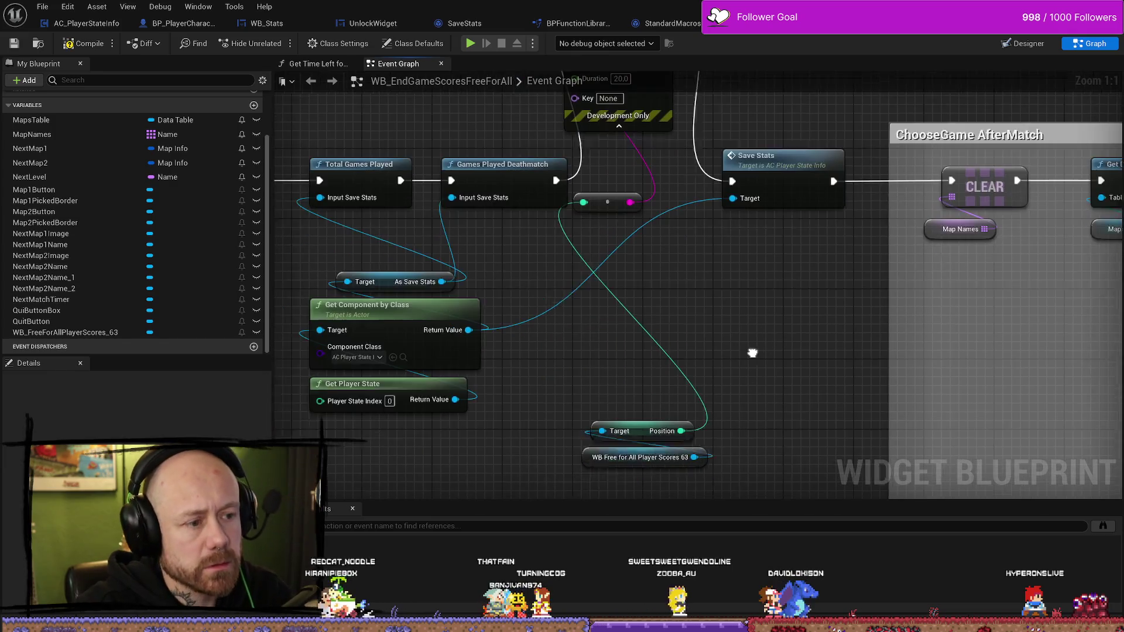
# Tidy the Position, widget reference and reroute nodes, then launch the play-test
pyautogui.moveTo(753, 351); pyautogui.dragTo(804, 329)
pyautogui.moveTo(624, 228); pyautogui.dragTo(659, 351)
pyautogui.moveTo(788, 299); pyautogui.dragTo(789, 391)
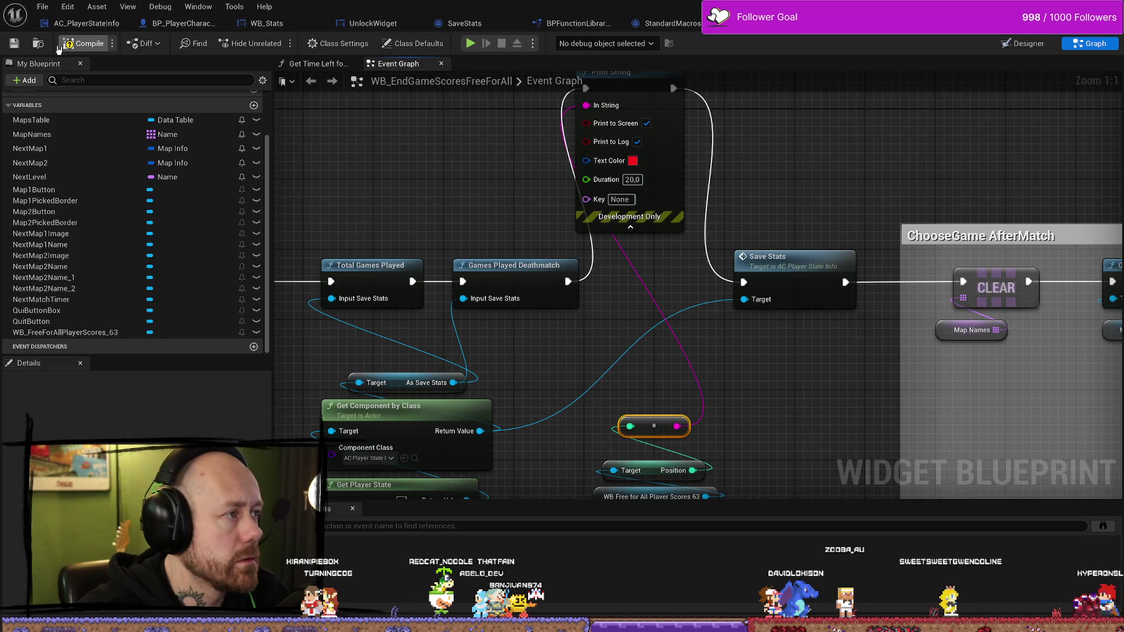
pyautogui.hotkey('alt', 'Tab')
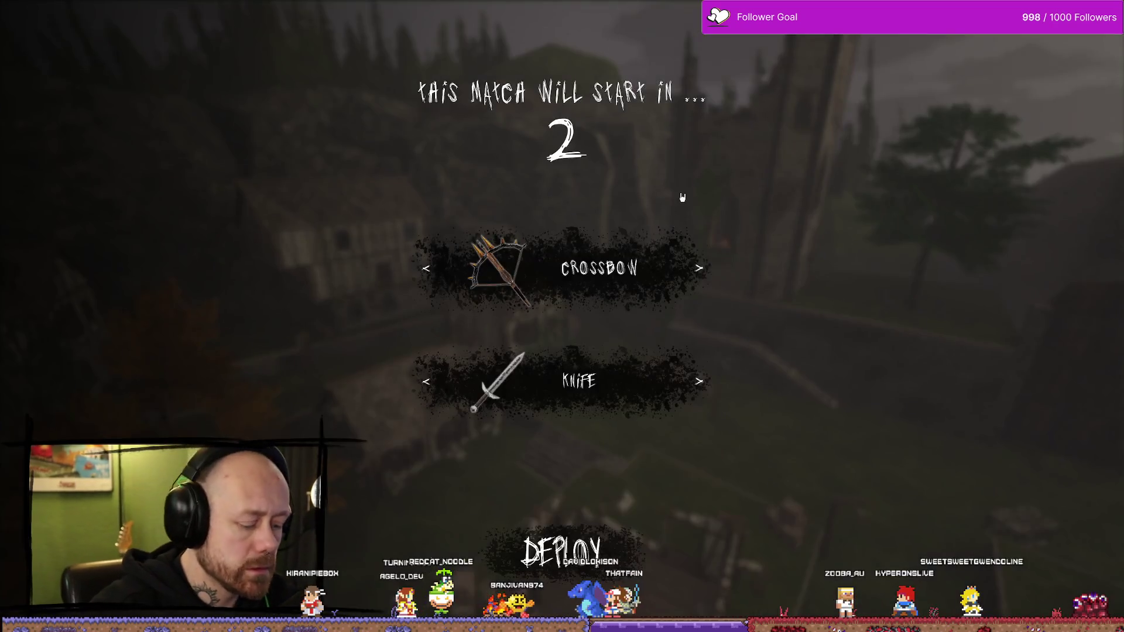
# Quit the running match and start a Singleplayer Deathmatch on One V One with 1 bot, 2 points
pyautogui.press('Escape')
pyautogui.click(267, 240)
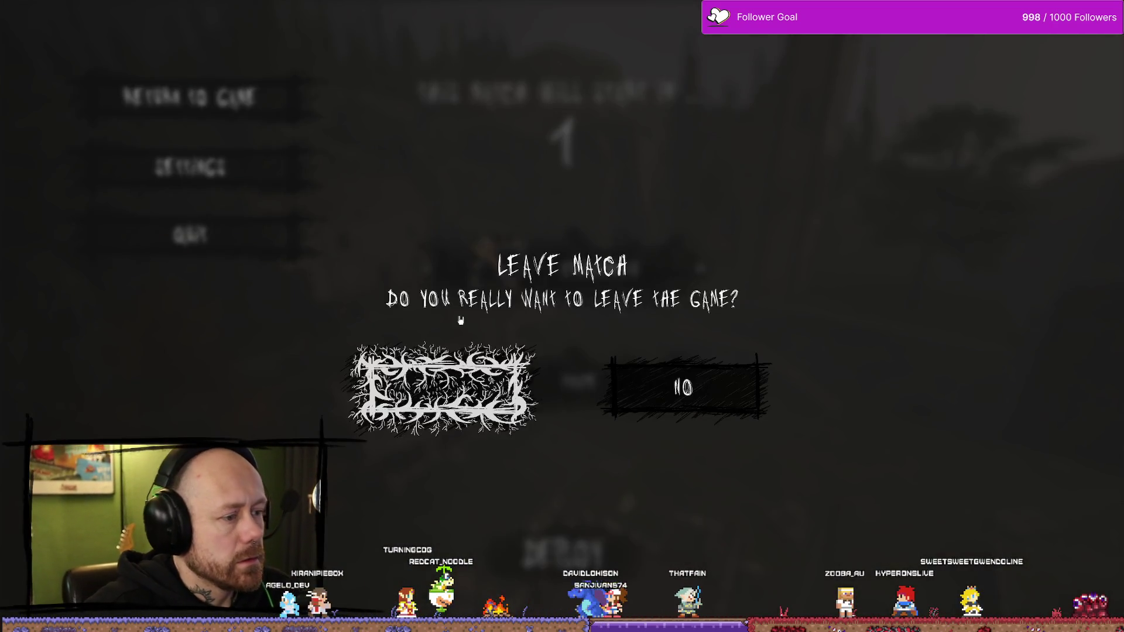
pyautogui.click(442, 386)
pyautogui.click(88, 534)
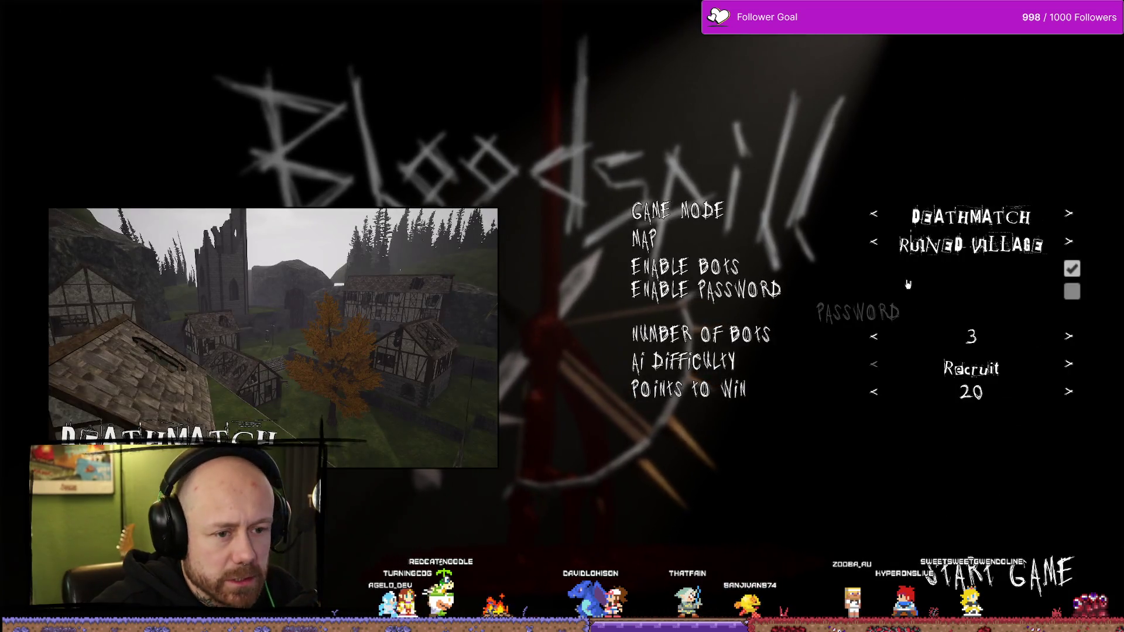
pyautogui.click(1069, 215)
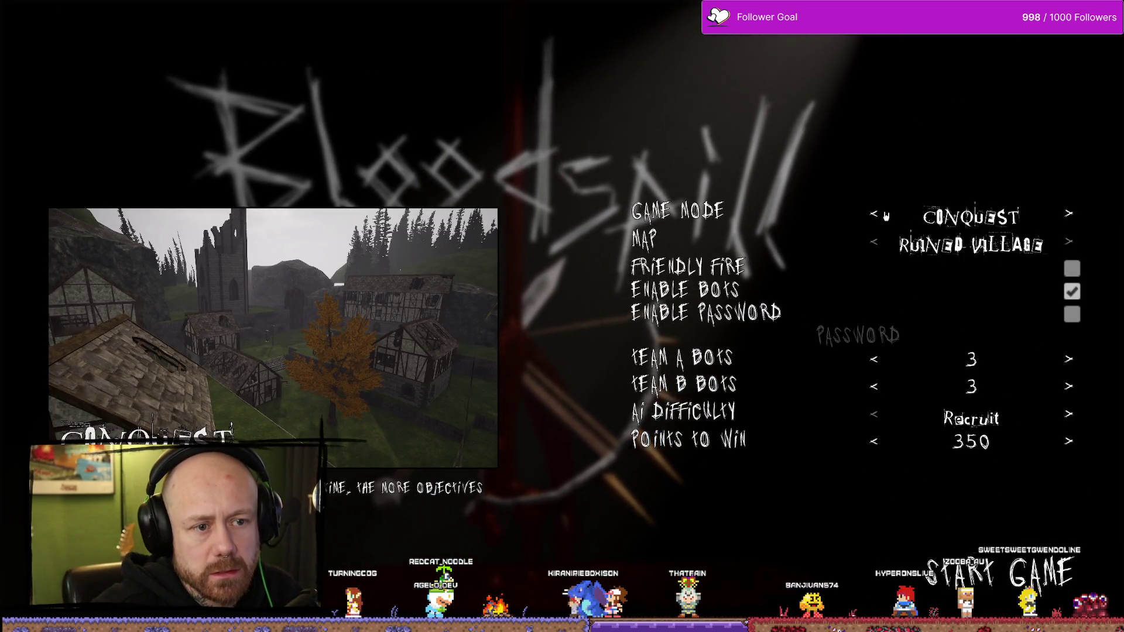
pyautogui.click(886, 215)
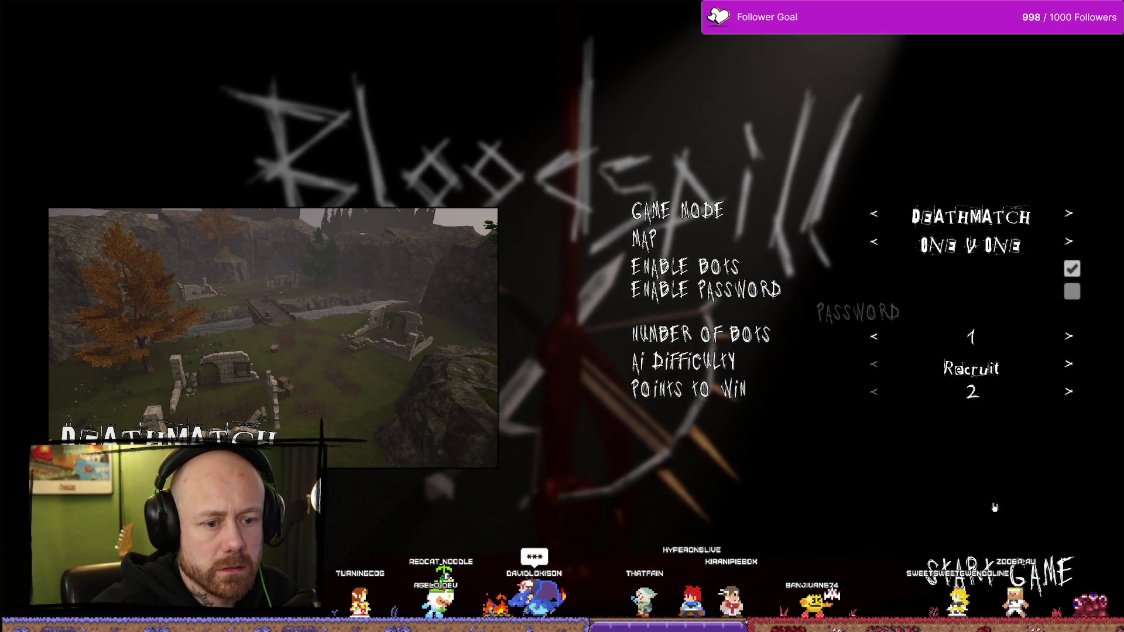
pyautogui.click(1046, 588)
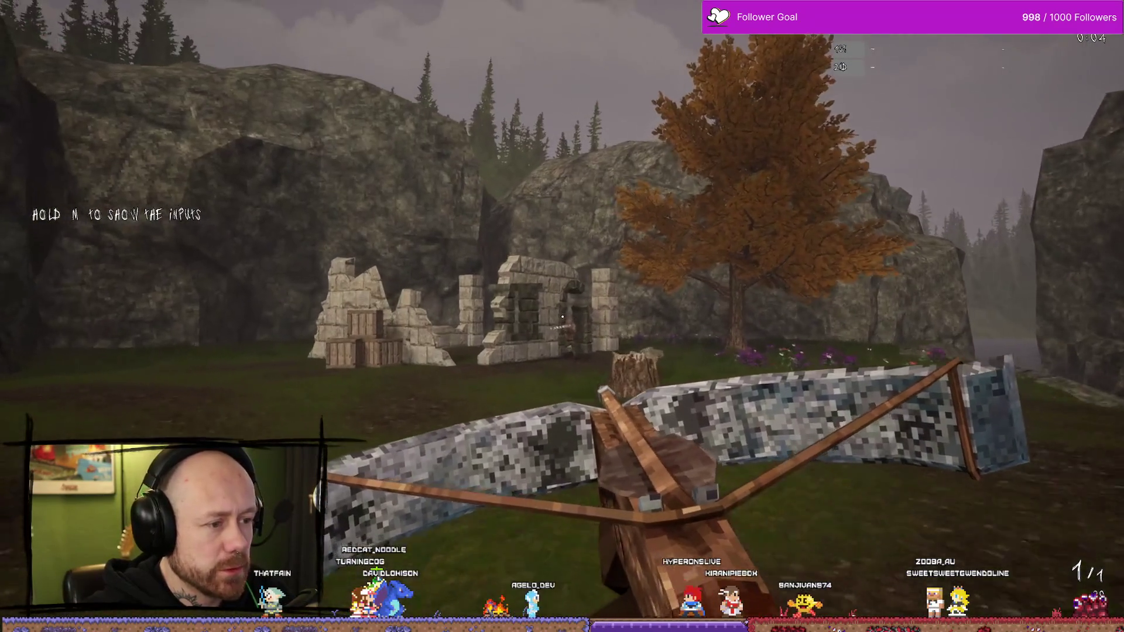
# Shoot the bot with the crossbow and advance along the ruins in the first round
pyautogui.click(562, 316)
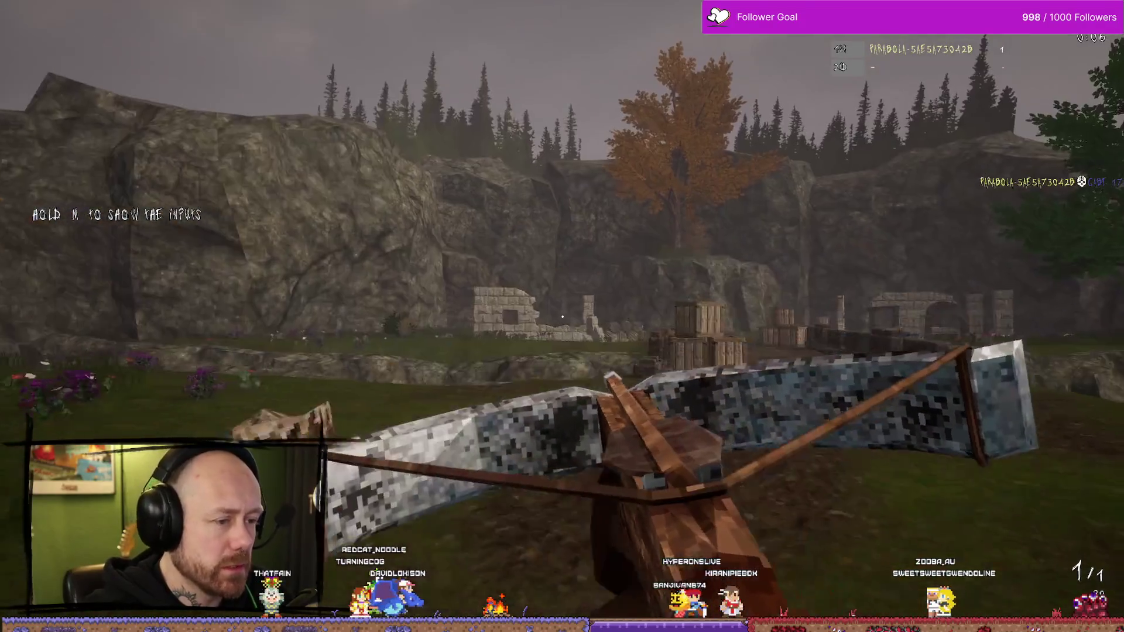
pyautogui.press('w')
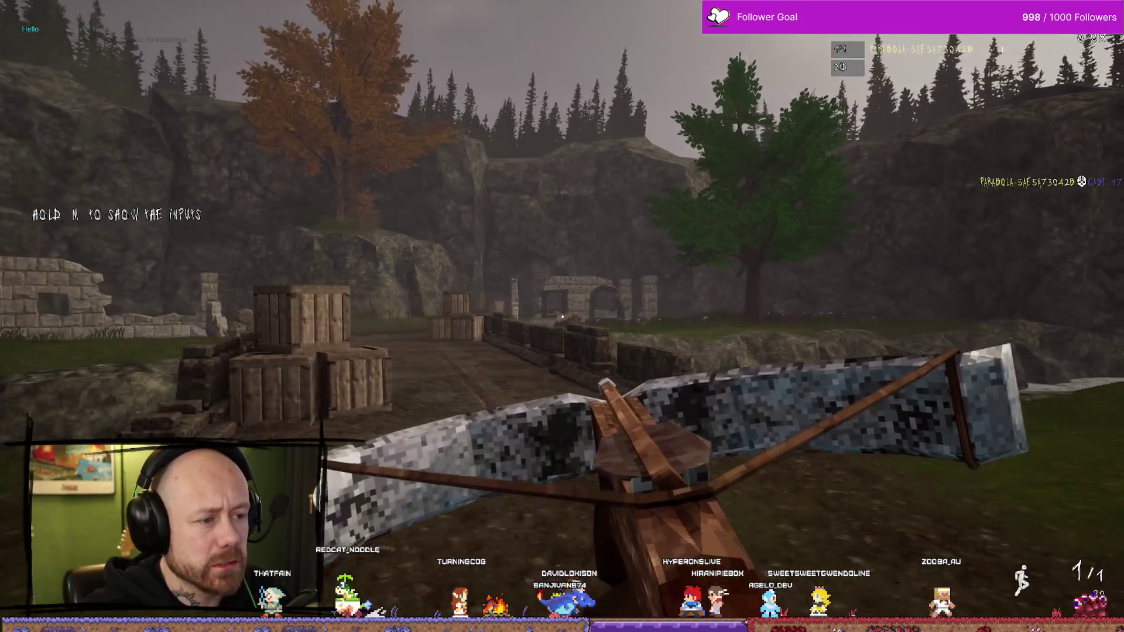
pyautogui.press('w')
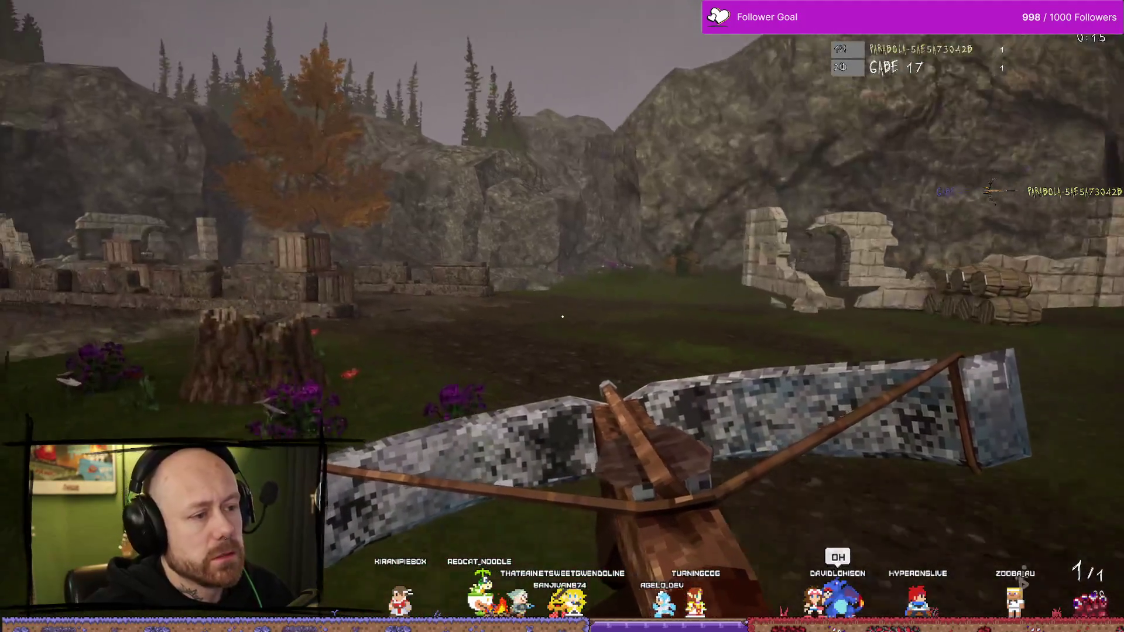
pyautogui.press('w')
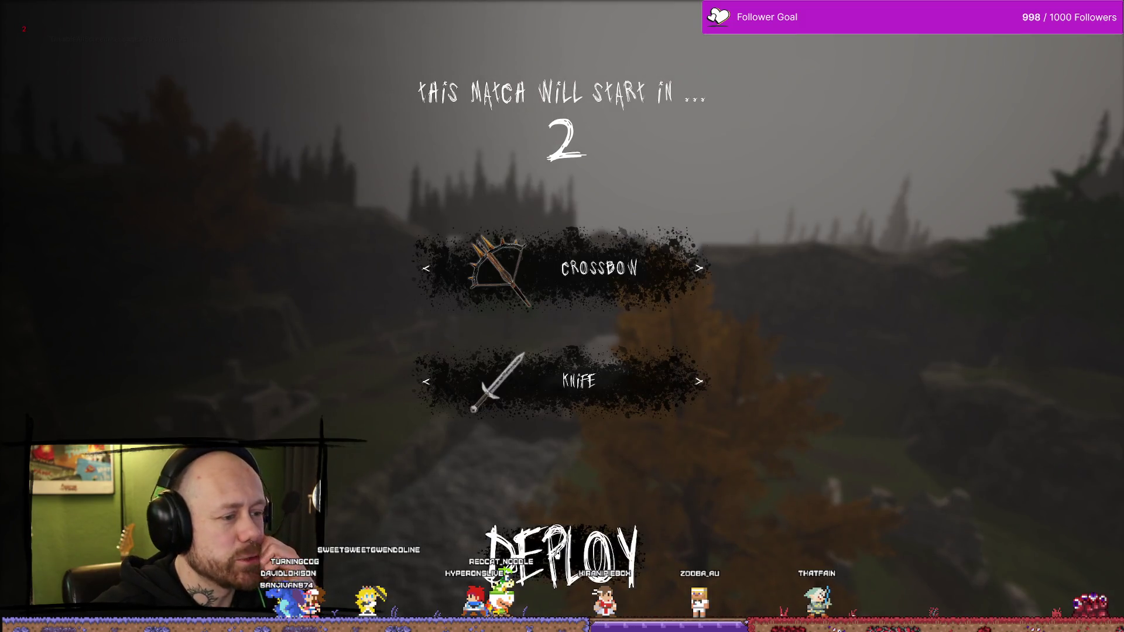
# Deploy into the next round, hunt the bot past the stone arch with the crossbow, then end the session
pyautogui.click(562, 547)
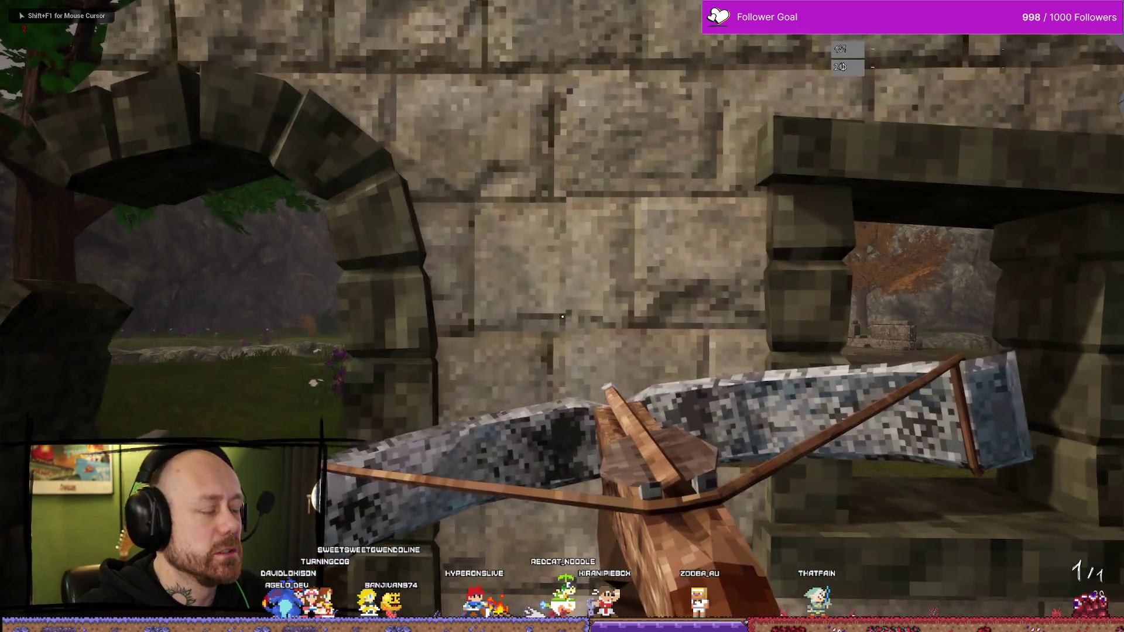
pyautogui.press('w')
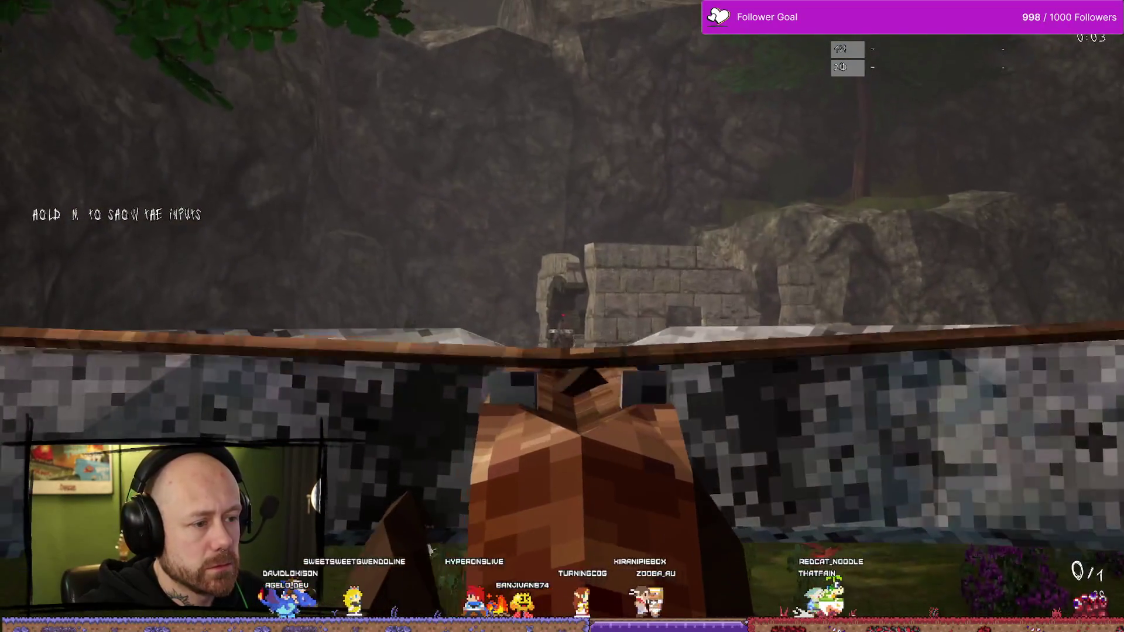
pyautogui.click(562, 316)
pyautogui.press('w')
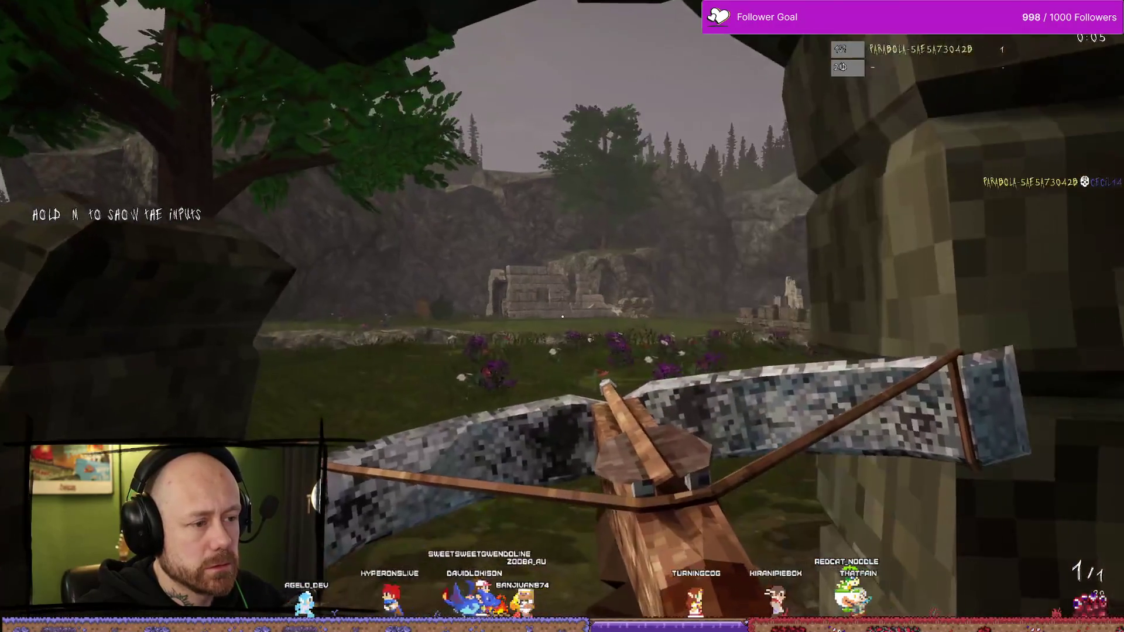
pyautogui.press('w')
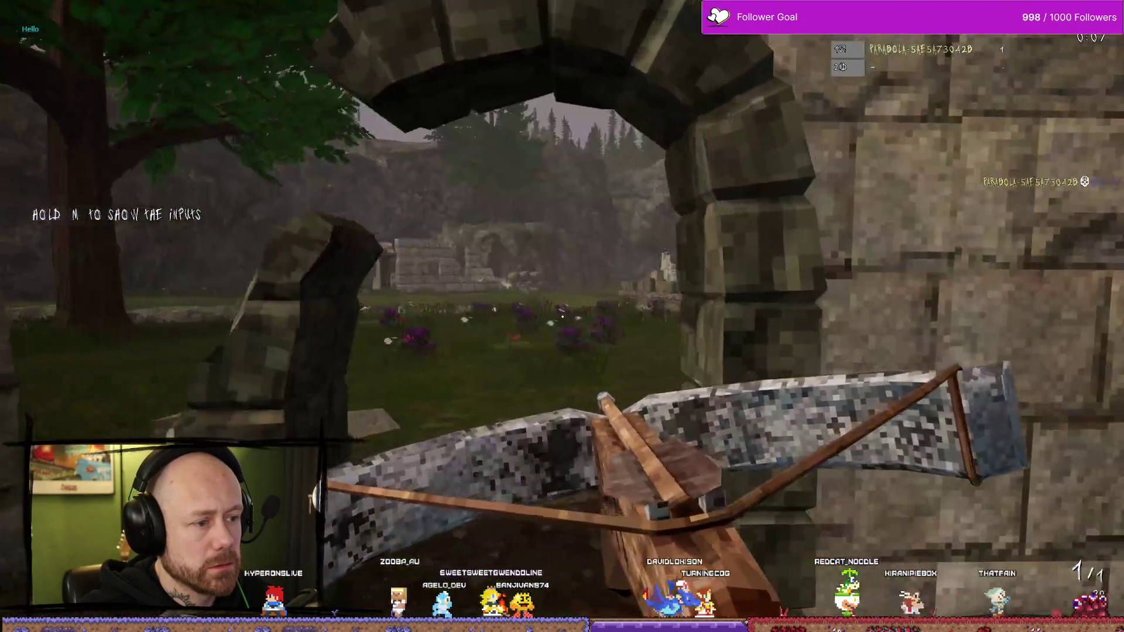
pyautogui.press('w')
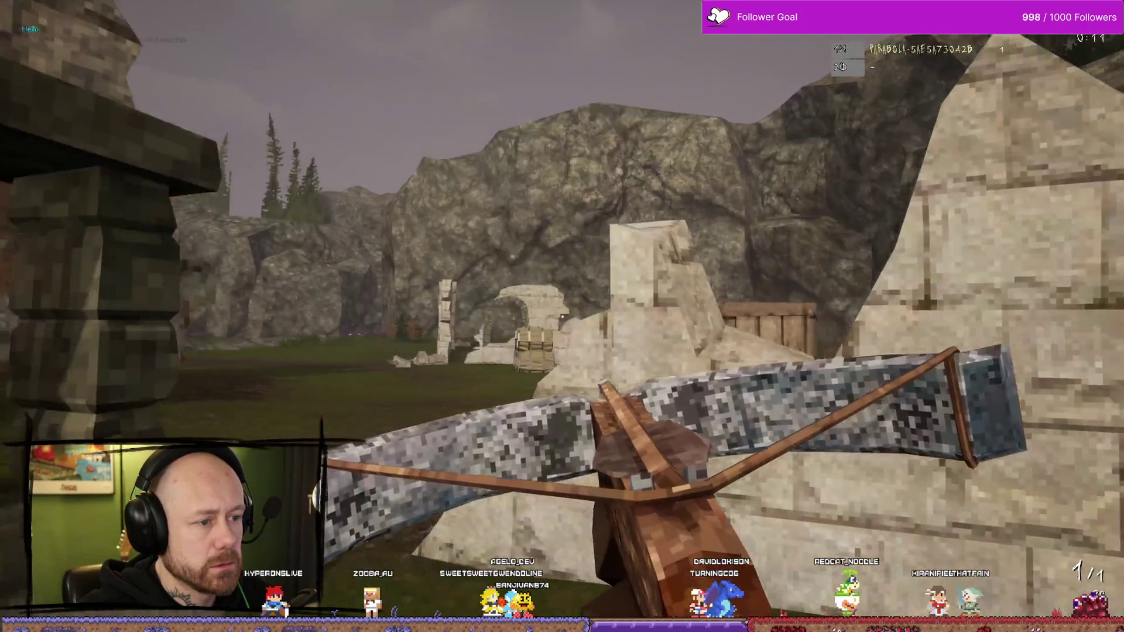
pyautogui.rightClick(561, 317)
pyautogui.click(562, 316)
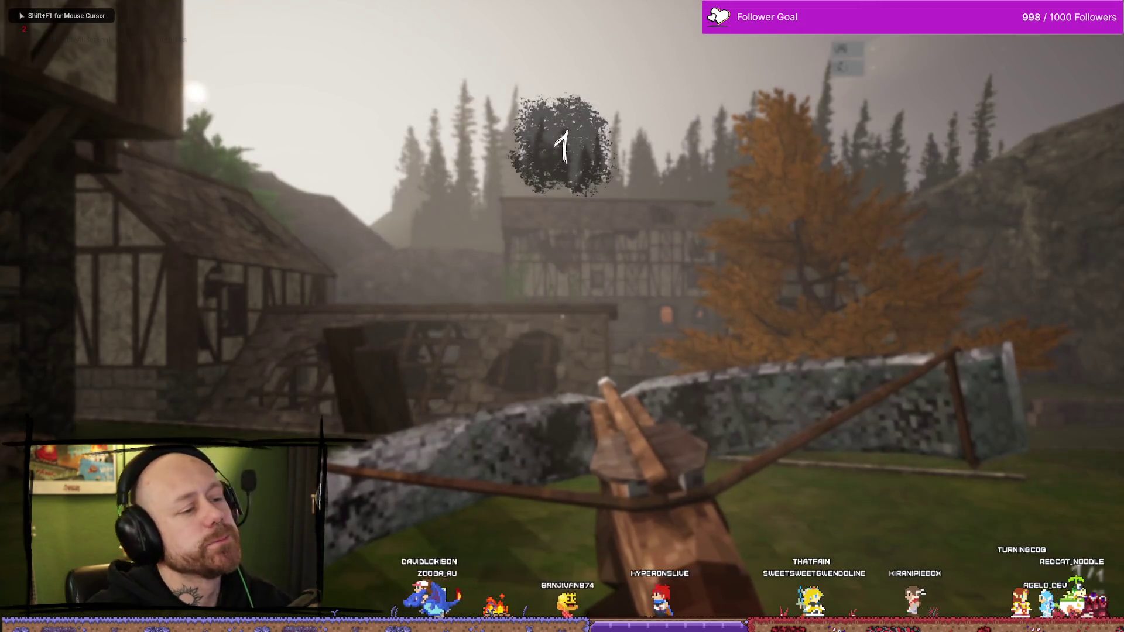
pyautogui.press('Escape')
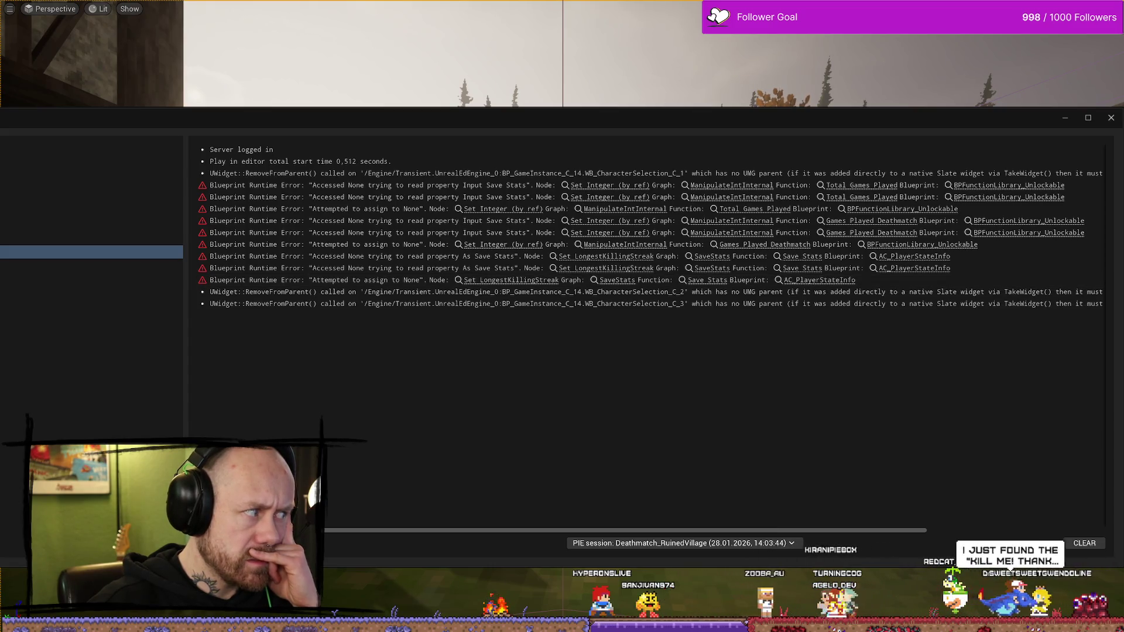
# Float the Message Log window to read the Accessed None Save Stats errors
pyautogui.moveTo(561, 123); pyautogui.dragTo(537, 116)
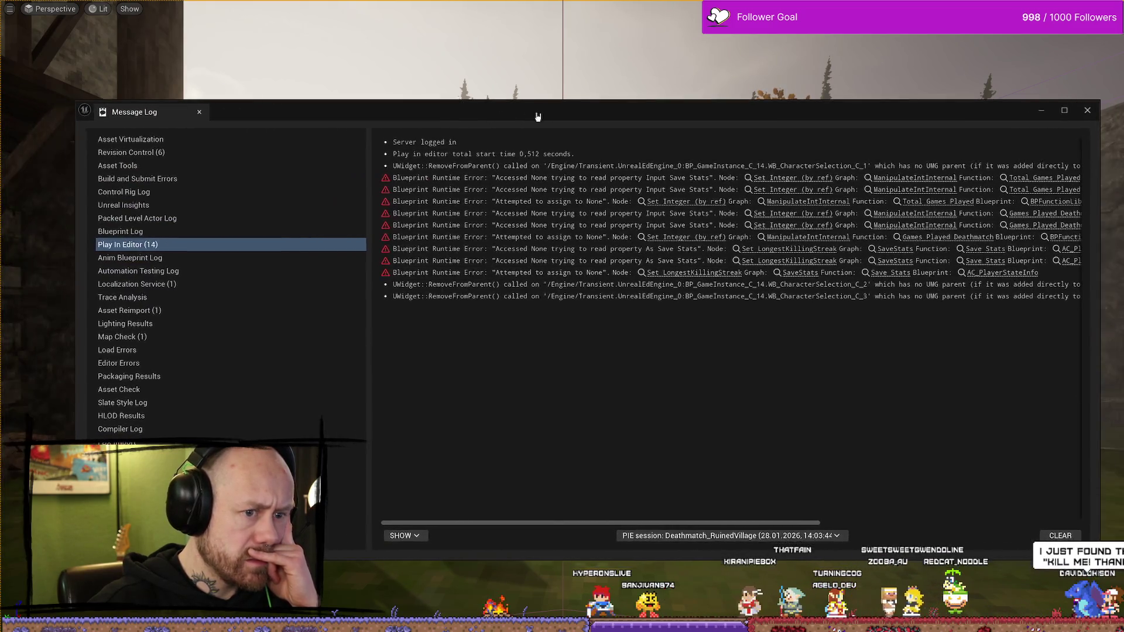
# Open AC_PlayerStateInfo's On Rep Player Score from the error link, zoom out, then switch to Trello
pyautogui.click(997, 273)
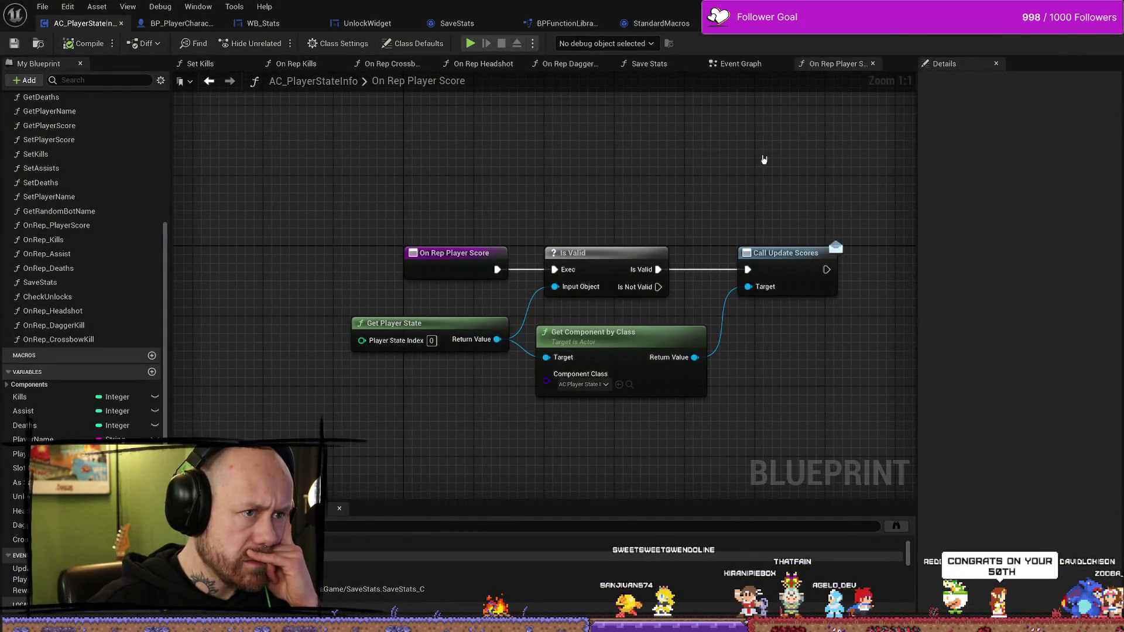
pyautogui.scroll(-2, 763, 159)
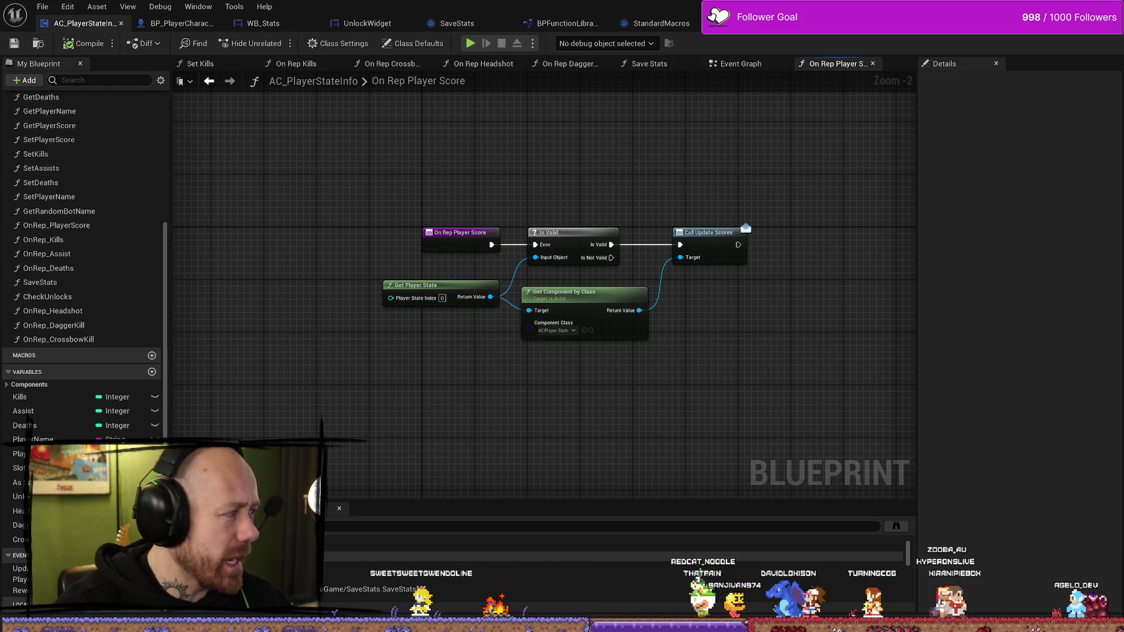
pyautogui.hotkey('alt', 'Tab')
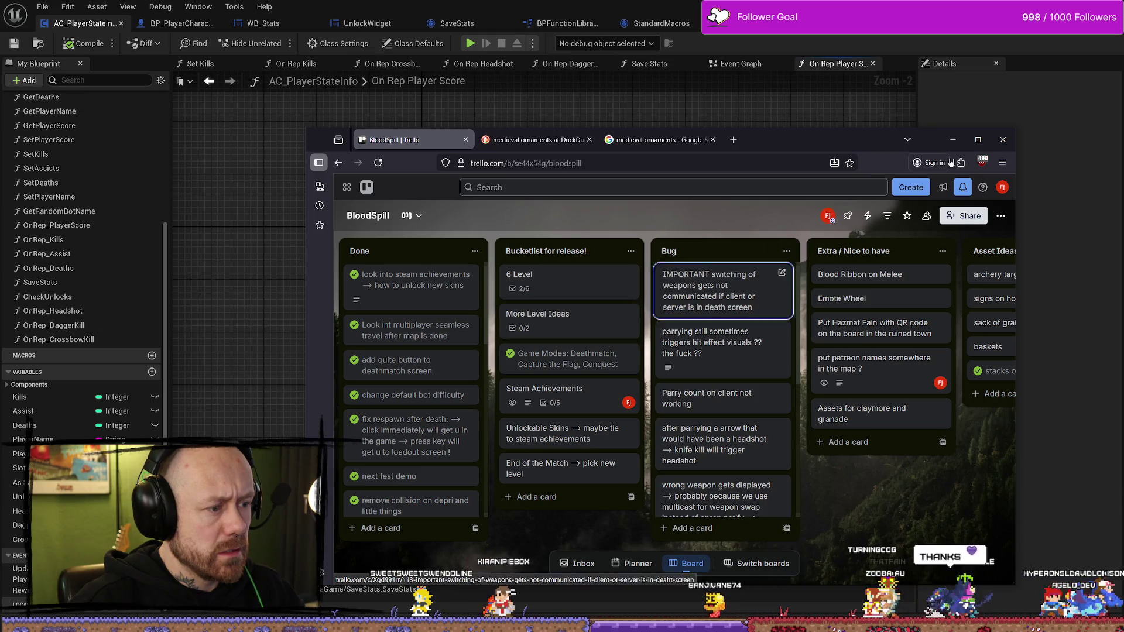
# Maximize the browser, reload the BloodSpill board and glance at the Today card
pyautogui.click(977, 140)
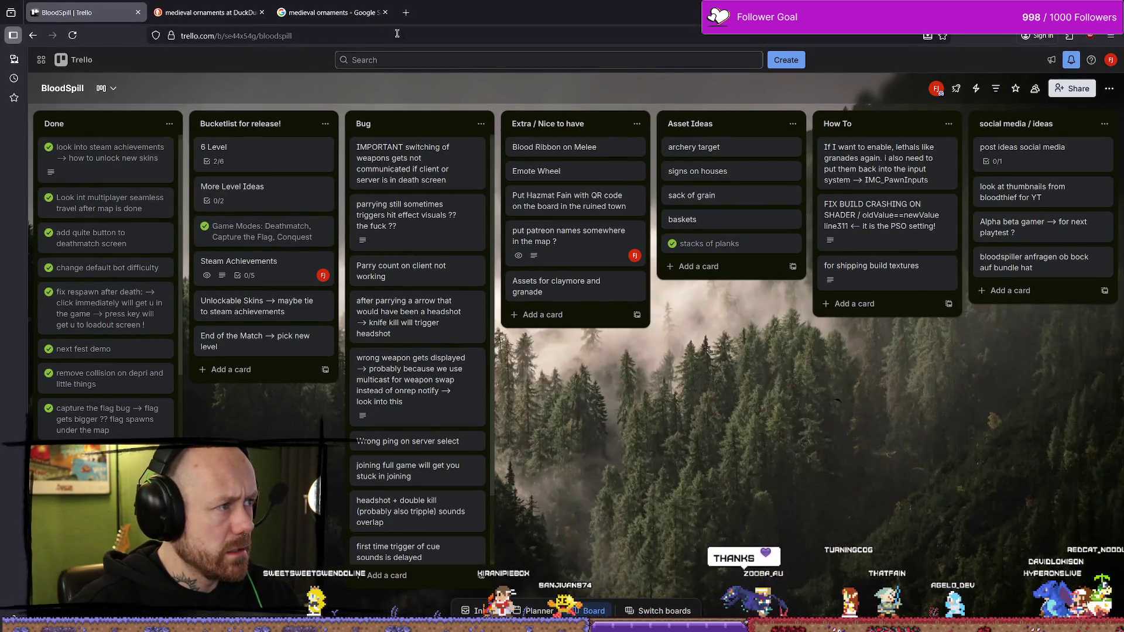
pyautogui.click(392, 35)
pyautogui.press('Return')
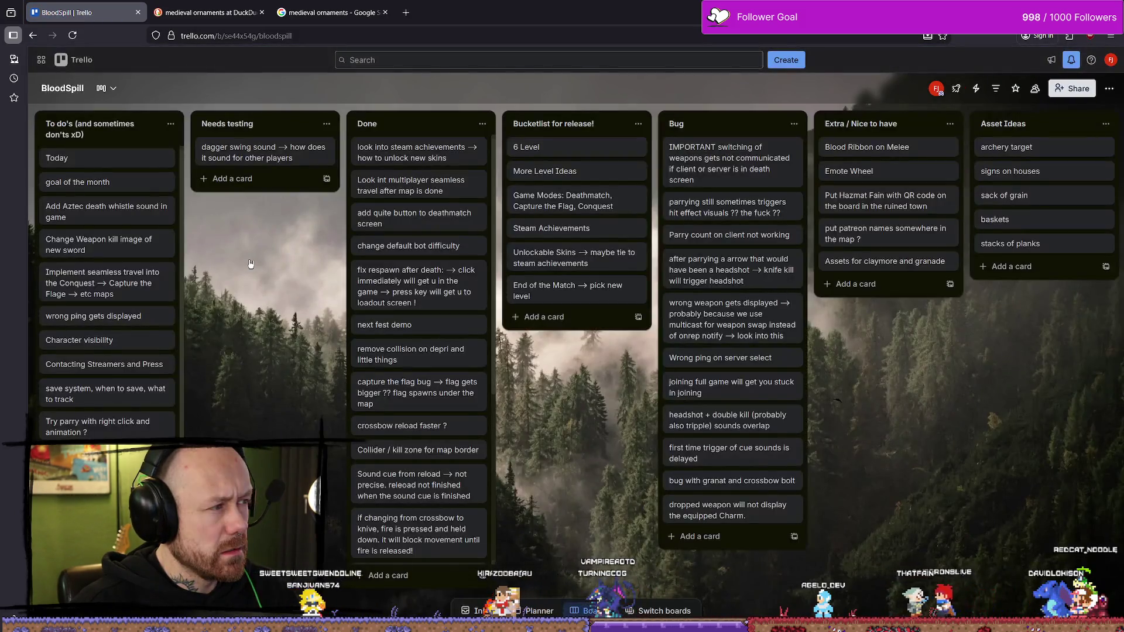
pyautogui.click(123, 181)
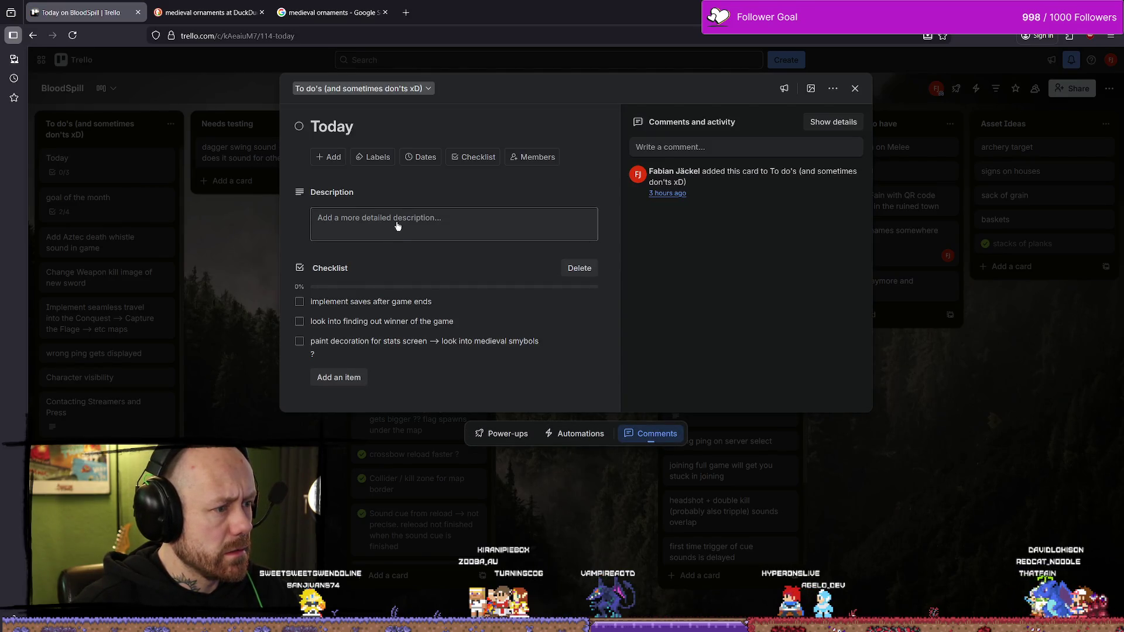
pyautogui.click(1002, 410)
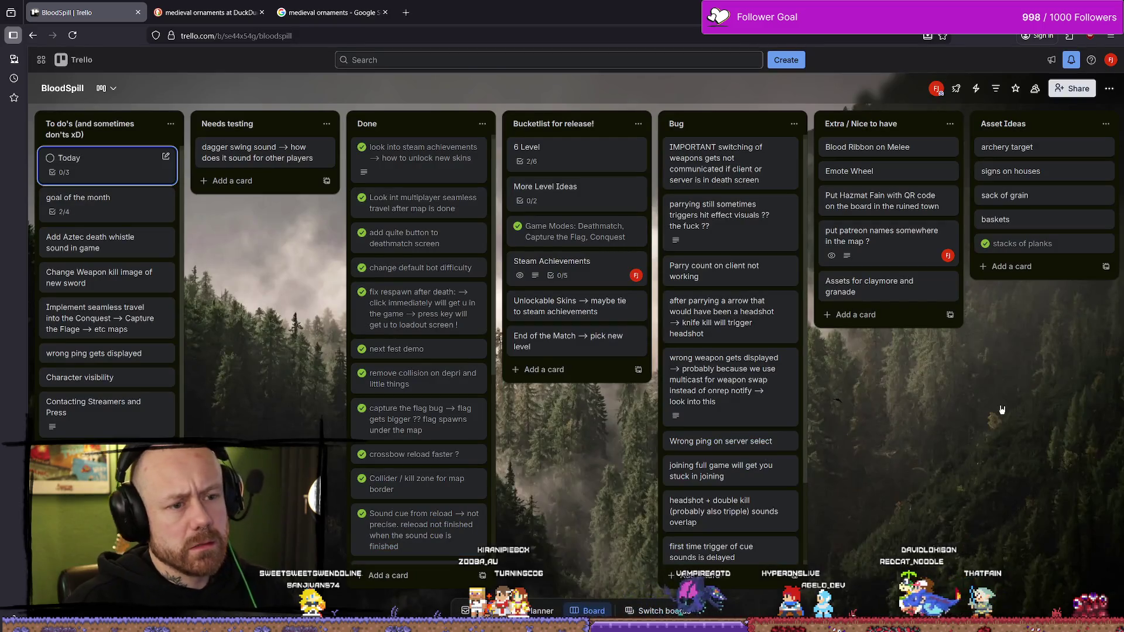
pyautogui.hscroll(6, 1002, 410)
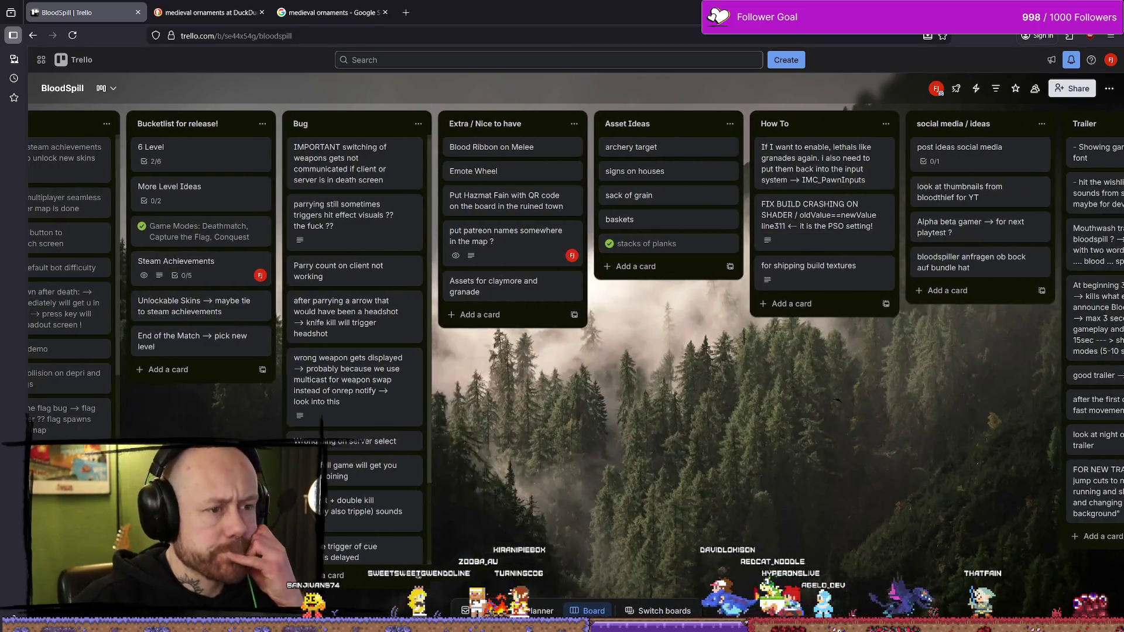
pyautogui.hscroll(1, 69, 251)
pyautogui.hscroll(-7, 68, 252)
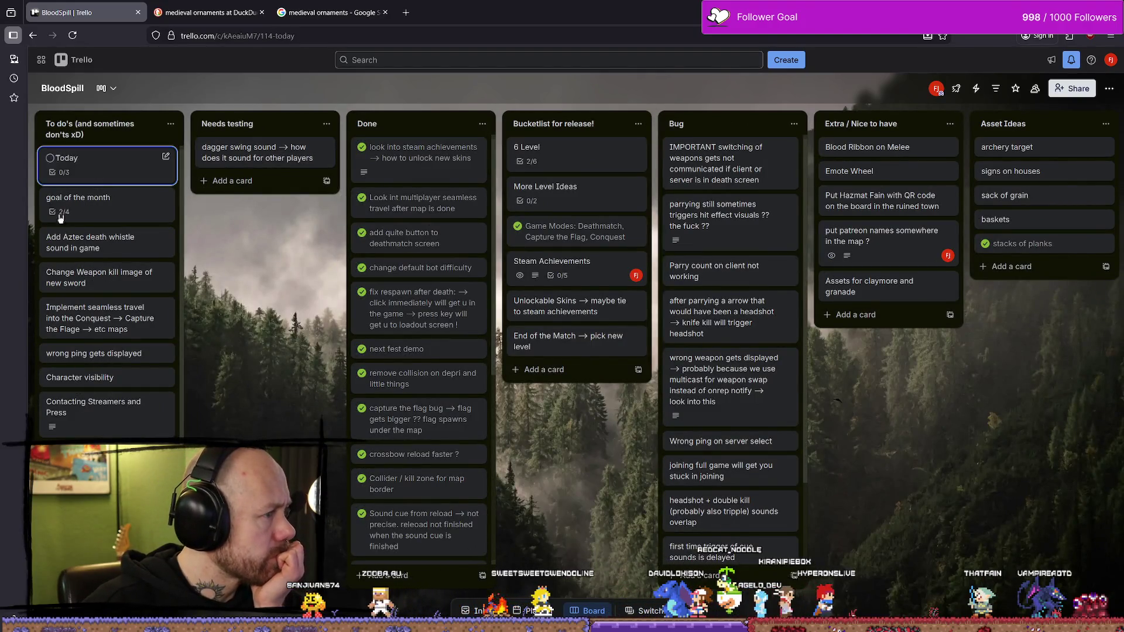
# Add a Today checklist item noting the save game bug when connecting into a new level via end screen
pyautogui.click(106, 176)
pyautogui.click(385, 226)
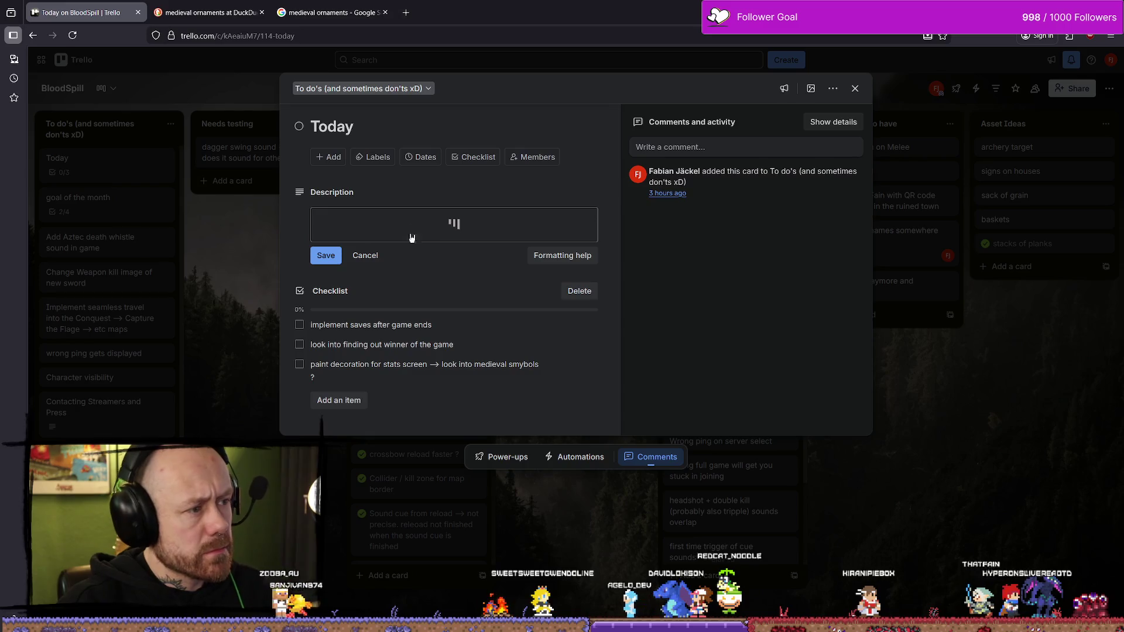
pyautogui.click(341, 515)
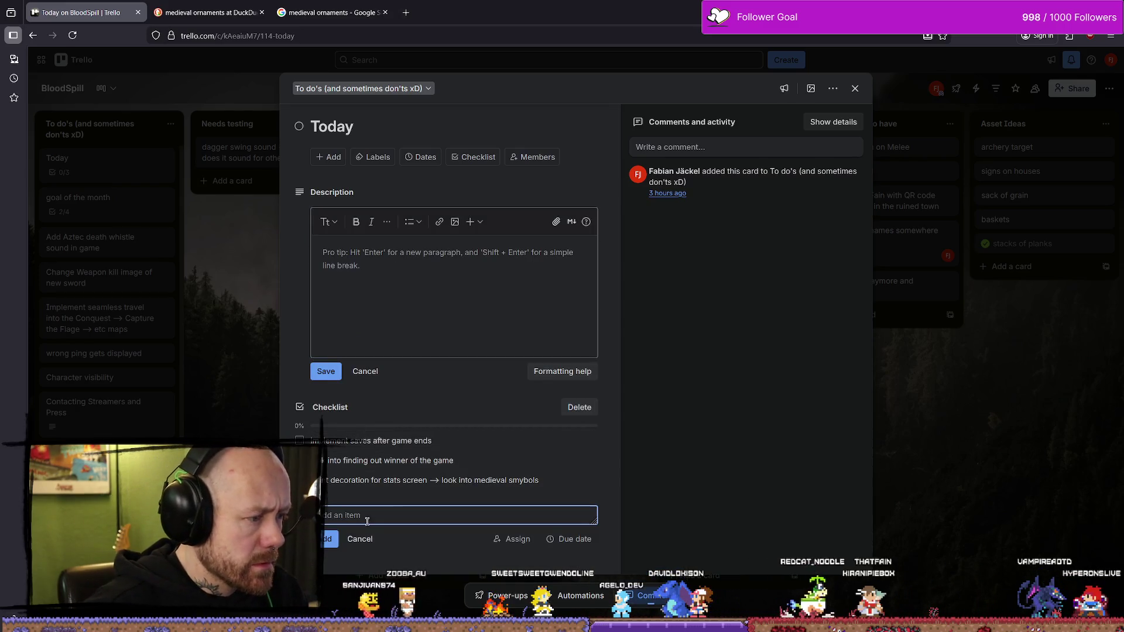
pyautogui.write('saveg')
pyautogui.press('BackSpace')
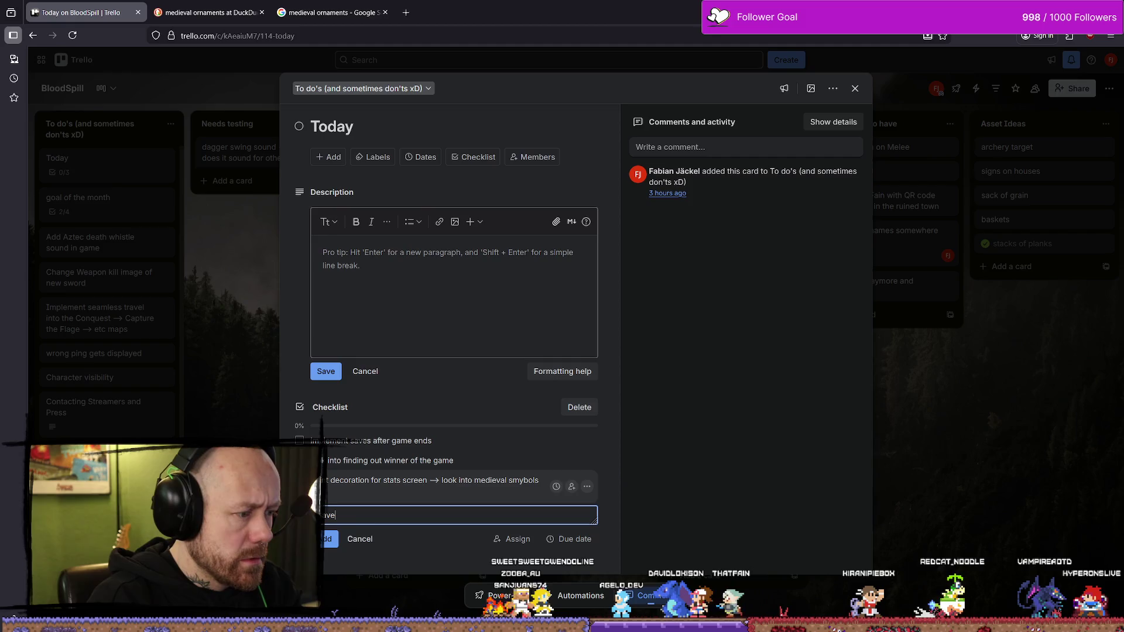
pyautogui.write('Game Bug After POI')
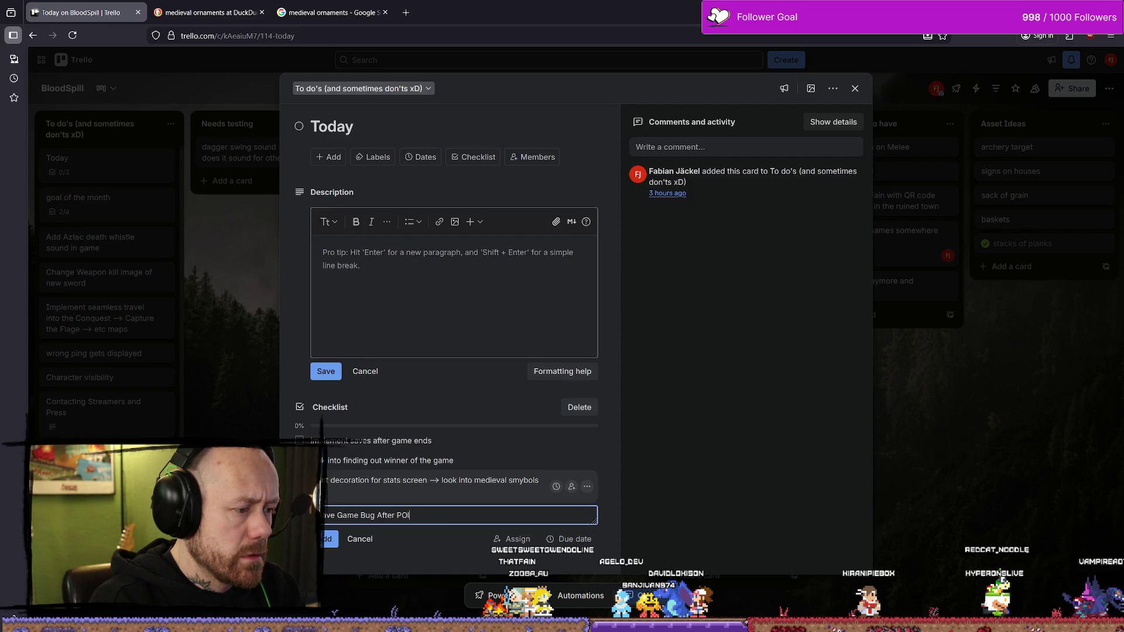
pyautogui.press('BackSpace')
pyautogui.write('layer a')
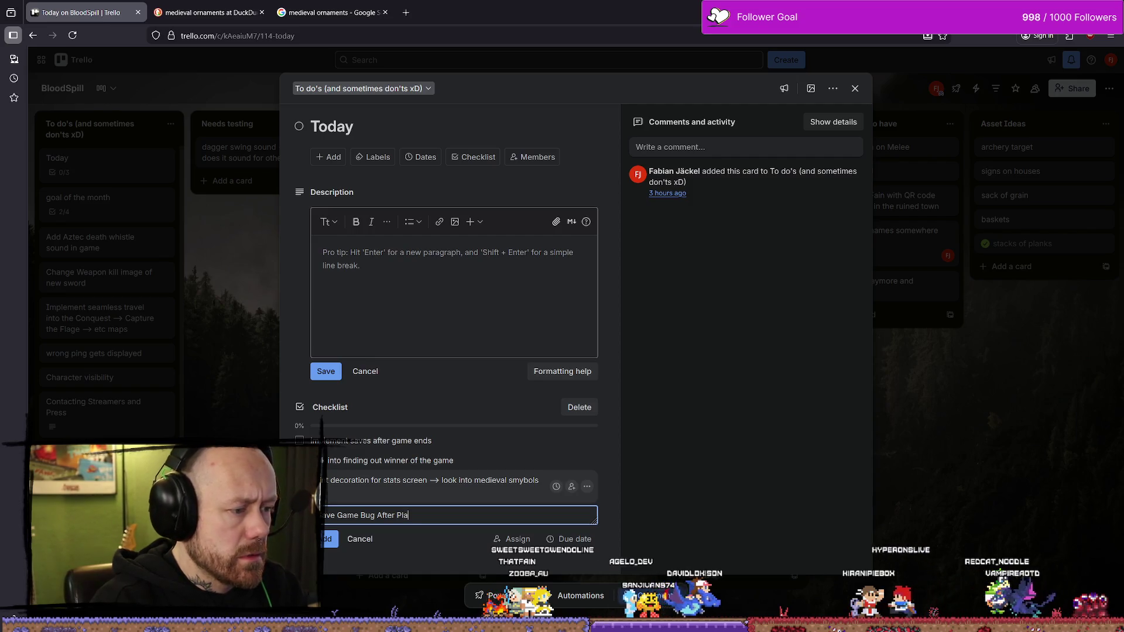
pyautogui.write('re ')
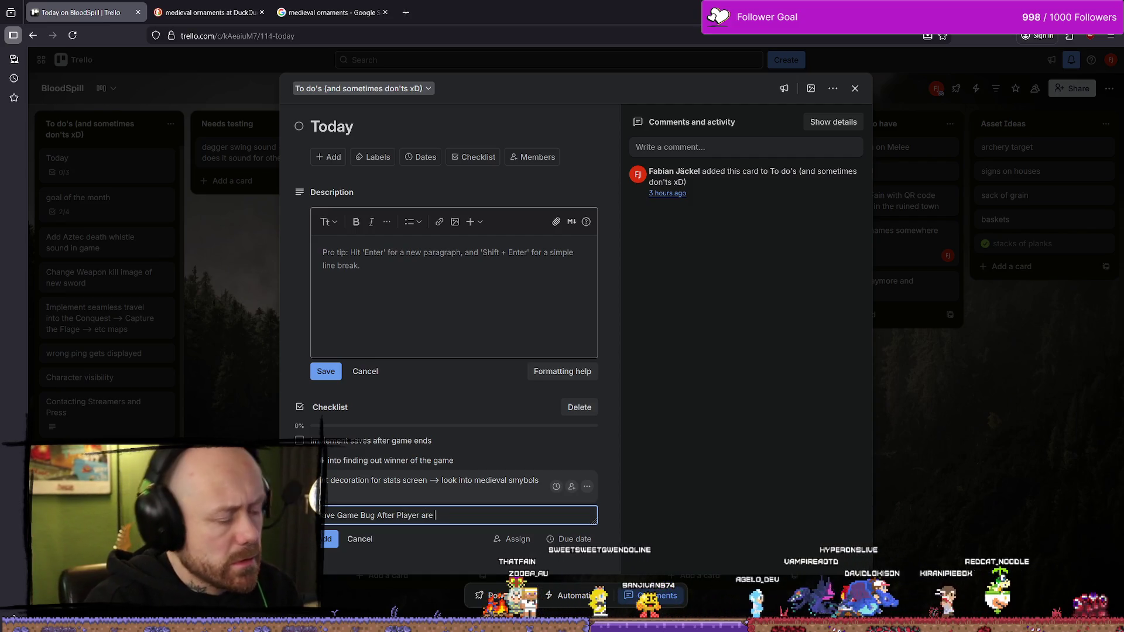
pyautogui.write('connectin')
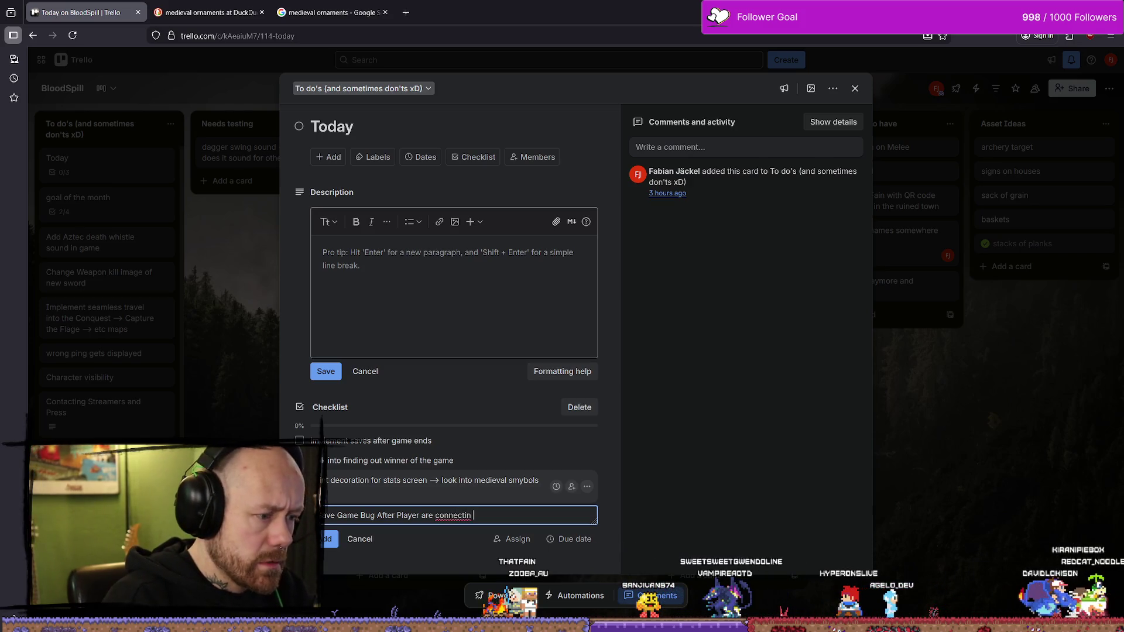
pyautogui.write('g into new le')
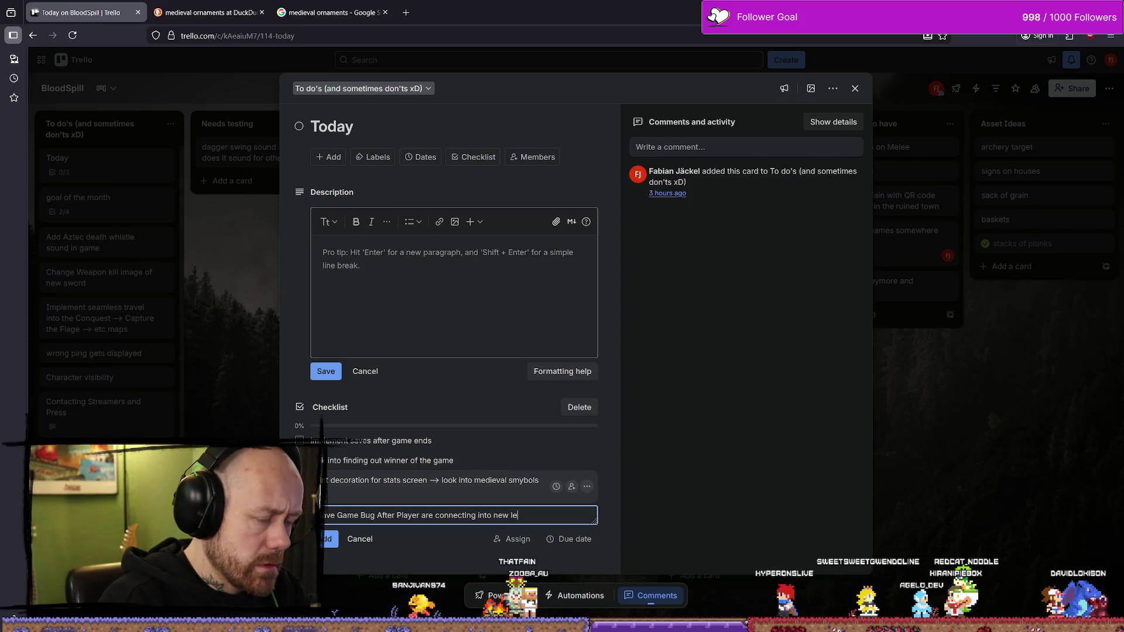
pyautogui.write('vel ')
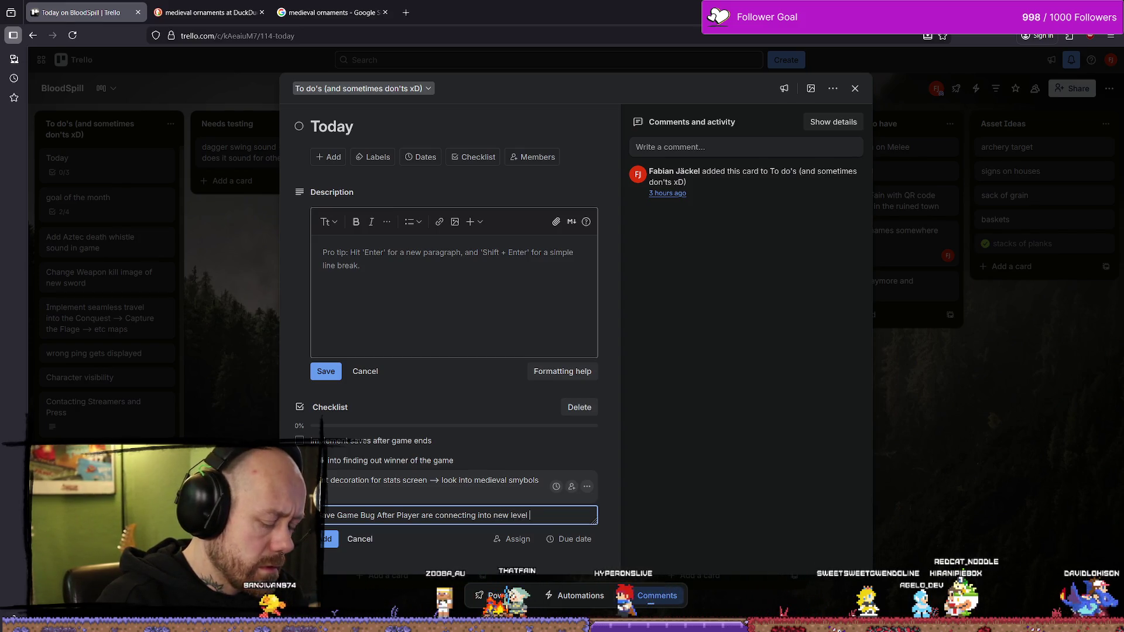
pyautogui.write('via ')
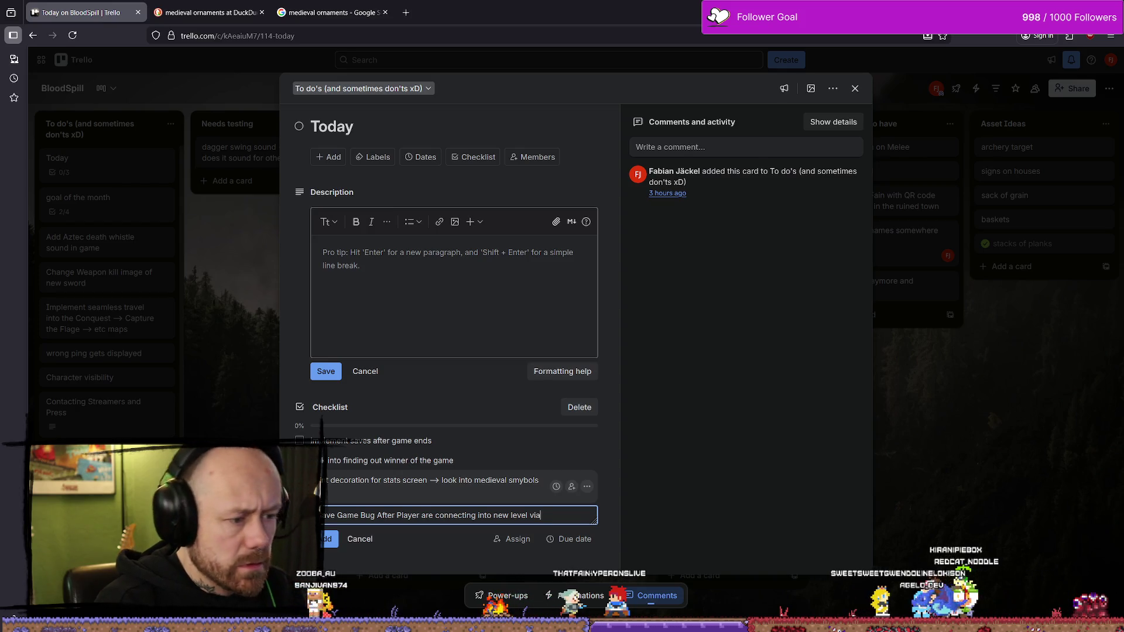
pyautogui.write('ngi')
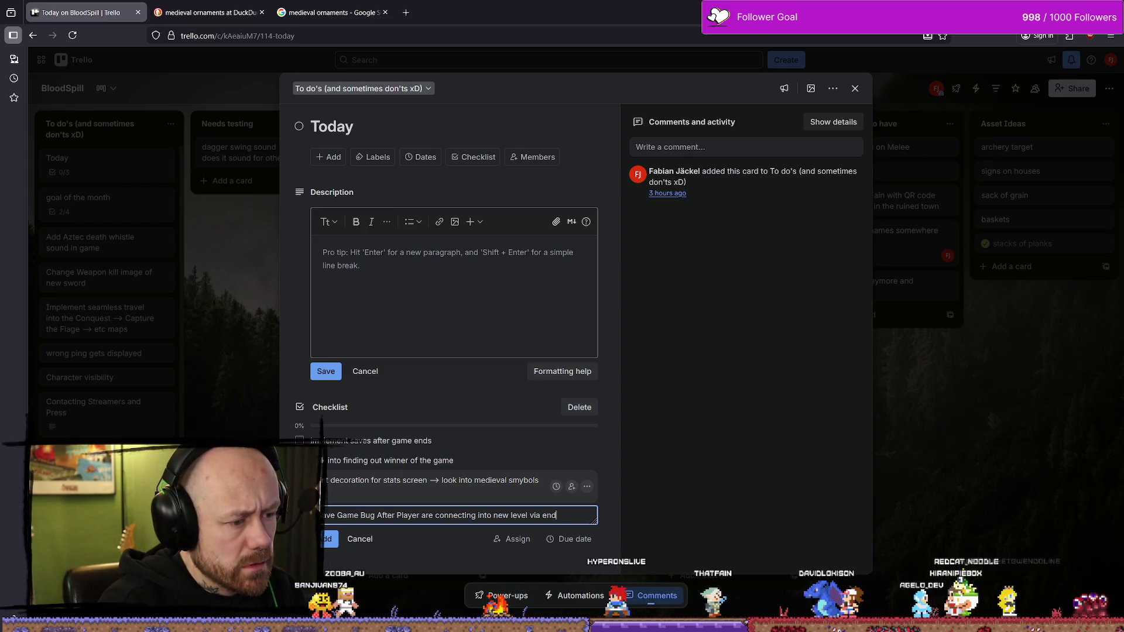
pyautogui.write('screen')
pyautogui.press('Return')
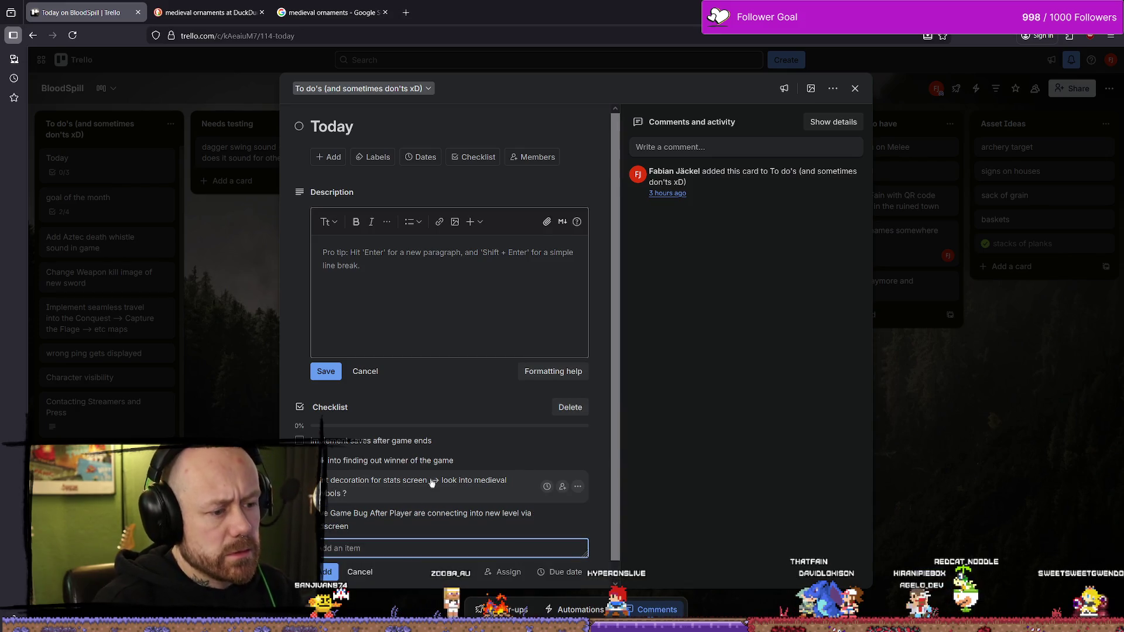
pyautogui.click(855, 89)
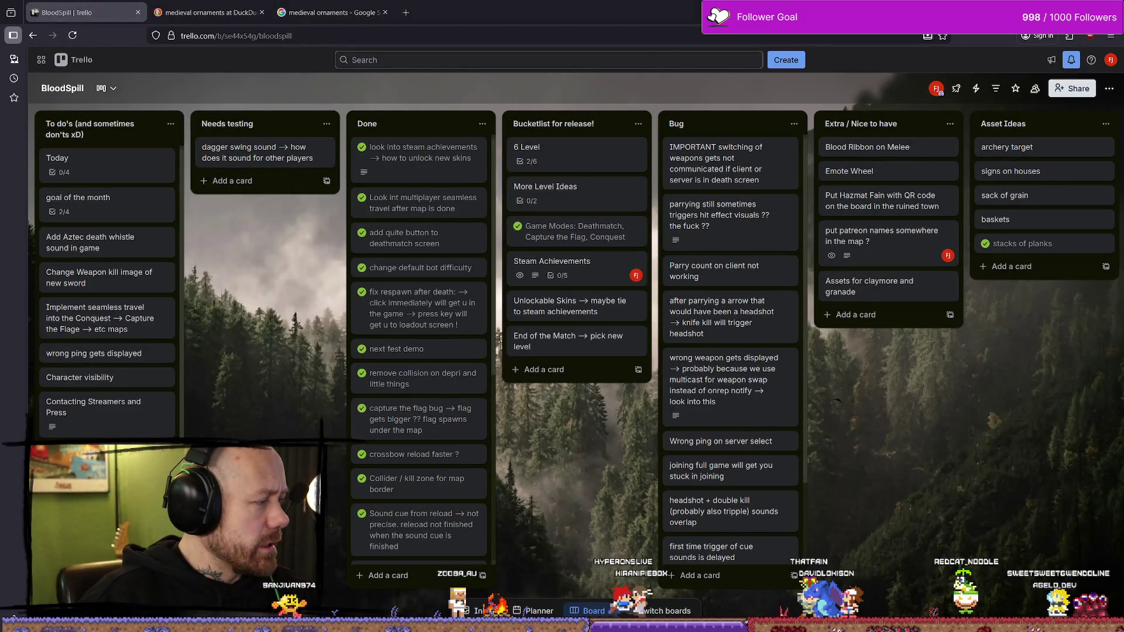
# Switch from the Trello board back to the Unreal Engine editor
pyautogui.hotkey('alt', 'Tab')
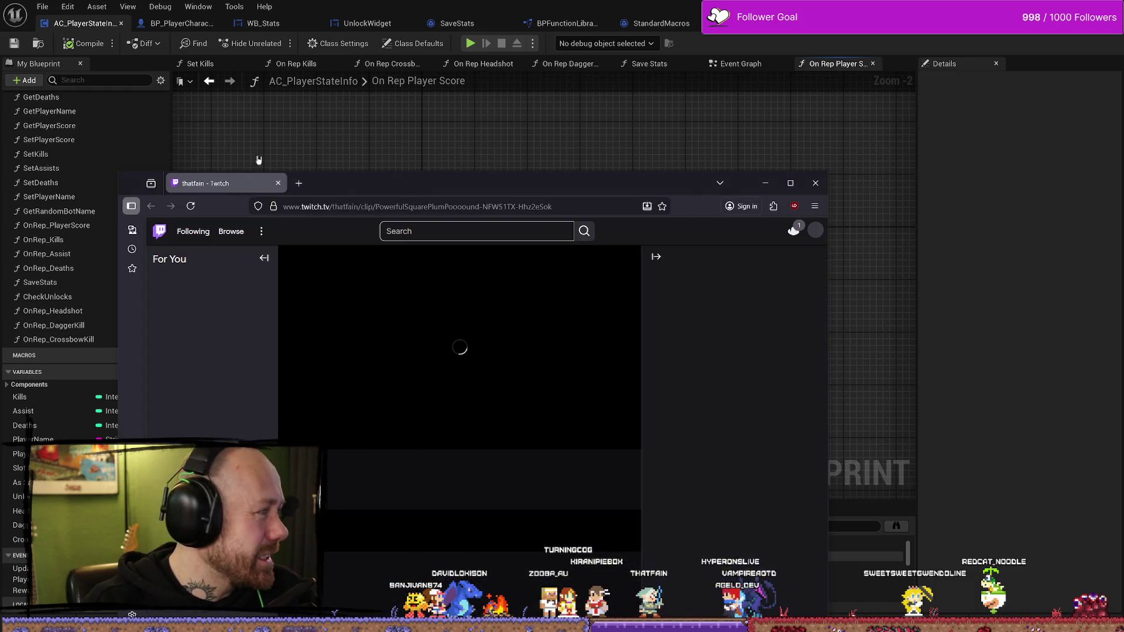
# Play the 'Kill me! Thank you!' clip with sound, feature it, and minimize the Twitch window
pyautogui.moveTo(427, 187)
pyautogui.mouseDown()
pyautogui.moveTo(467, 122)
pyautogui.moveTo(538, 78)
pyautogui.mouseUp()
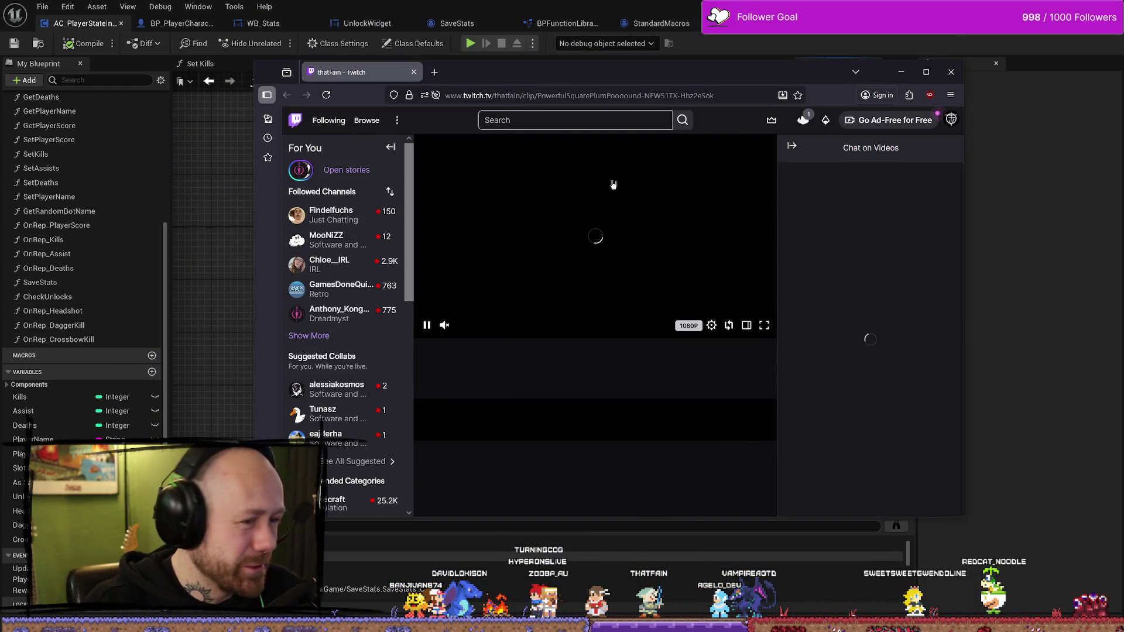
pyautogui.click(444, 325)
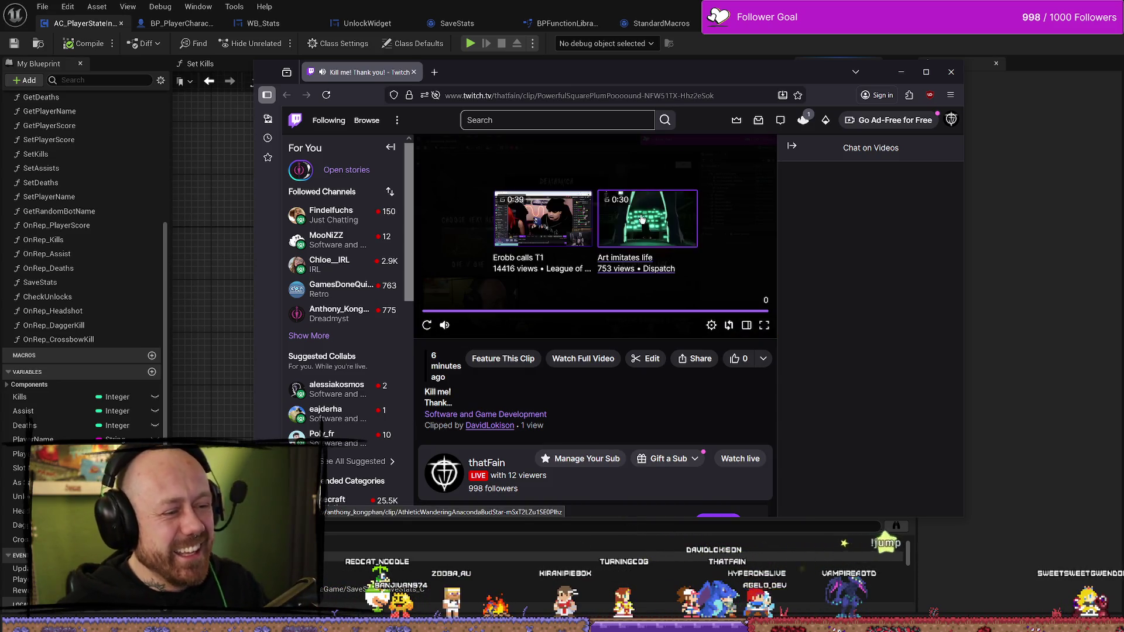
pyautogui.click(501, 359)
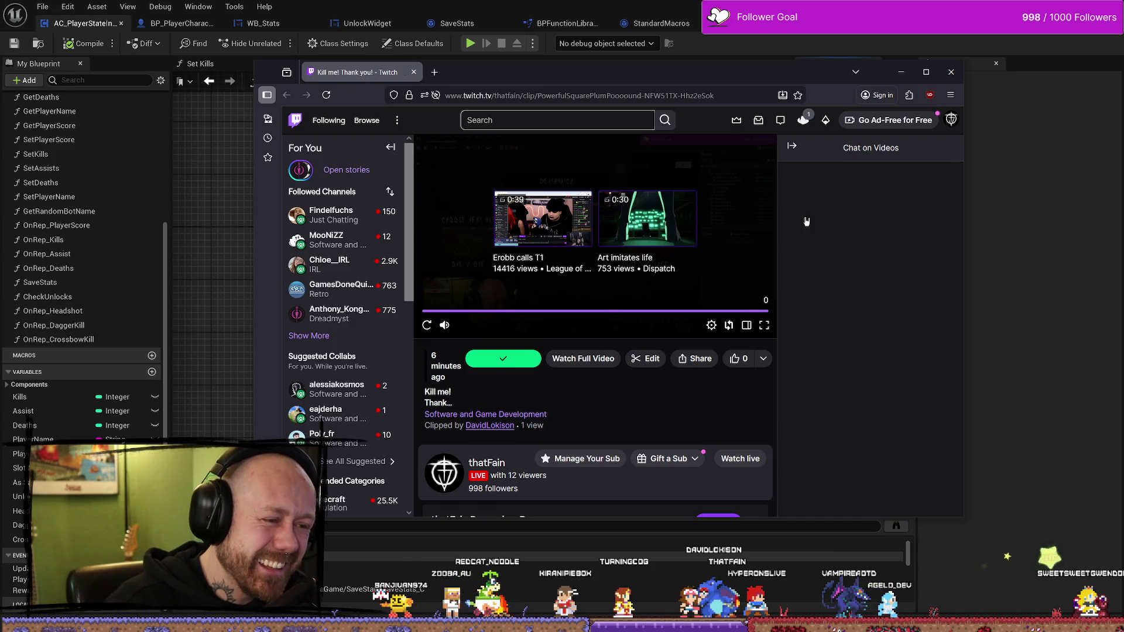
pyautogui.click(900, 71)
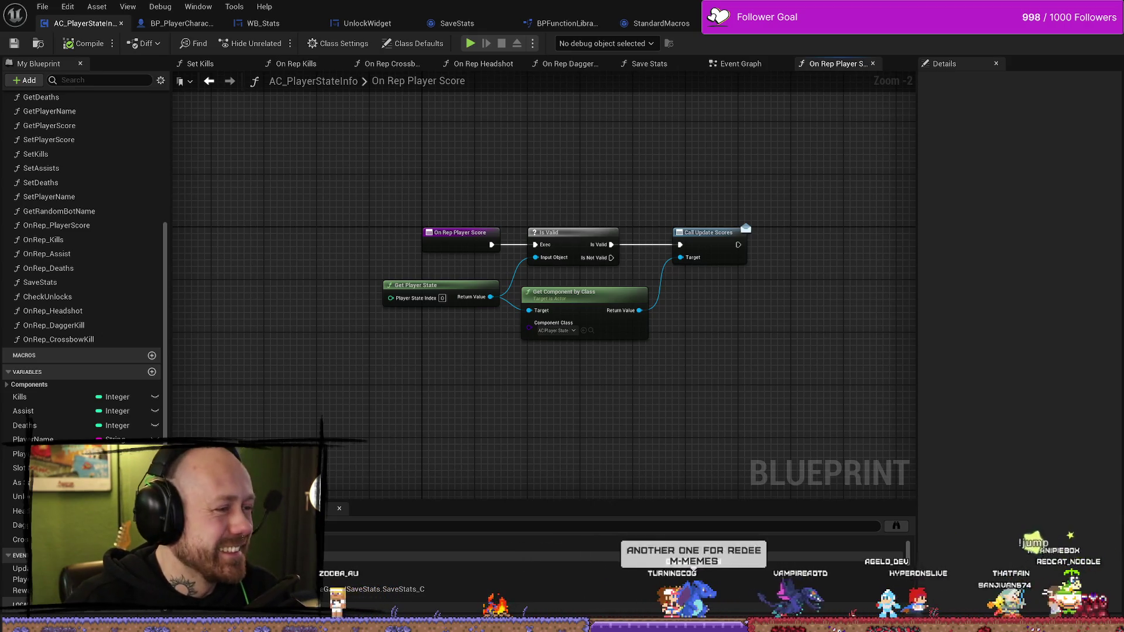
# Look over the Save Stats function and AC_PlayerStateInfo's Event Graph, nudging Event Begin Play left
pyautogui.moveTo(633, 299)
pyautogui.mouseDown()
pyautogui.moveTo(705, 321)
pyautogui.moveTo(653, 334)
pyautogui.moveTo(763, 153)
pyautogui.moveTo(763, 126)
pyautogui.mouseUp()
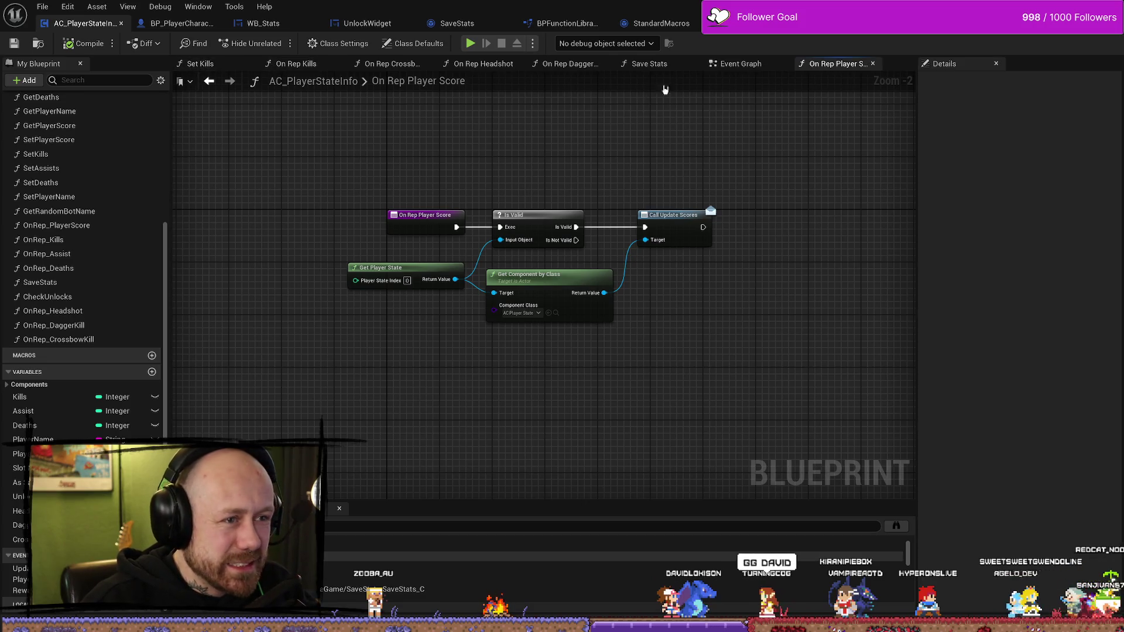
pyautogui.click(656, 65)
pyautogui.click(735, 65)
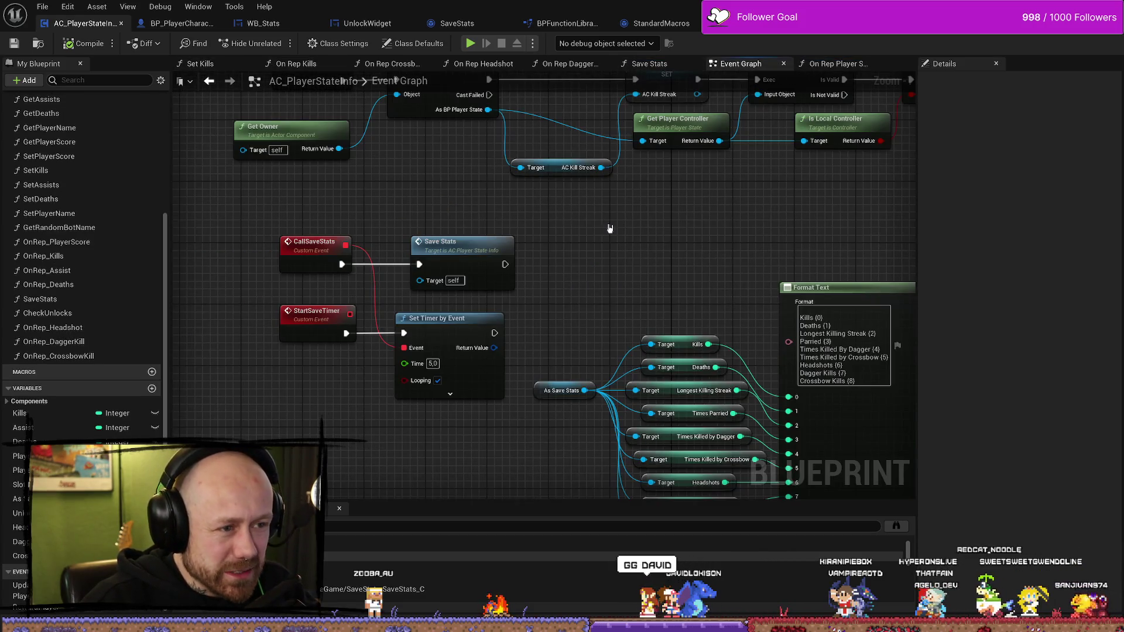
pyautogui.scroll(-4, 609, 228)
pyautogui.scroll(3, 597, 241)
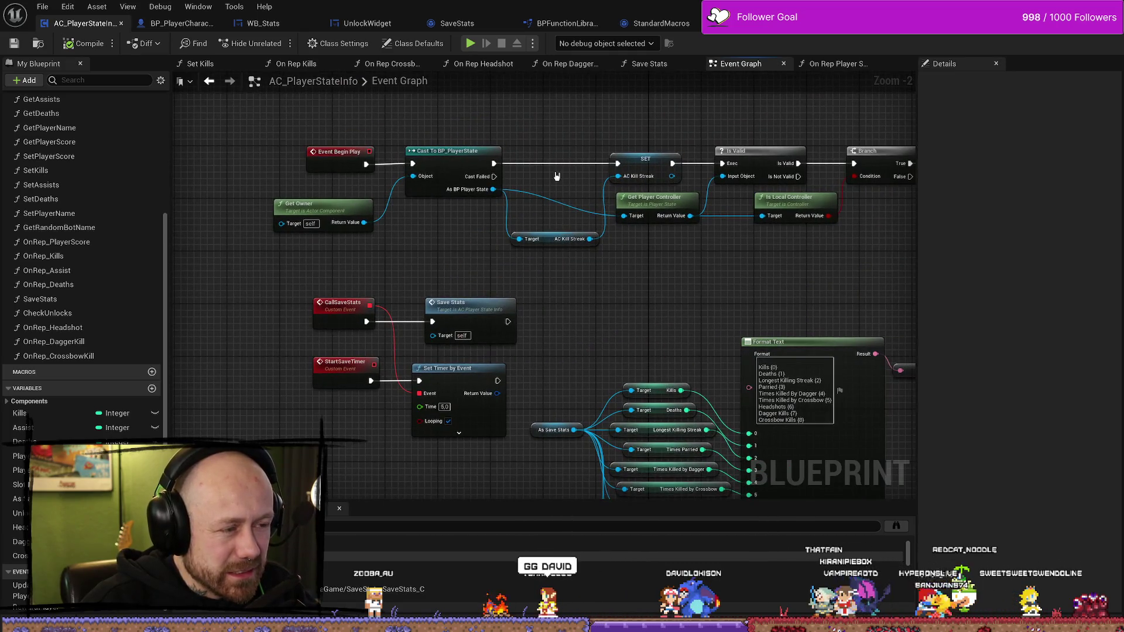
pyautogui.moveTo(339, 152); pyautogui.dragTo(325, 152)
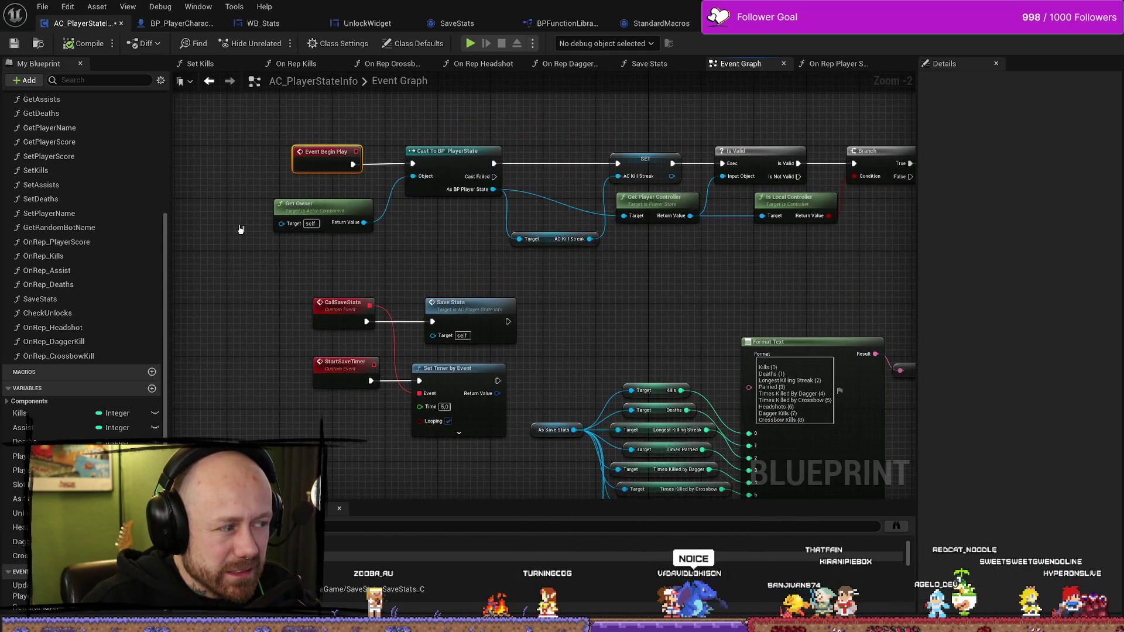
pyautogui.scroll(5, 82, 293)
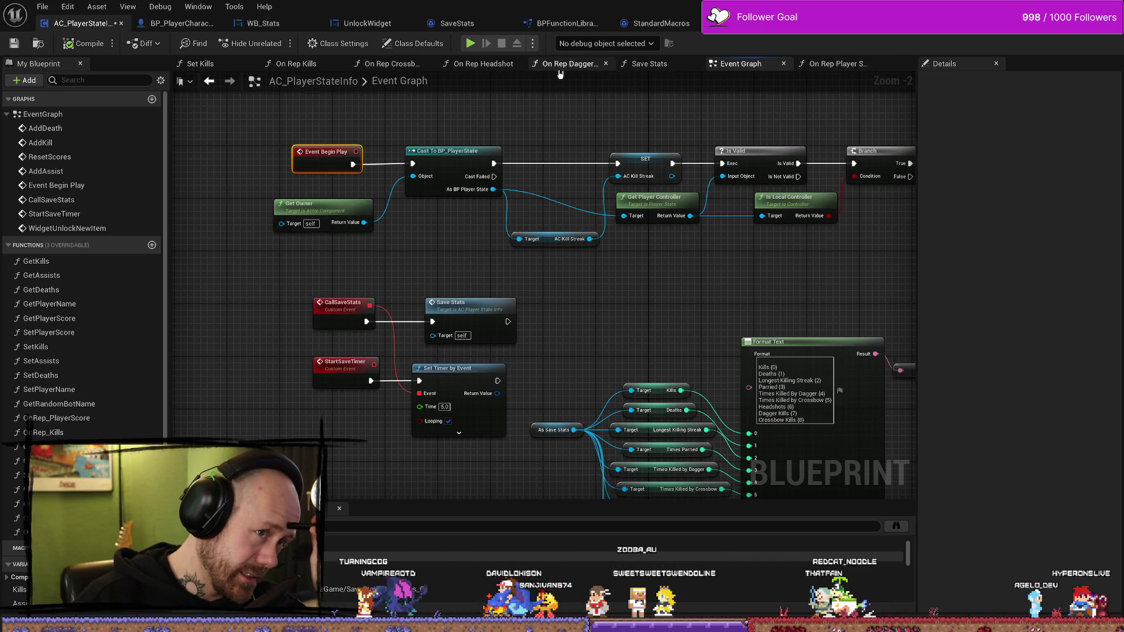
# Check BP_PlayerCharacter, then trace AC_PlayerStateInfo's Begin Play chain from StartSaveTimer to the save-game nodes
pyautogui.click(190, 24)
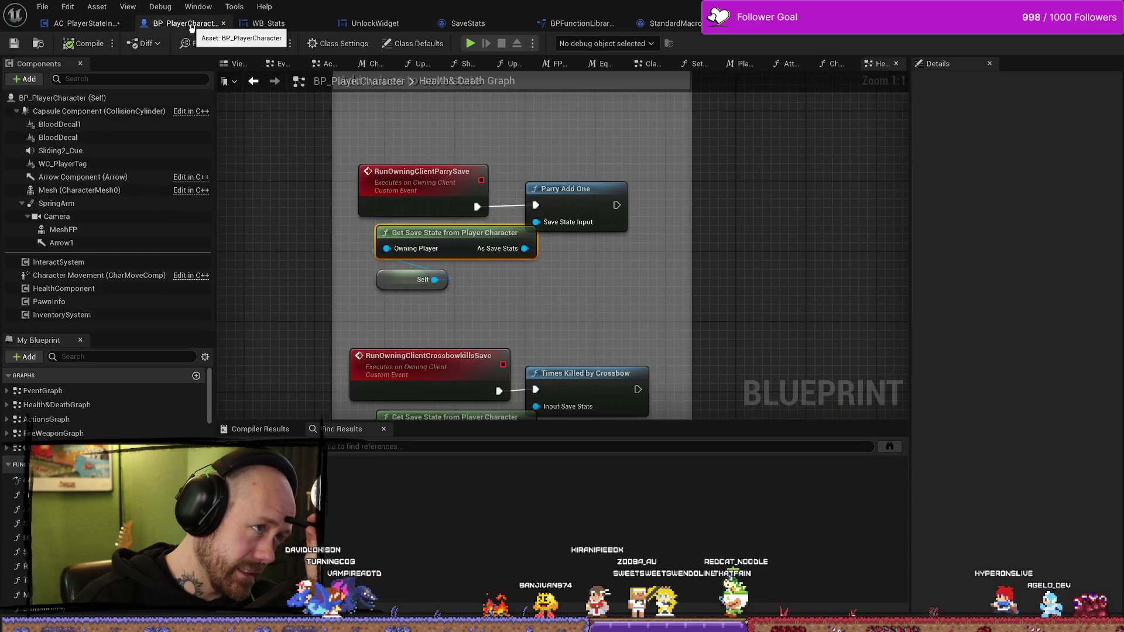
pyautogui.click(82, 24)
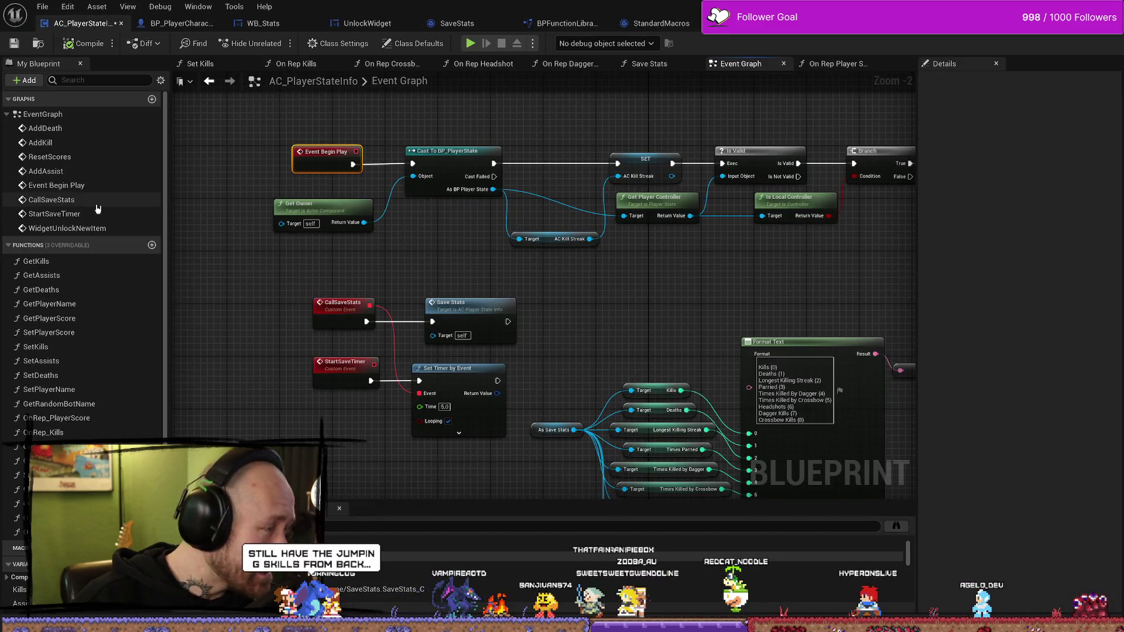
pyautogui.doubleClick(80, 213)
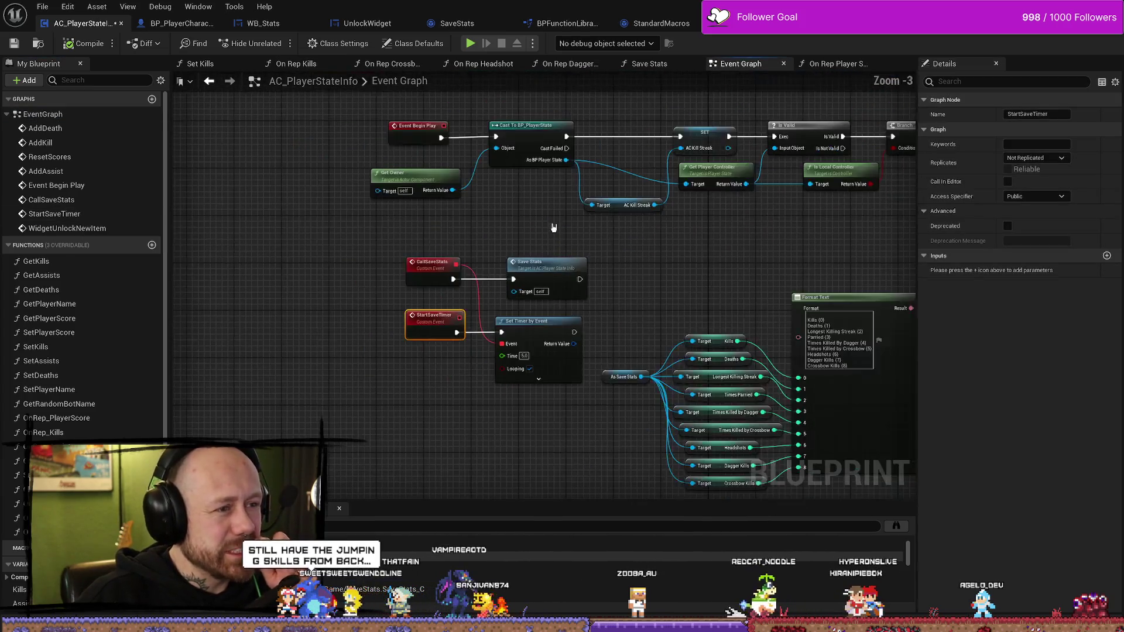
pyautogui.click(368, 176)
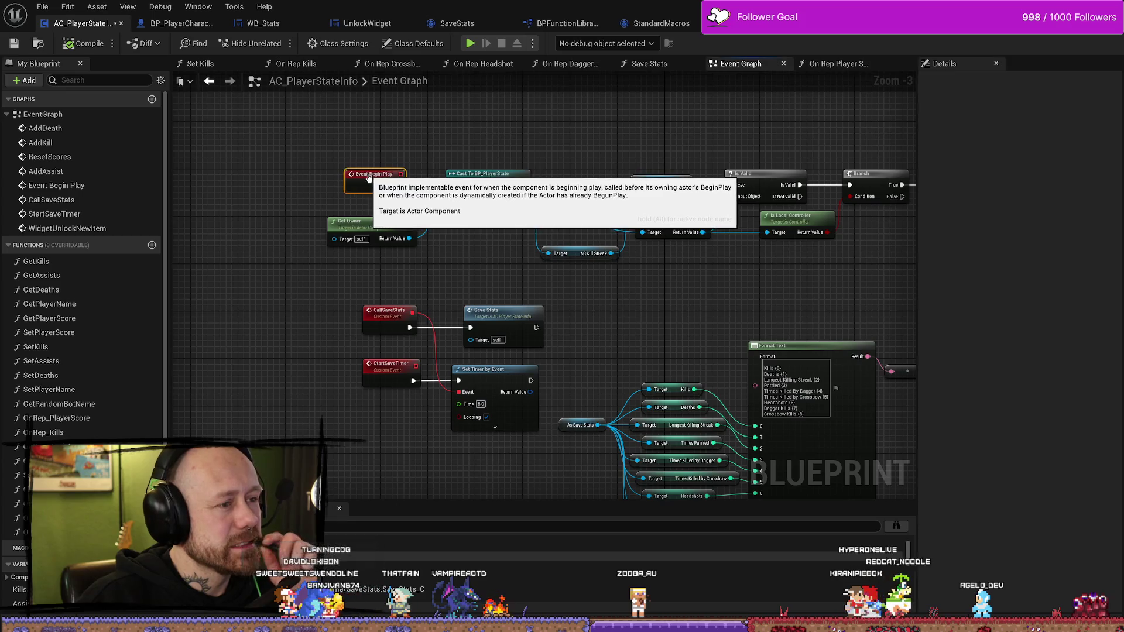
pyautogui.moveTo(513, 255); pyautogui.dragTo(464, 256)
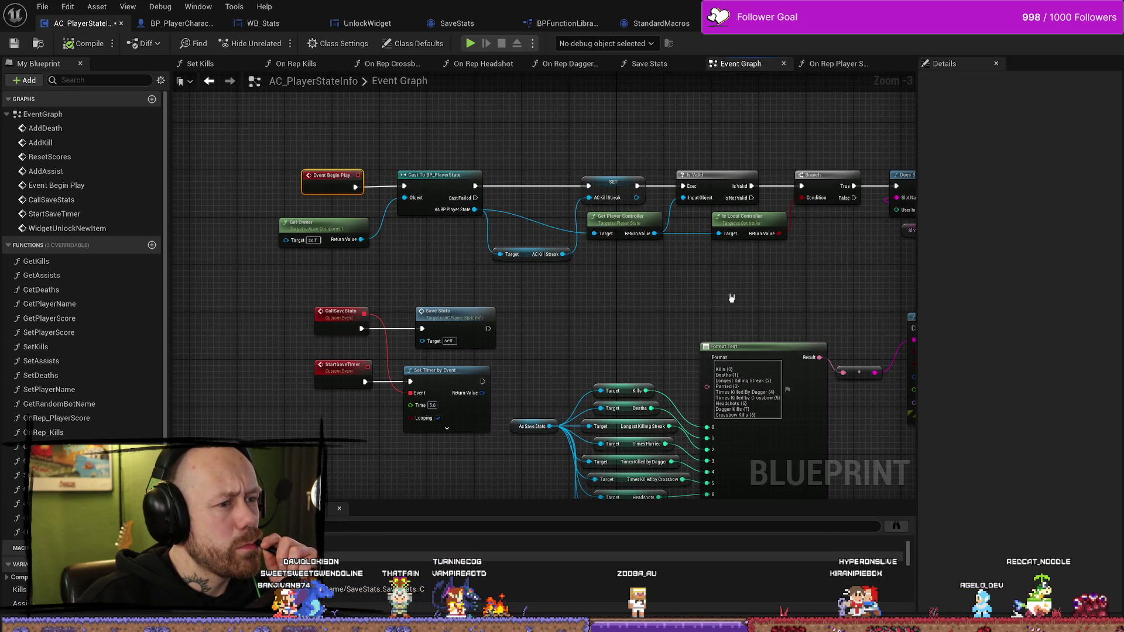
pyautogui.moveTo(755, 287)
pyautogui.mouseDown()
pyautogui.moveTo(512, 288)
pyautogui.moveTo(593, 289)
pyautogui.mouseUp()
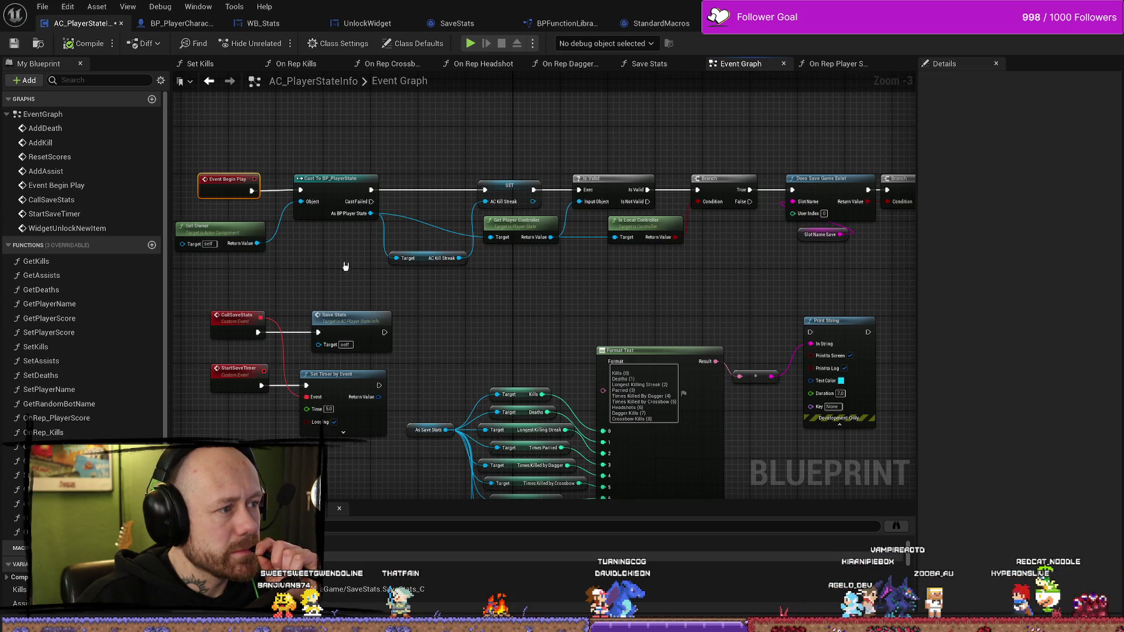
# Move Event Begin Play left and pull a wire from its exec pin to add a node
pyautogui.moveTo(346, 264)
pyautogui.mouseDown()
pyautogui.moveTo(604, 281)
pyautogui.moveTo(522, 276)
pyautogui.mouseUp()
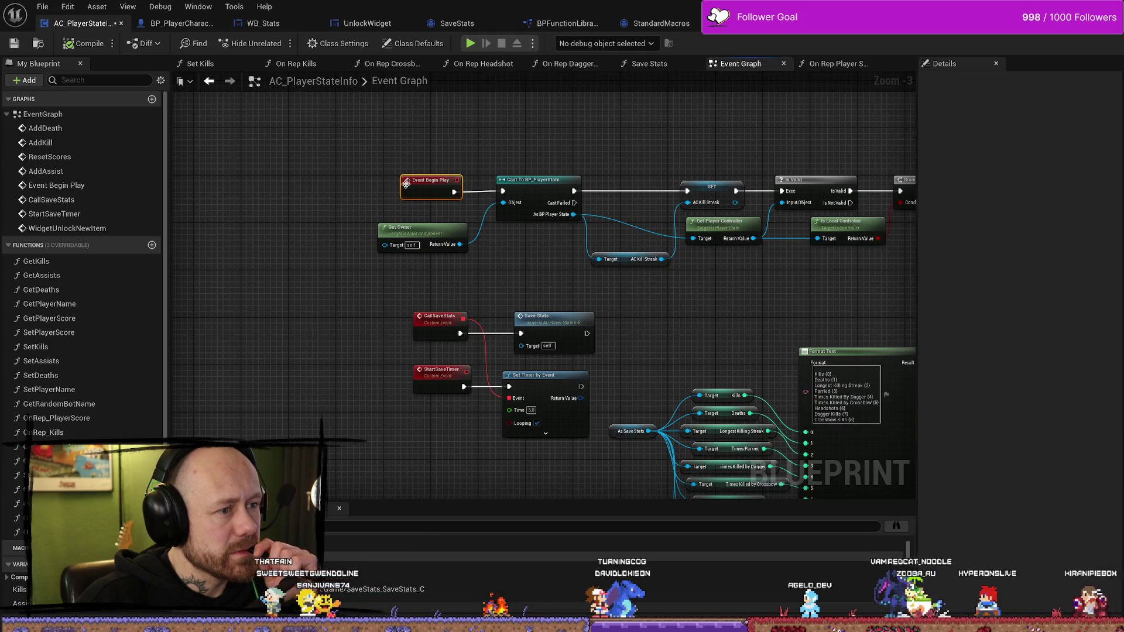
pyautogui.moveTo(433, 180)
pyautogui.mouseDown()
pyautogui.moveTo(321, 174)
pyautogui.moveTo(351, 183)
pyautogui.mouseUp()
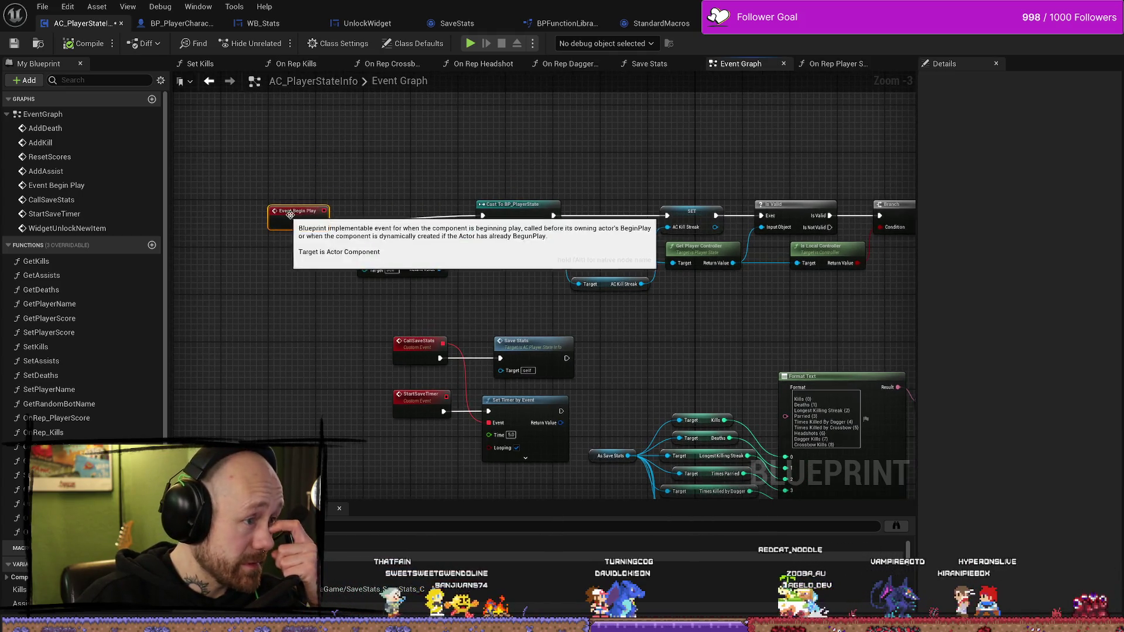
pyautogui.moveTo(321, 223); pyautogui.dragTo(391, 145)
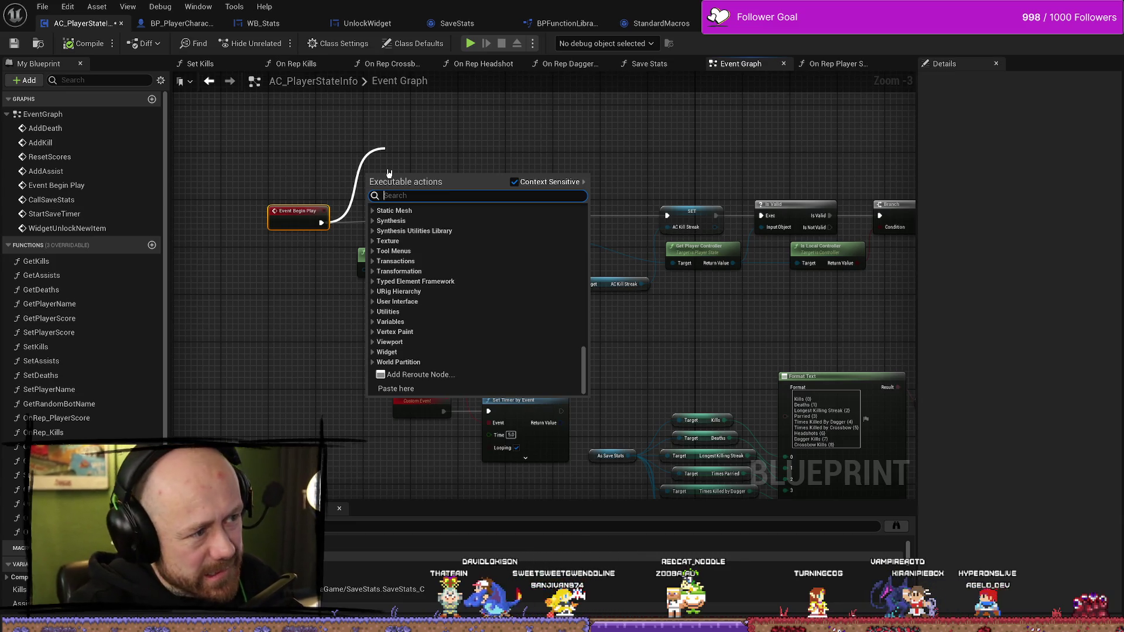
# Search 'print' but cancel without adding a node, and move Event Begin Play back right
pyautogui.write('print')
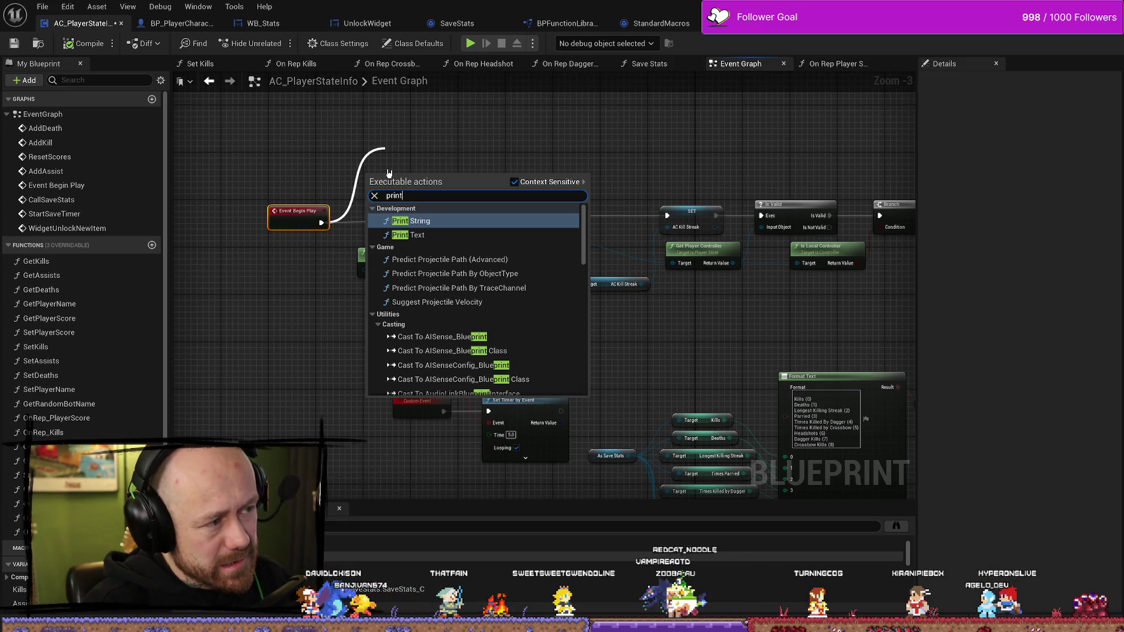
pyautogui.click(531, 149)
pyautogui.moveTo(283, 217); pyautogui.dragTo(377, 212)
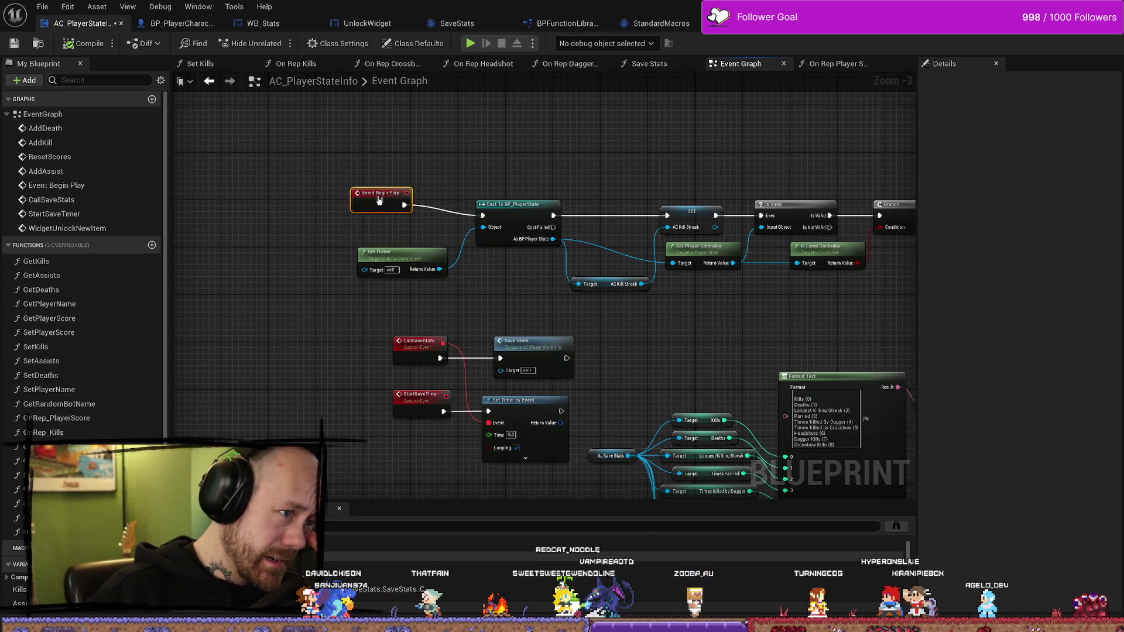
# Pan along the Does Save Game Exist, load-from-slot and create-save-game nodes, then back
pyautogui.moveTo(668, 171); pyautogui.dragTo(499, 206)
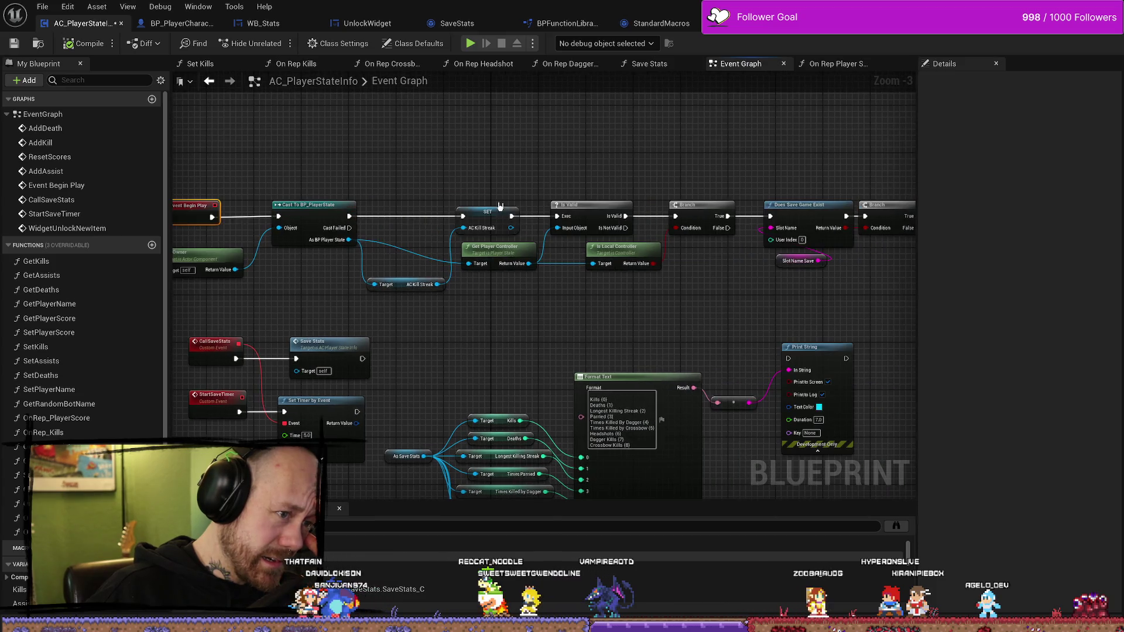
pyautogui.moveTo(741, 305)
pyautogui.mouseDown()
pyautogui.moveTo(515, 295)
pyautogui.moveTo(673, 293)
pyautogui.mouseUp()
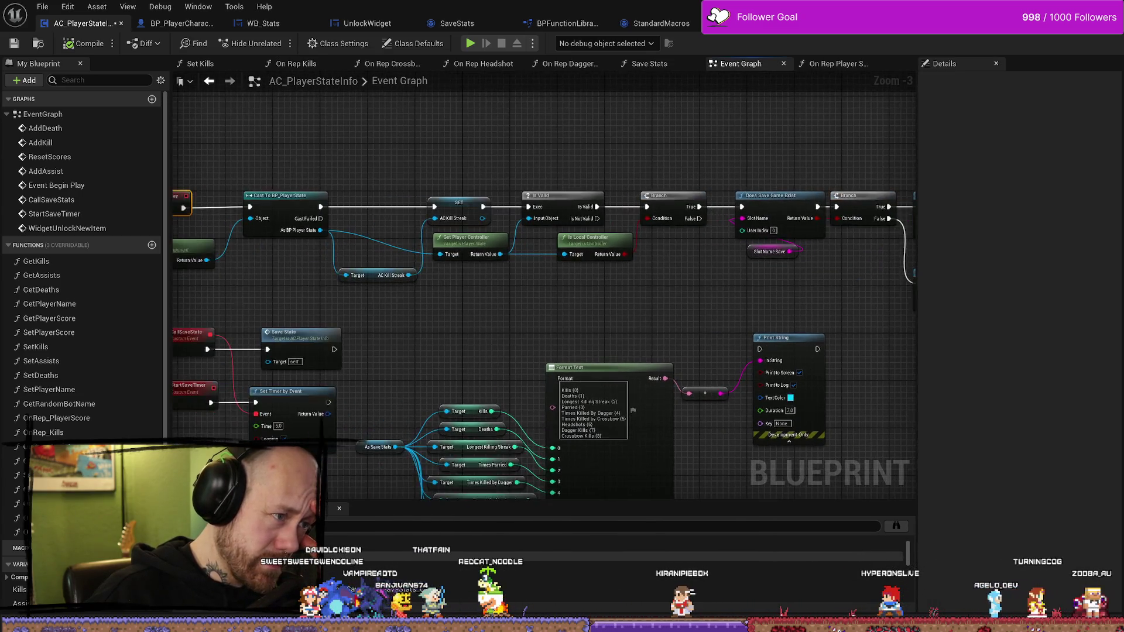
pyautogui.moveTo(358, 292); pyautogui.dragTo(547, 294)
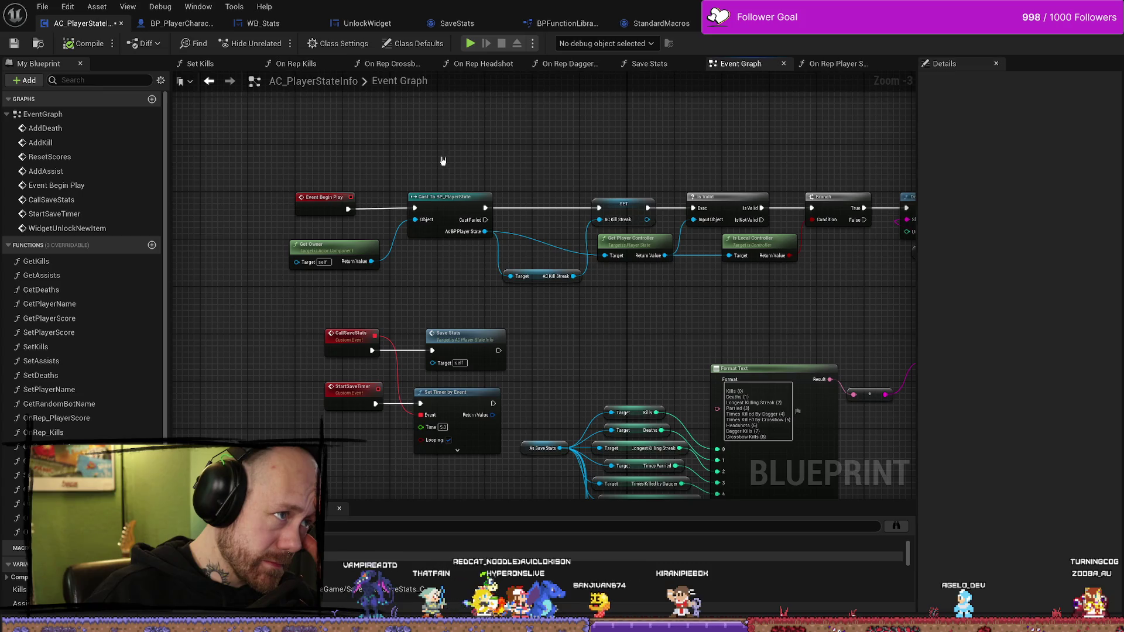
# In WB_EndGameScoresFreeForAll, move the stats-saving nodes below the main chain and wire SET directly to CLEAR
pyautogui.click(755, 23)
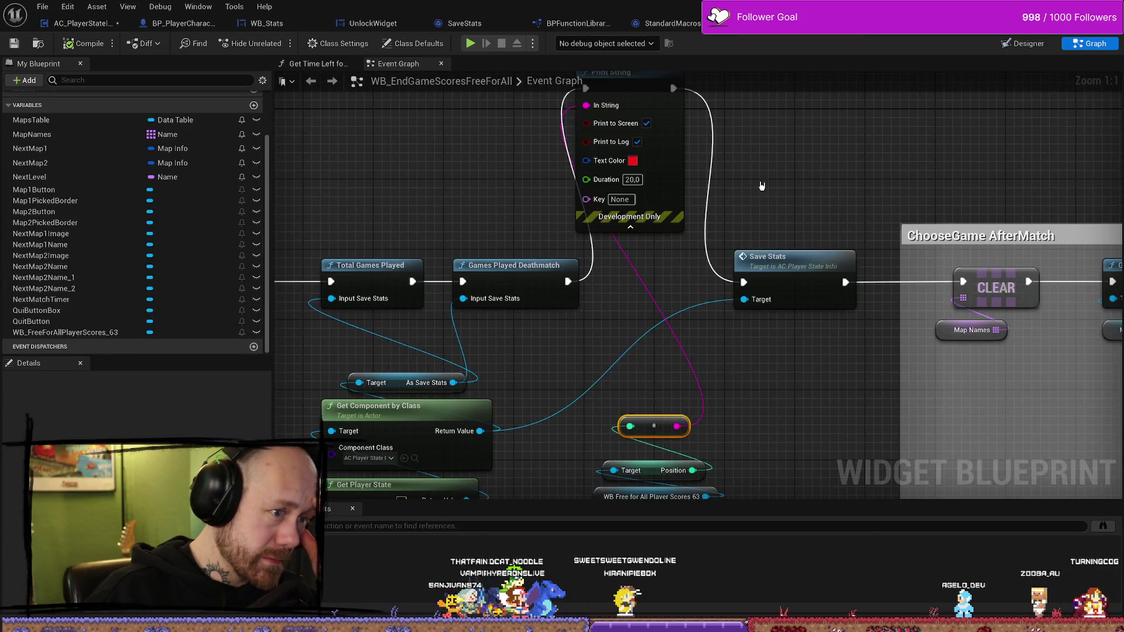
pyautogui.scroll(-3, 756, 179)
pyautogui.scroll(-1, 599, 161)
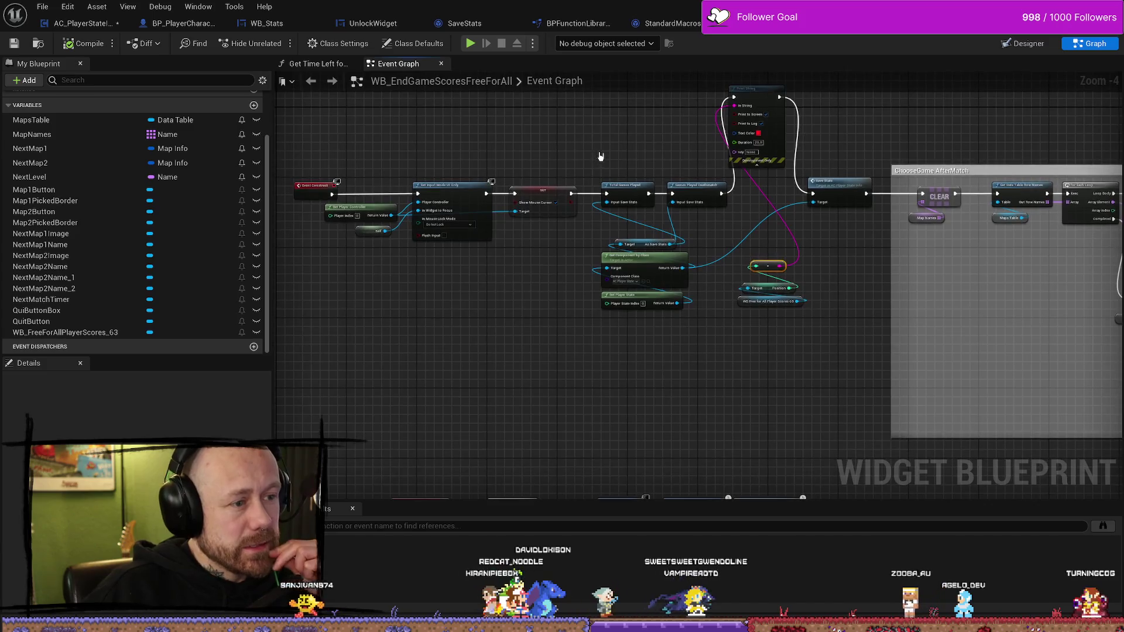
pyautogui.moveTo(599, 95)
pyautogui.mouseDown()
pyautogui.moveTo(740, 426)
pyautogui.moveTo(835, 427)
pyautogui.mouseUp()
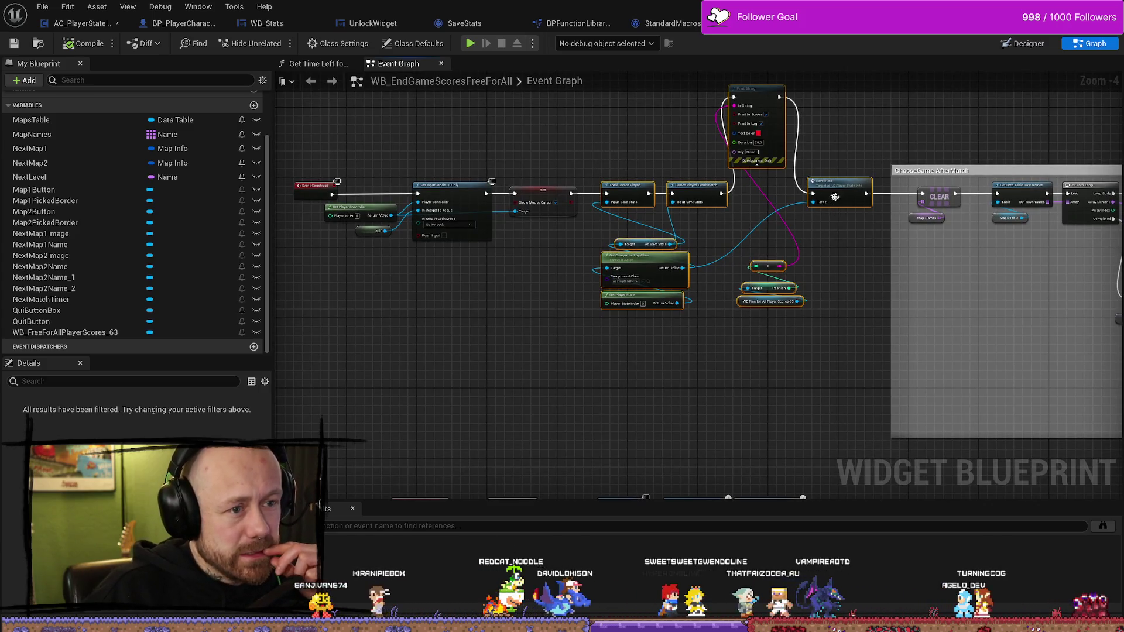
pyautogui.moveTo(834, 188); pyautogui.dragTo(838, 368)
pyautogui.moveTo(571, 193); pyautogui.dragTo(922, 194)
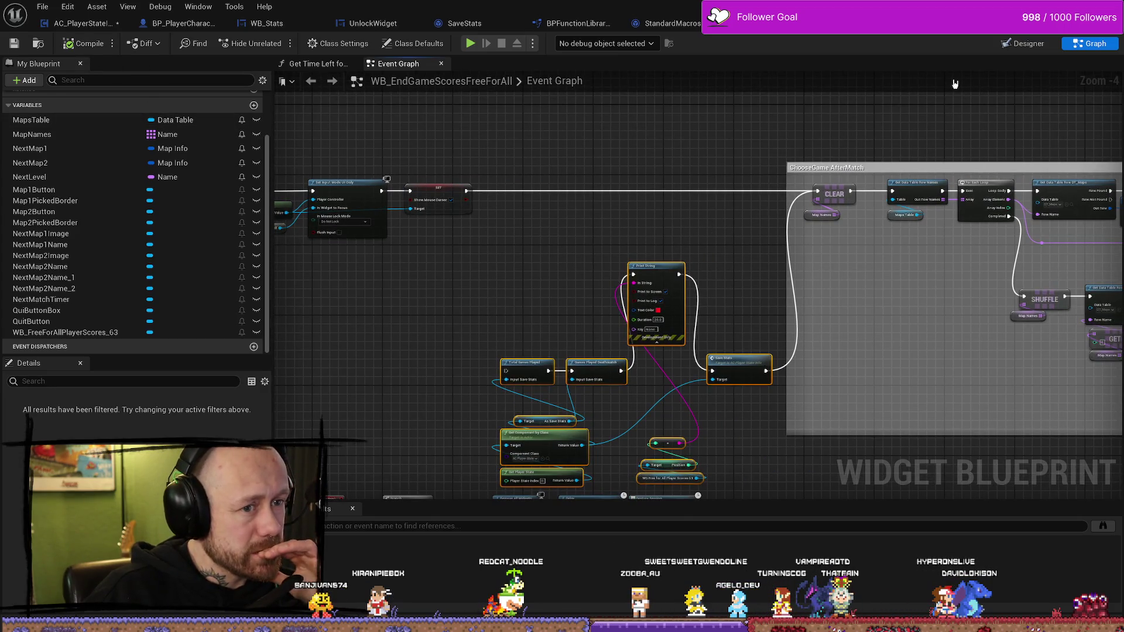
pyautogui.hotkey('alt', 'Tab')
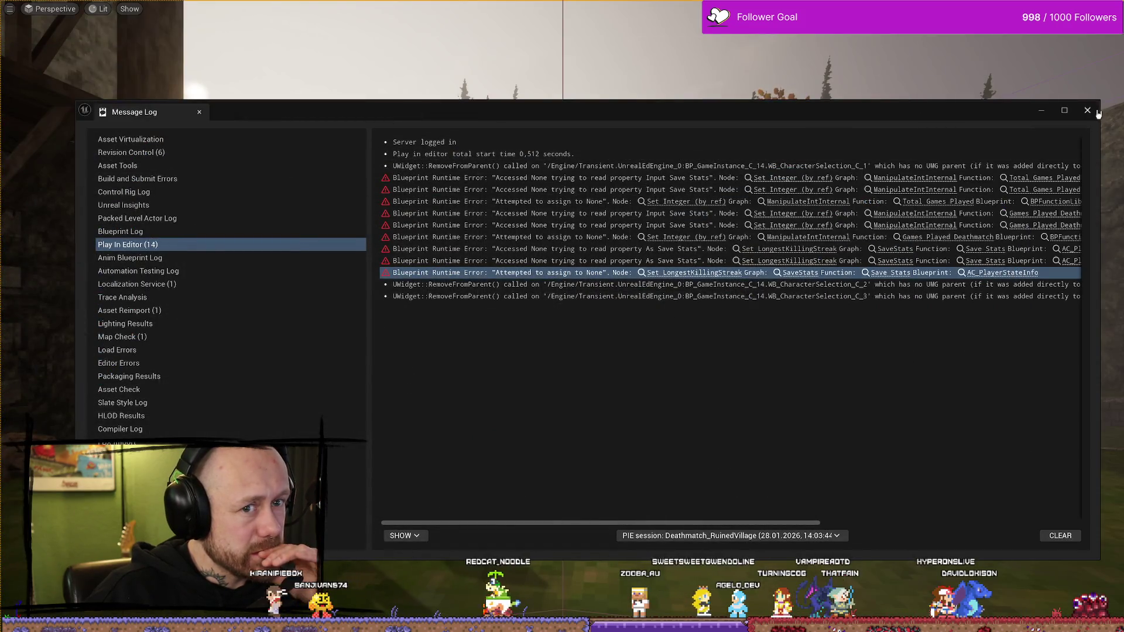
# Start a play-test and quit the running match back to the main menu
pyautogui.hotkey('alt', 'p')
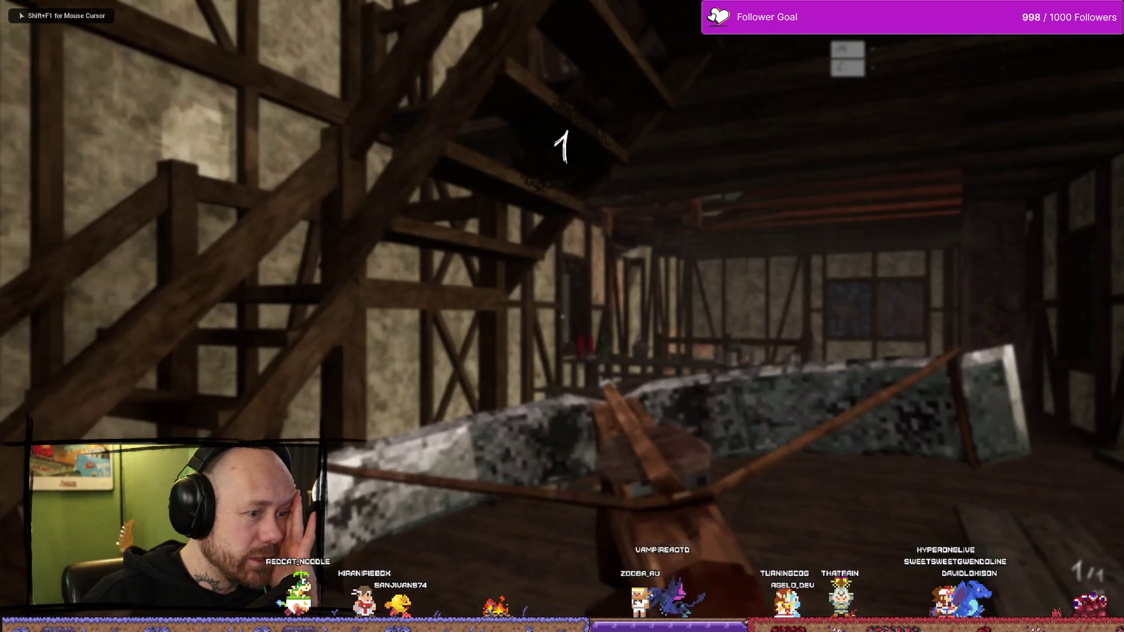
pyautogui.press('Escape')
pyautogui.click(233, 280)
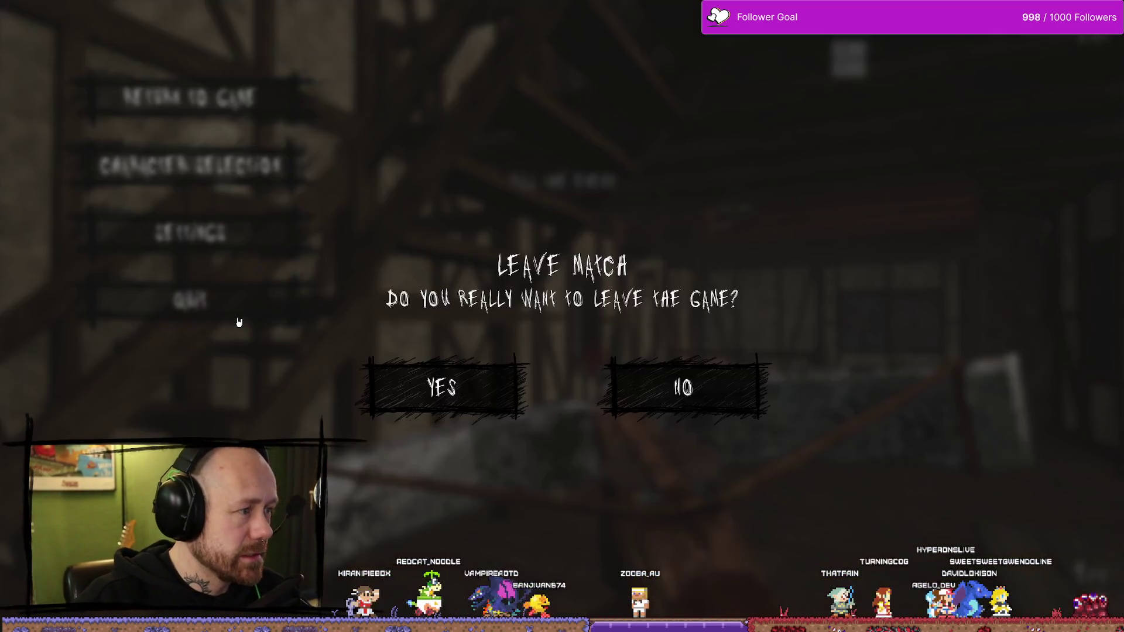
pyautogui.click(386, 383)
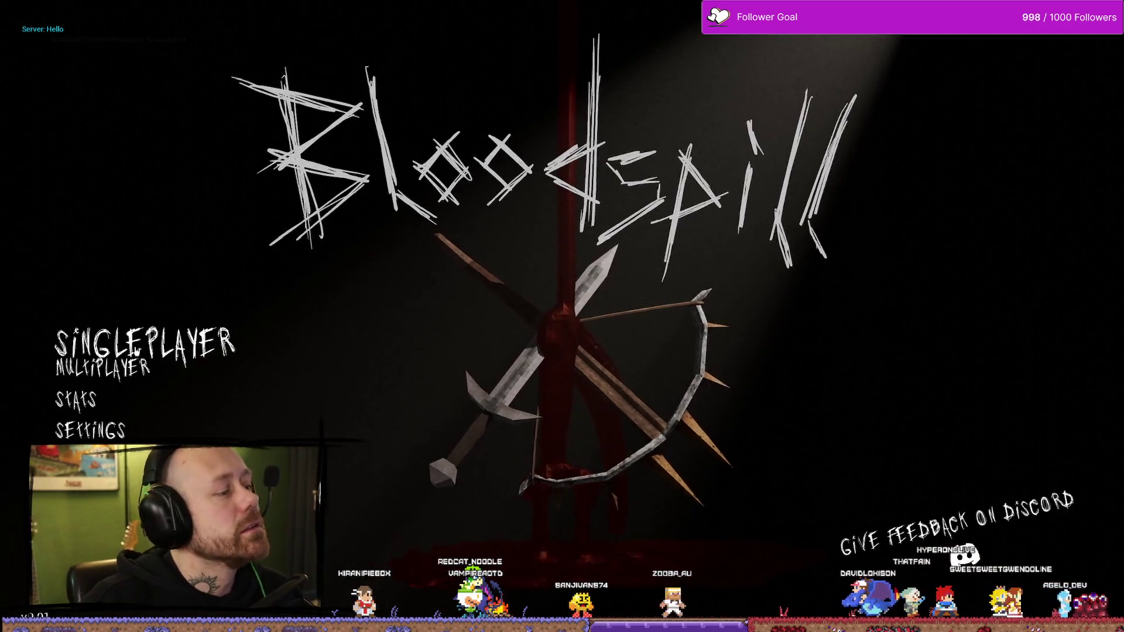
# Open singleplayer Deathmatch setup, lower the Number of Bots twice, then stop the play session
pyautogui.click(109, 336)
pyautogui.click(873, 339)
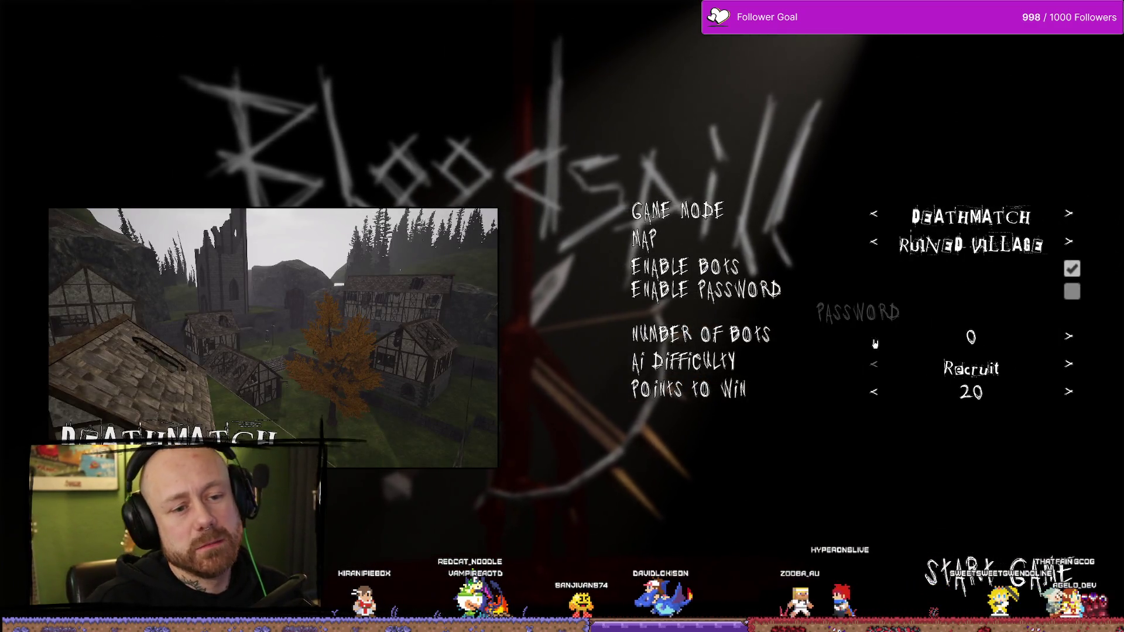
pyautogui.click(873, 339)
pyautogui.press('Escape')
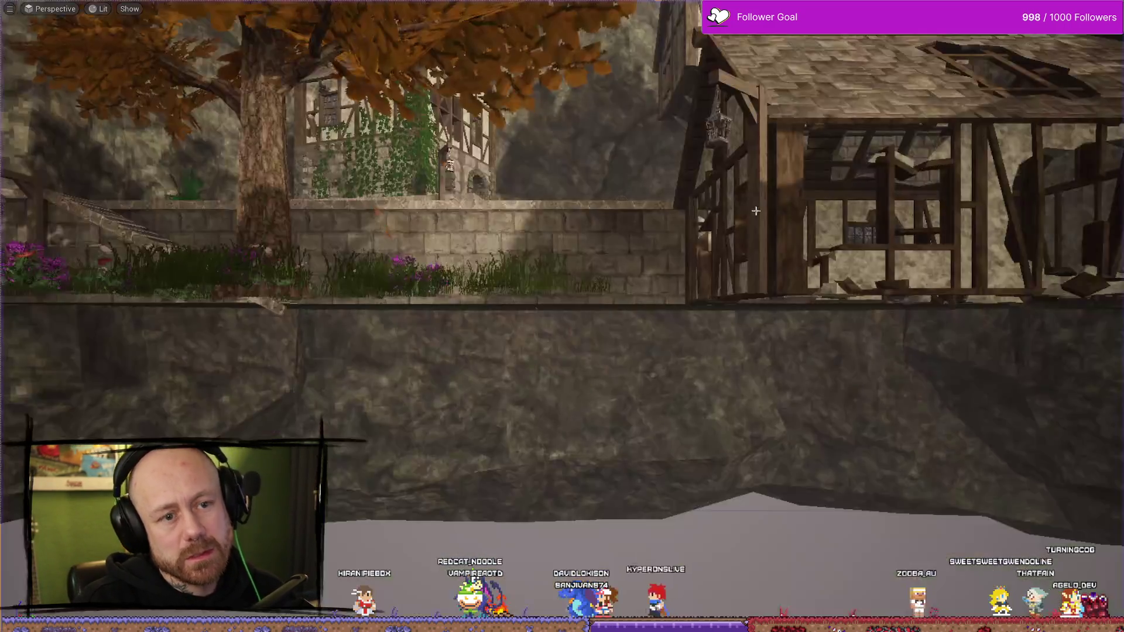
# Find 'main menu' in the Content Drawer and open the FPS MainMenu level, saving the changed assets
pyautogui.hotkey('ctrl', 'space')
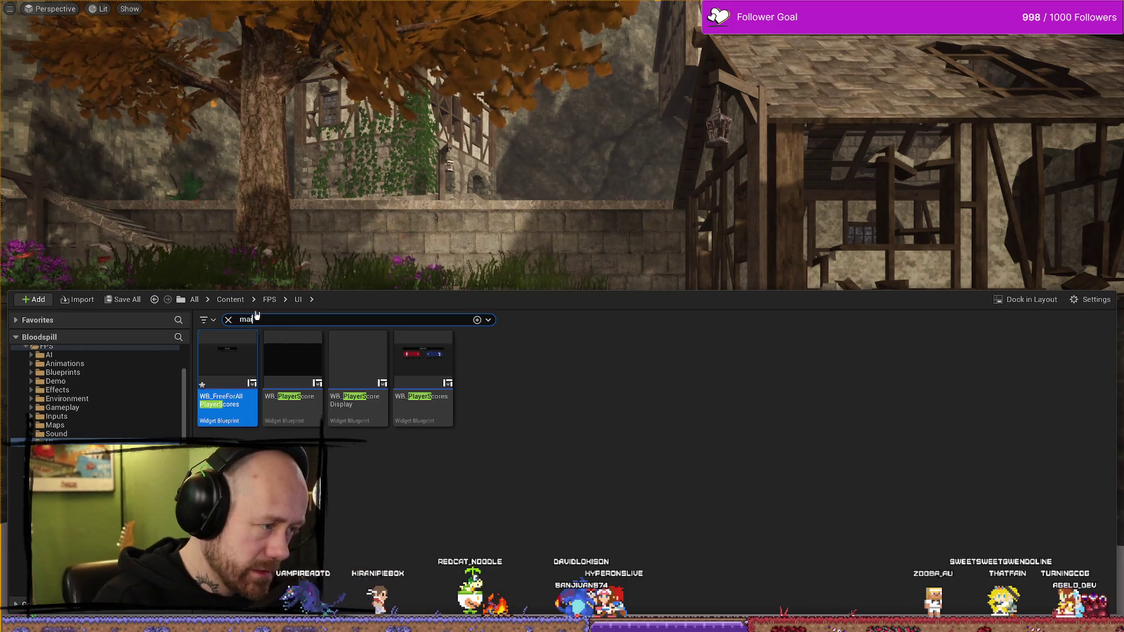
pyautogui.write('n')
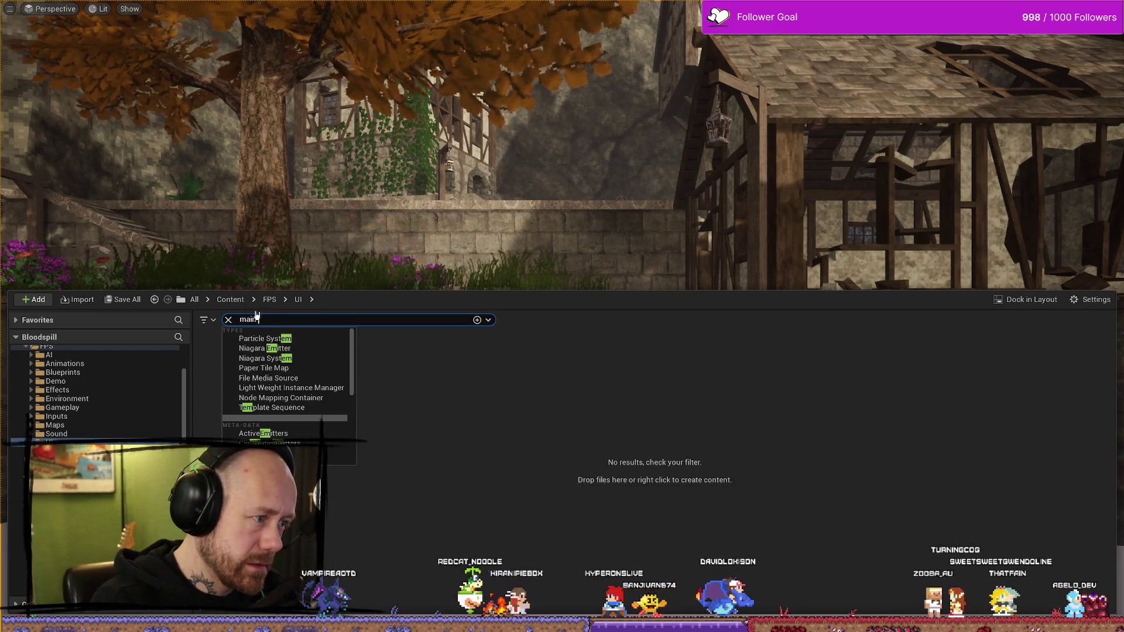
pyautogui.write(' em menu')
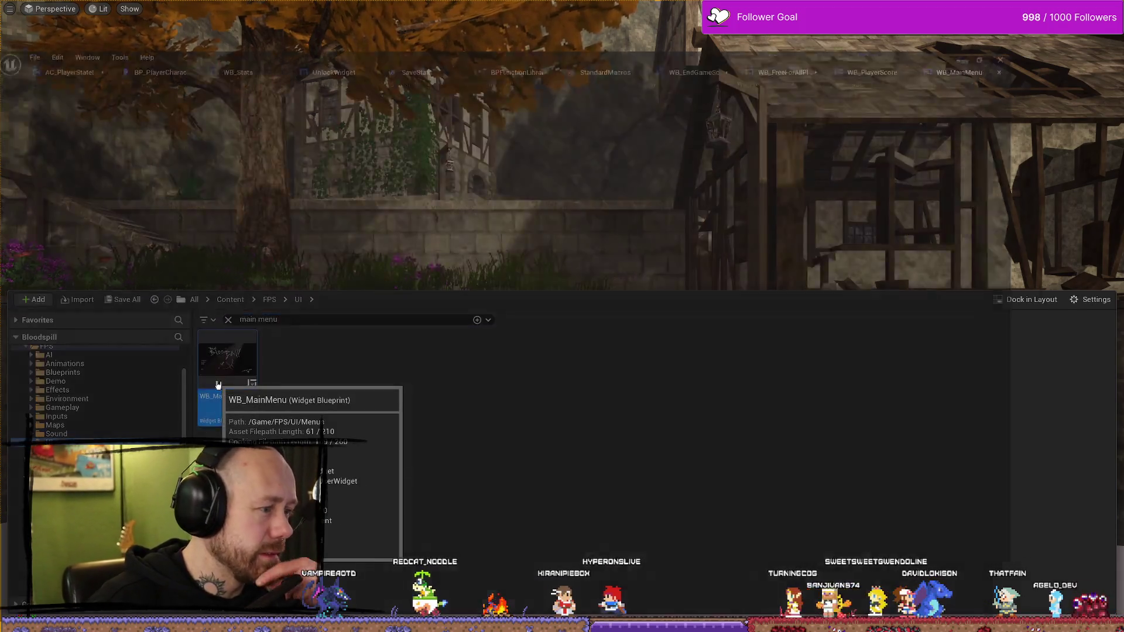
pyautogui.doubleClick(219, 389)
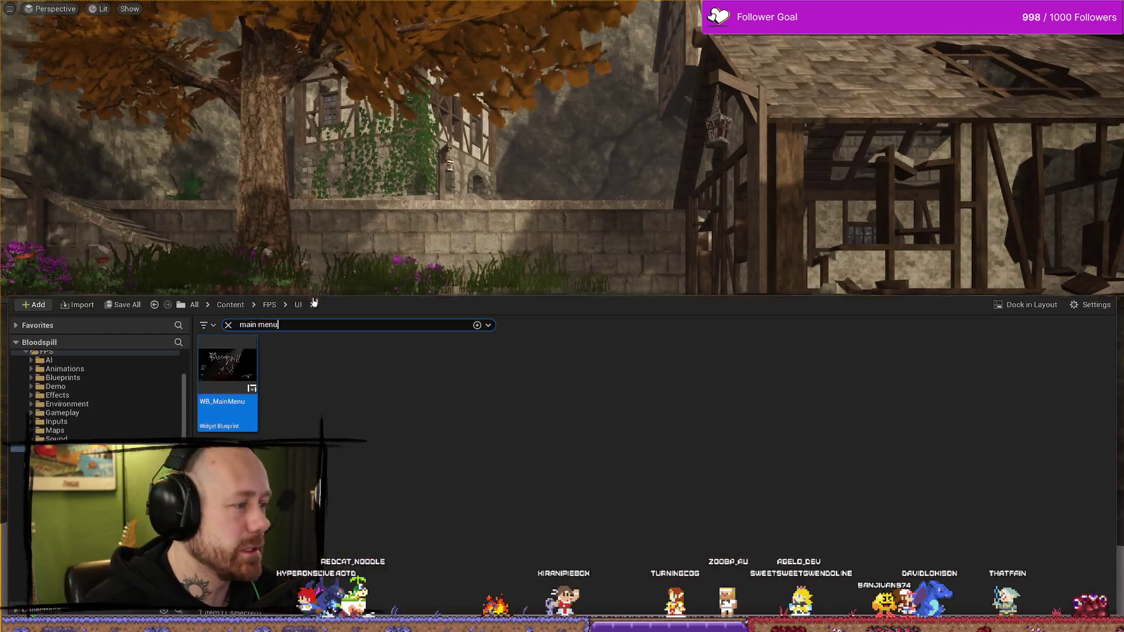
pyautogui.click(269, 304)
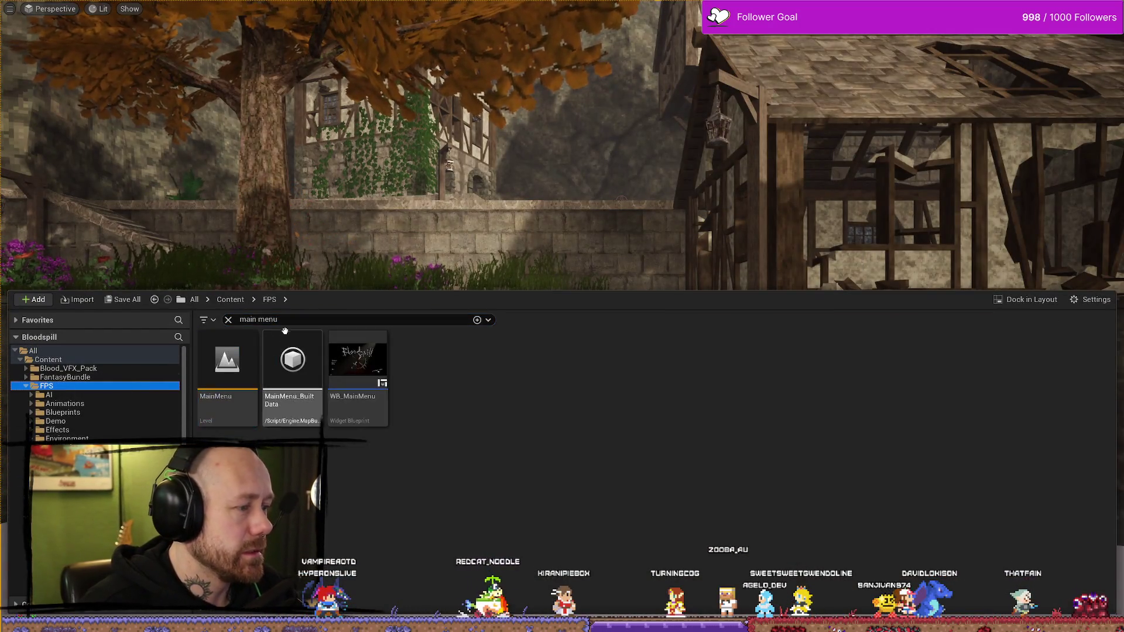
pyautogui.doubleClick(227, 360)
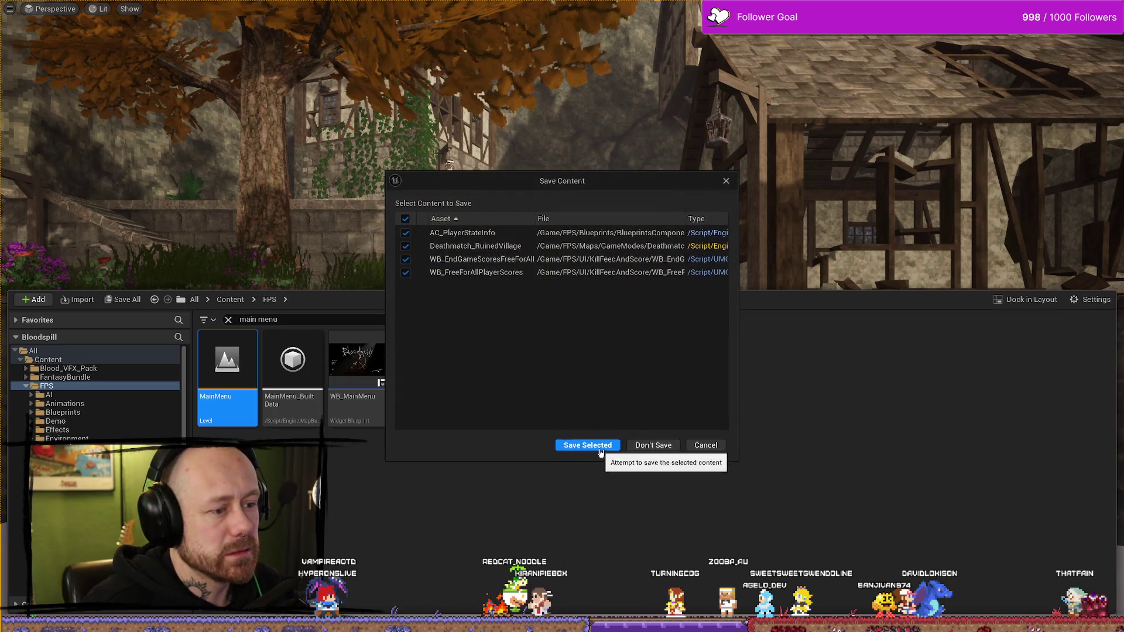
pyautogui.click(600, 453)
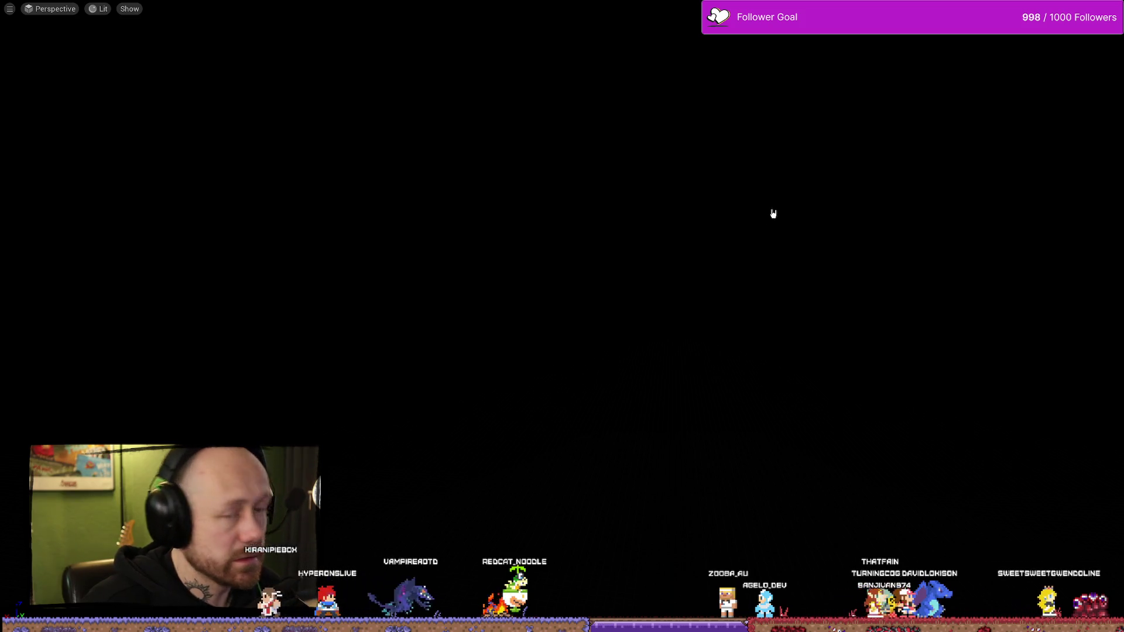
# Play from MainMenu and deploy into a One V One Deathmatch with 1 bot and 2 points to win
pyautogui.hotkey('alt', 'p')
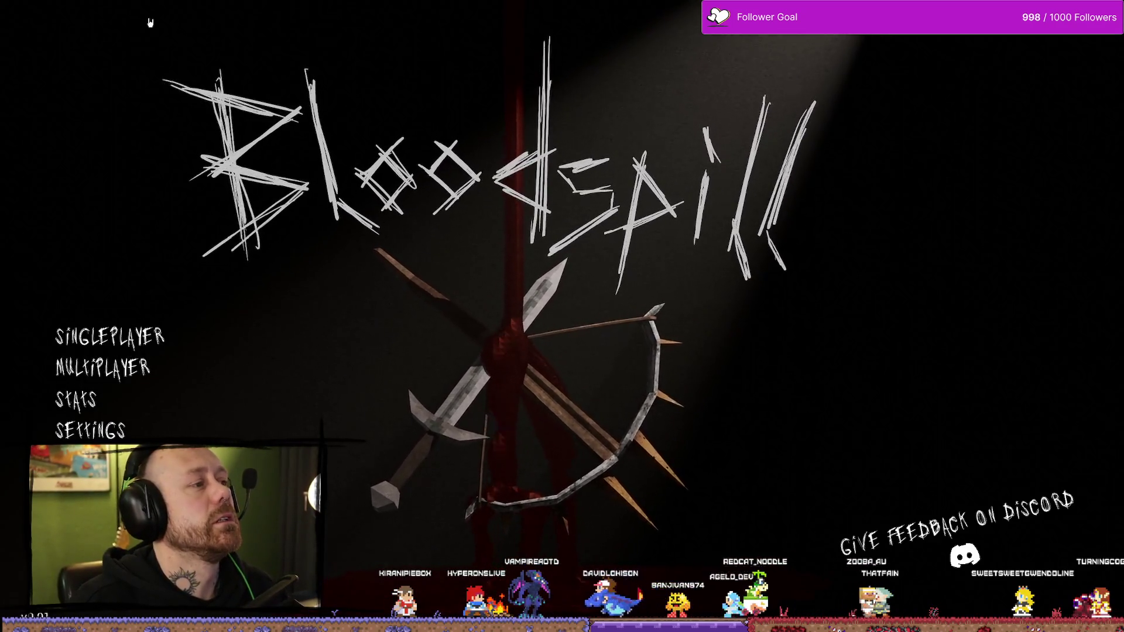
pyautogui.click(110, 337)
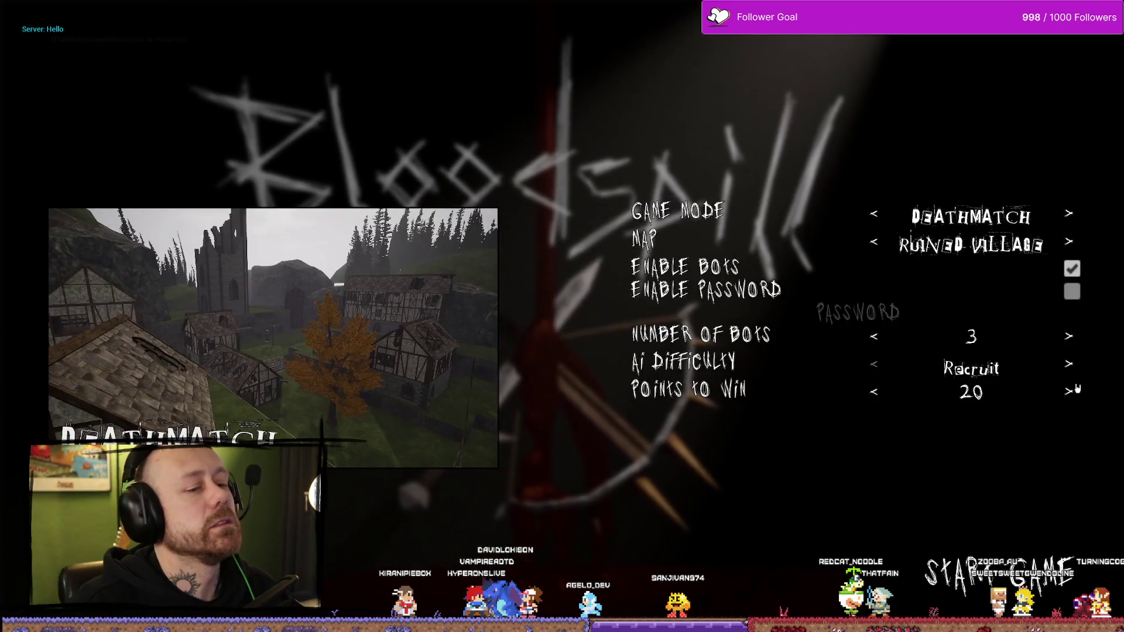
pyautogui.click(876, 337)
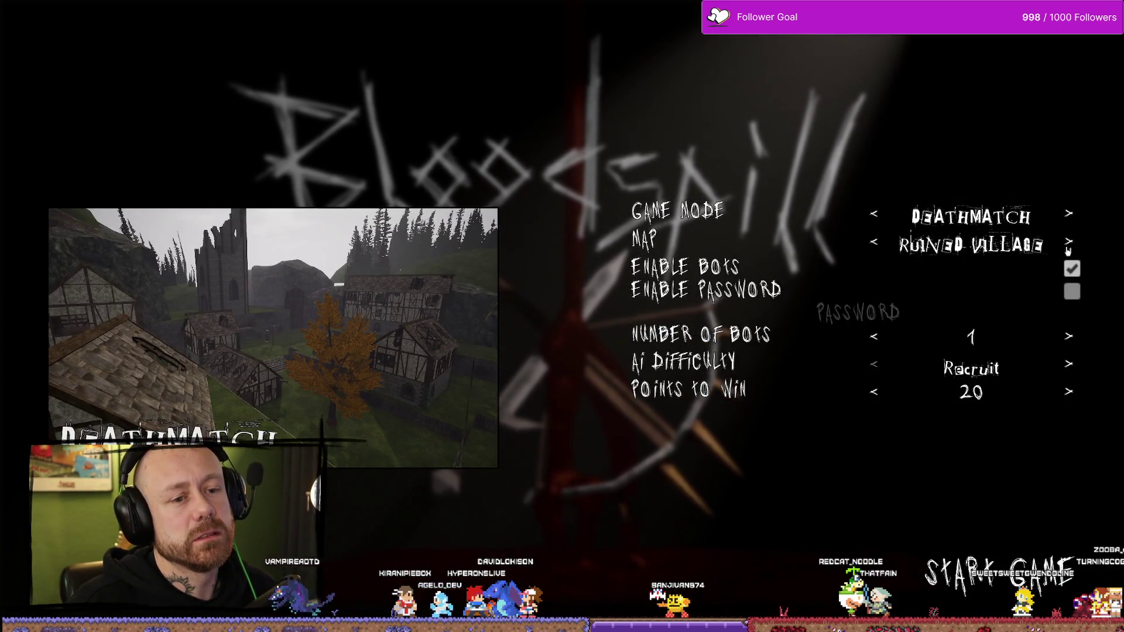
pyautogui.click(1068, 246)
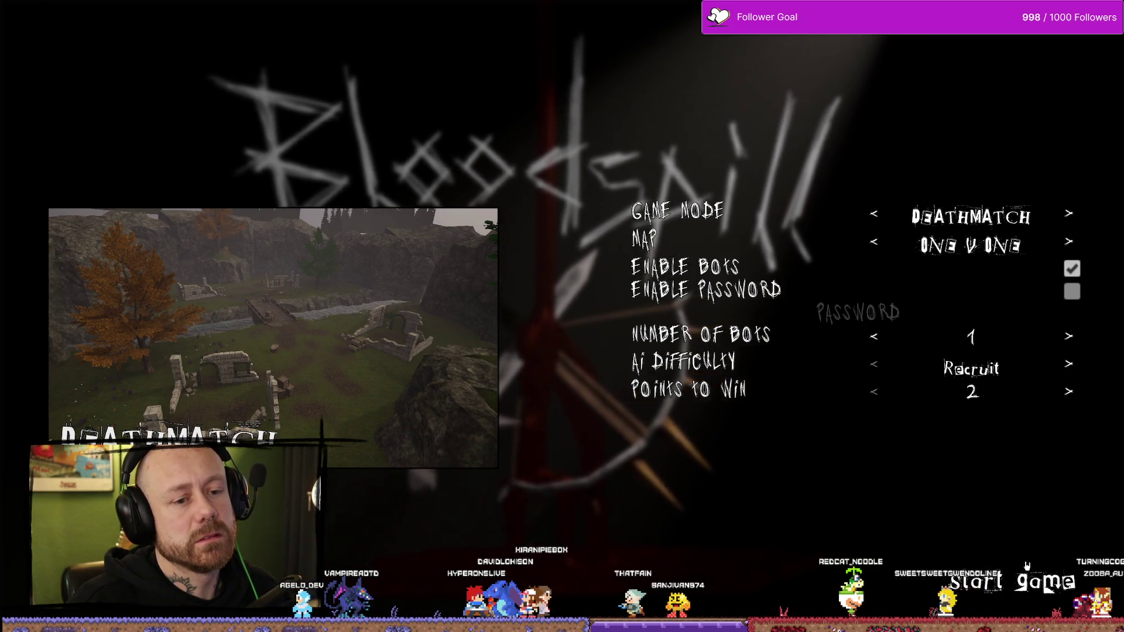
pyautogui.click(1001, 579)
pyautogui.click(562, 551)
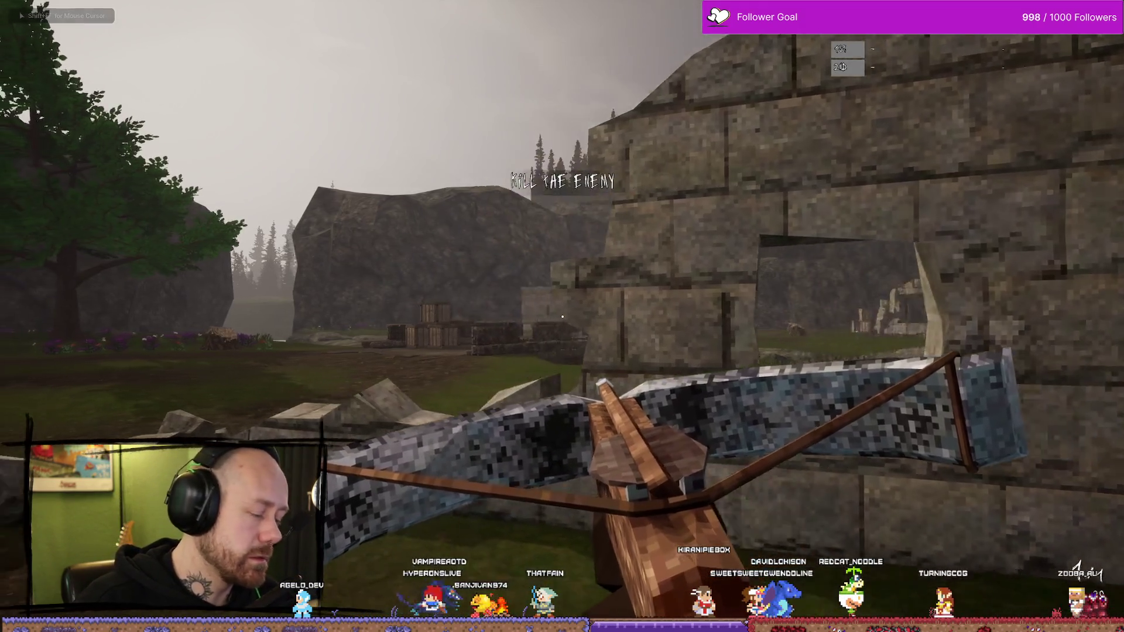
# Play the One V One match, respawning once and shooting the bot, until it ends 200 to 0
pyautogui.press('w')
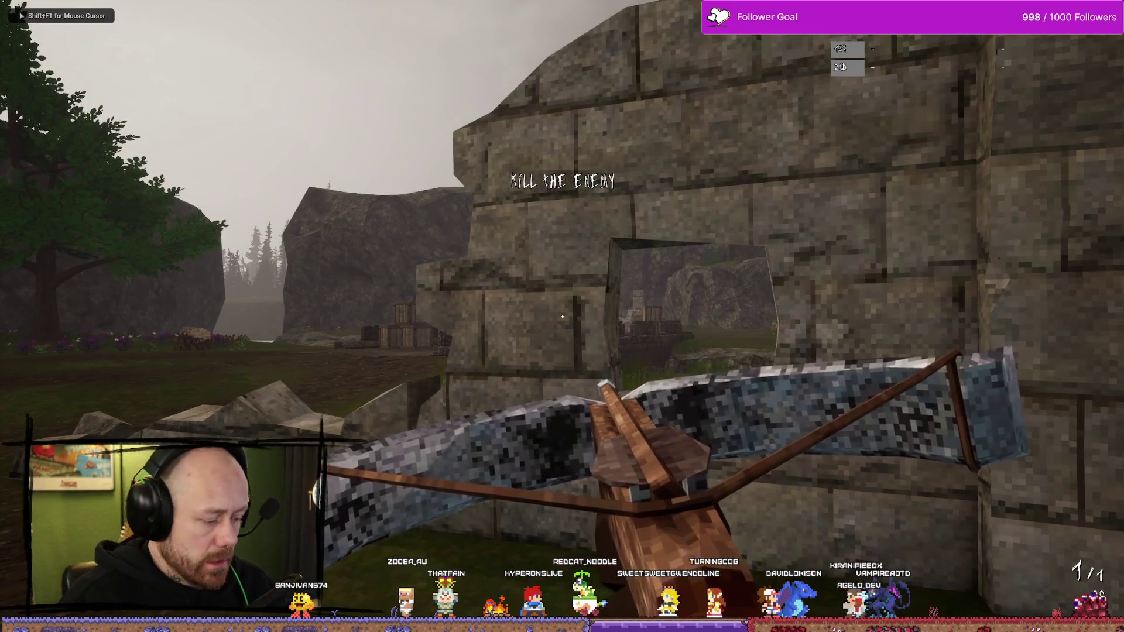
pyautogui.press('w')
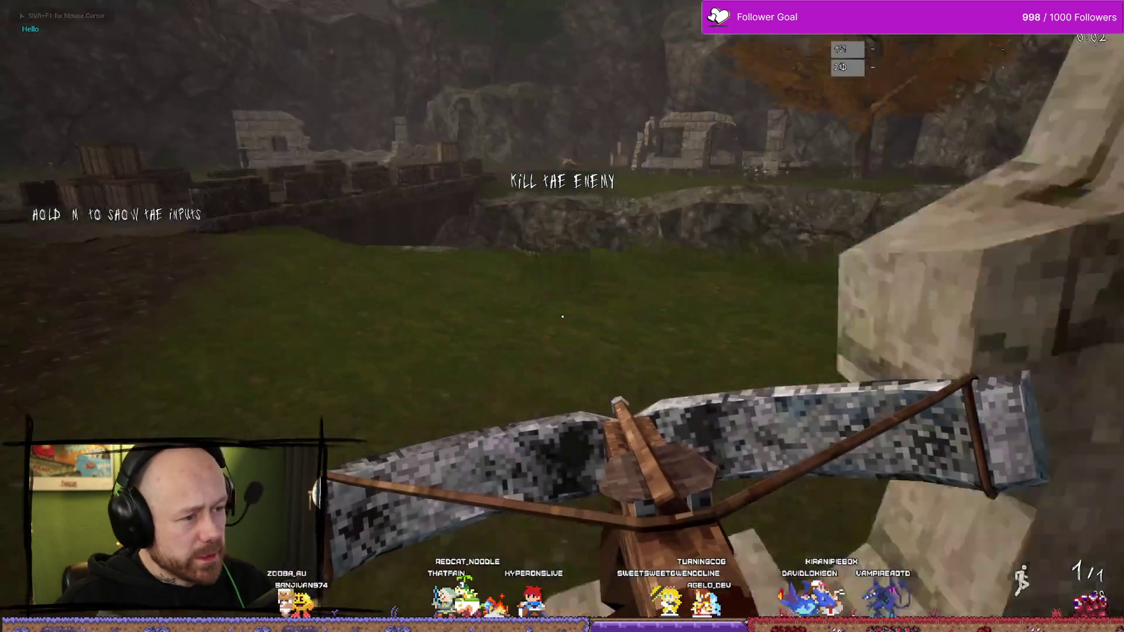
pyautogui.press('w')
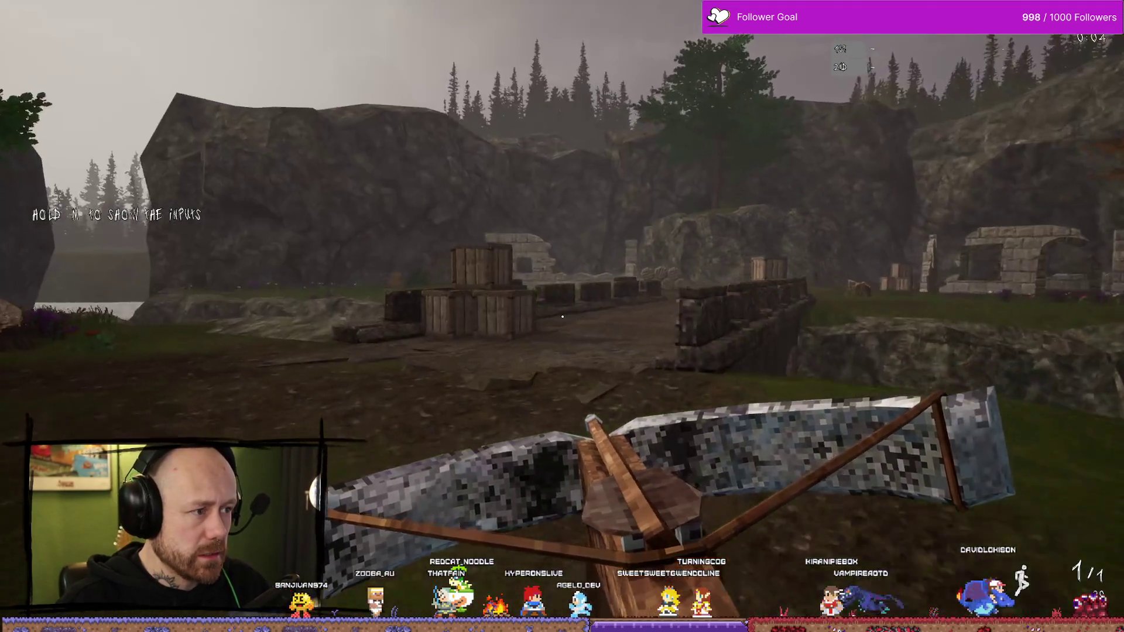
pyautogui.press('w')
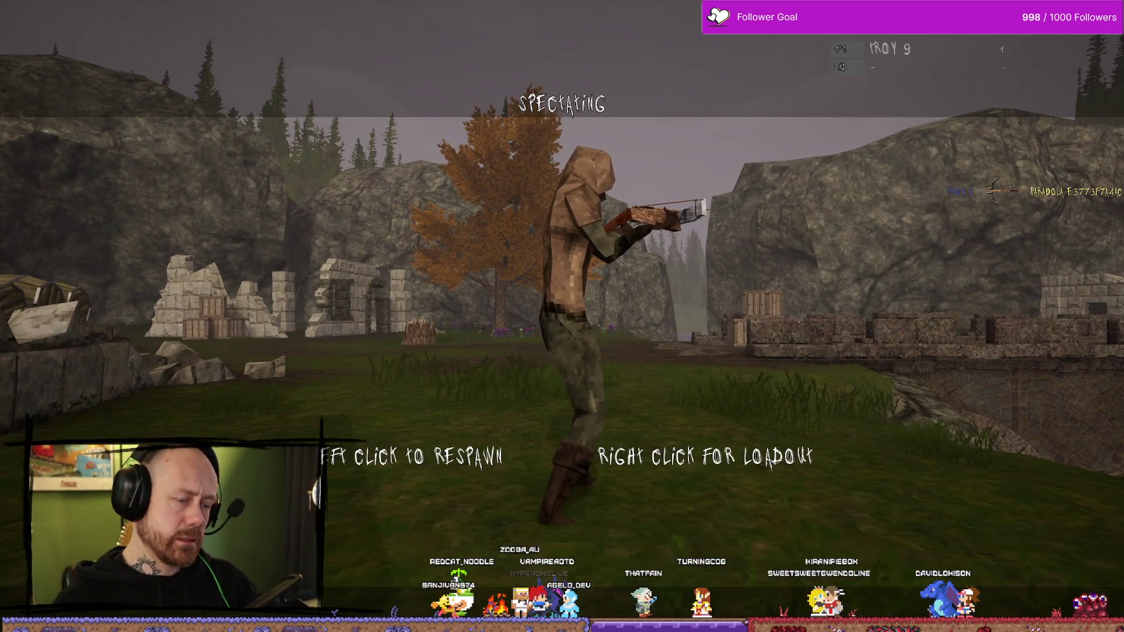
pyautogui.click(562, 316)
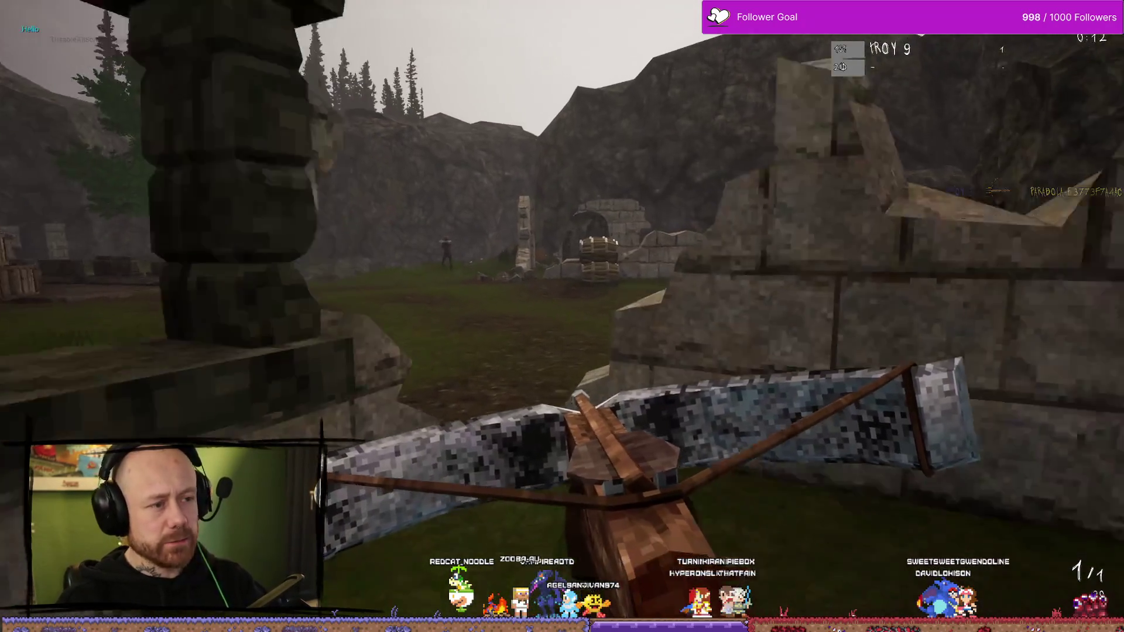
pyautogui.press('w')
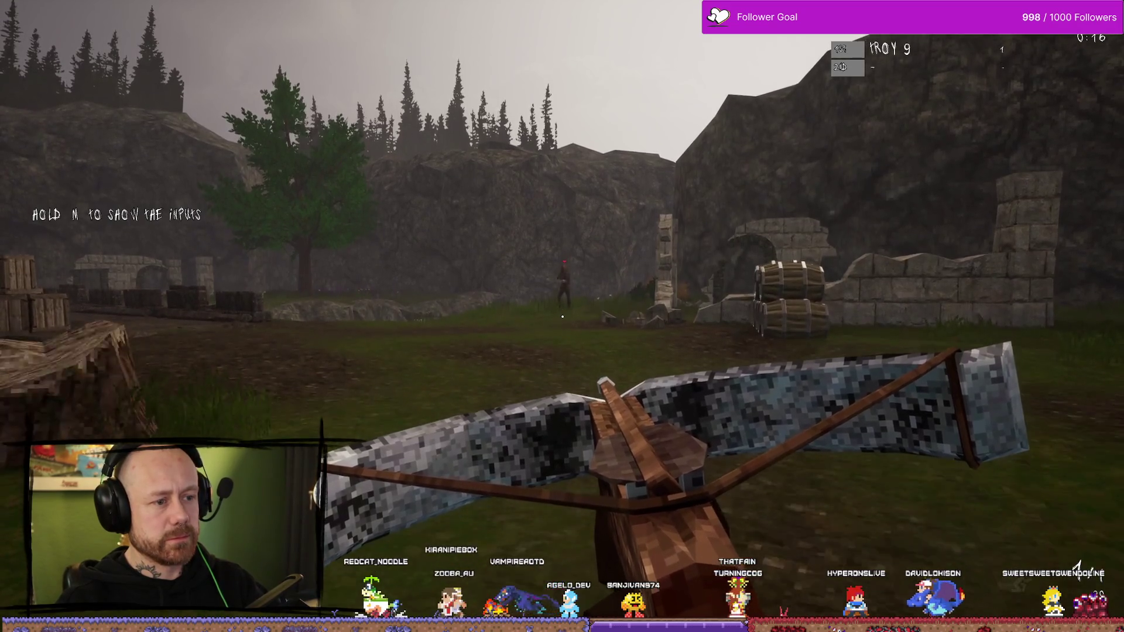
pyautogui.moveTo(562, 316)
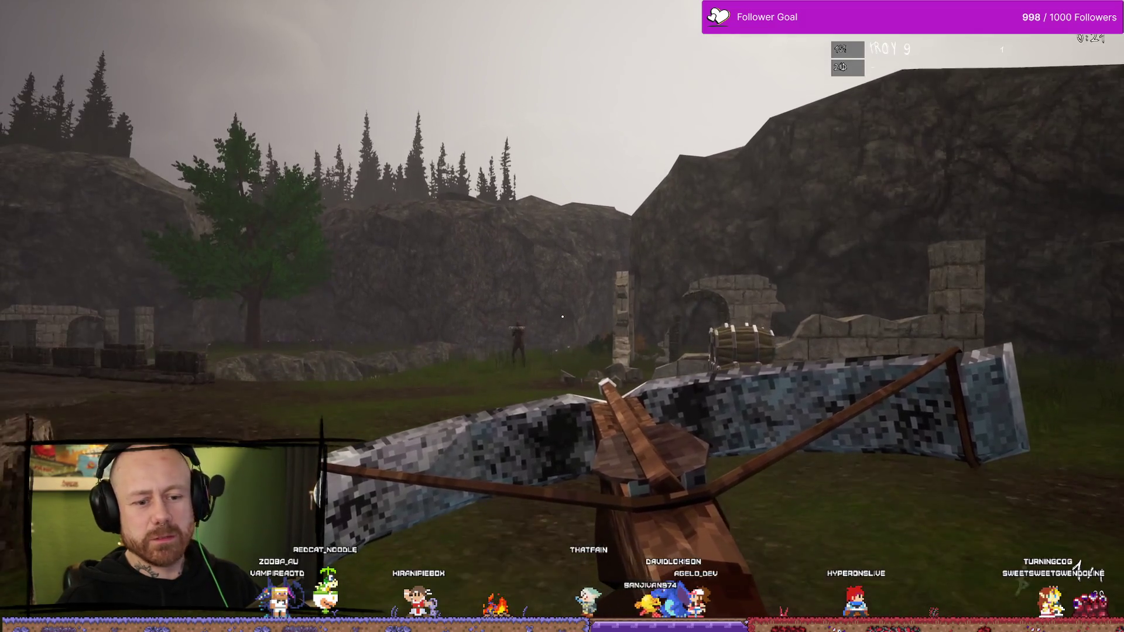
pyautogui.click(562, 316)
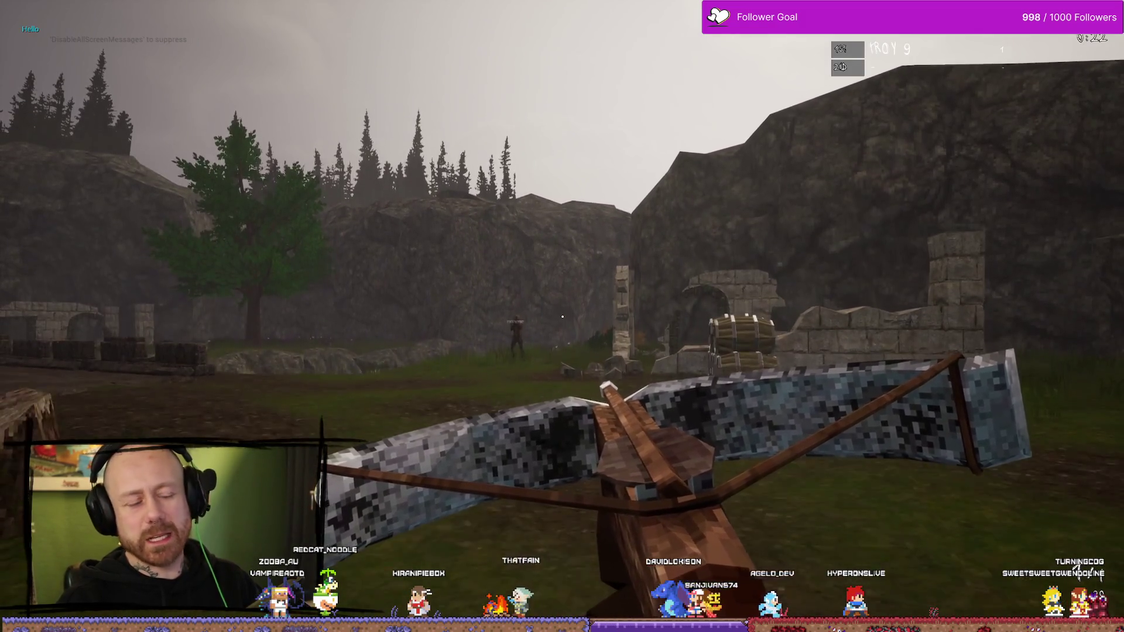
pyautogui.moveTo(561, 316)
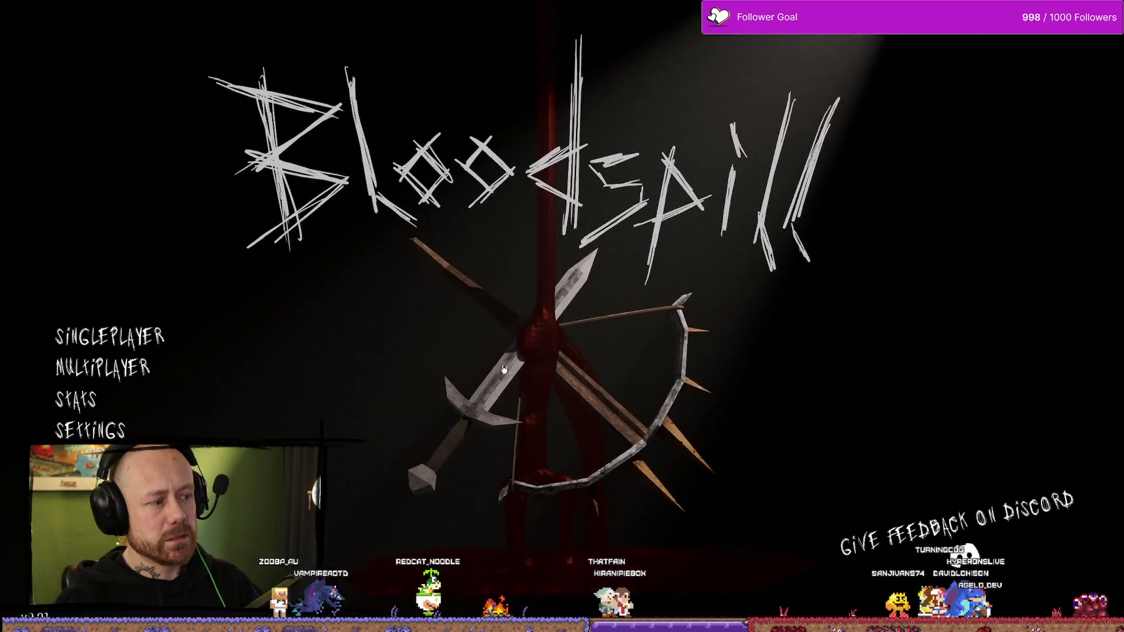
# Stop the play session, leave immersive mode, and bring up the WB_PlayerScore Event Graph
pyautogui.press('Escape')
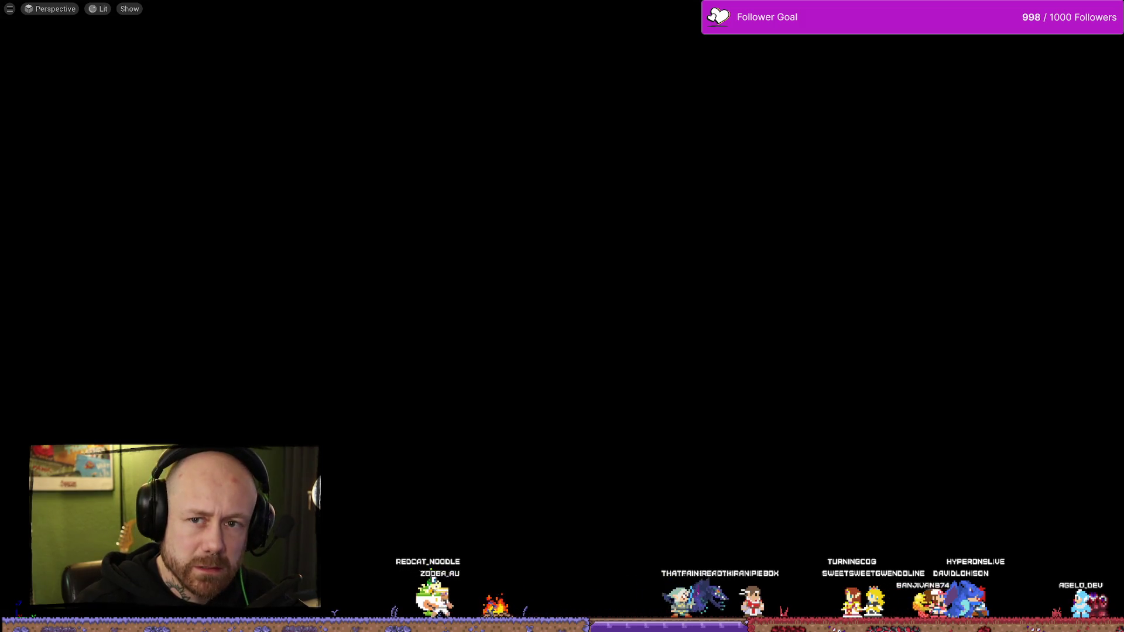
pyautogui.press('F11')
pyautogui.hotkey('ctrl', 'space')
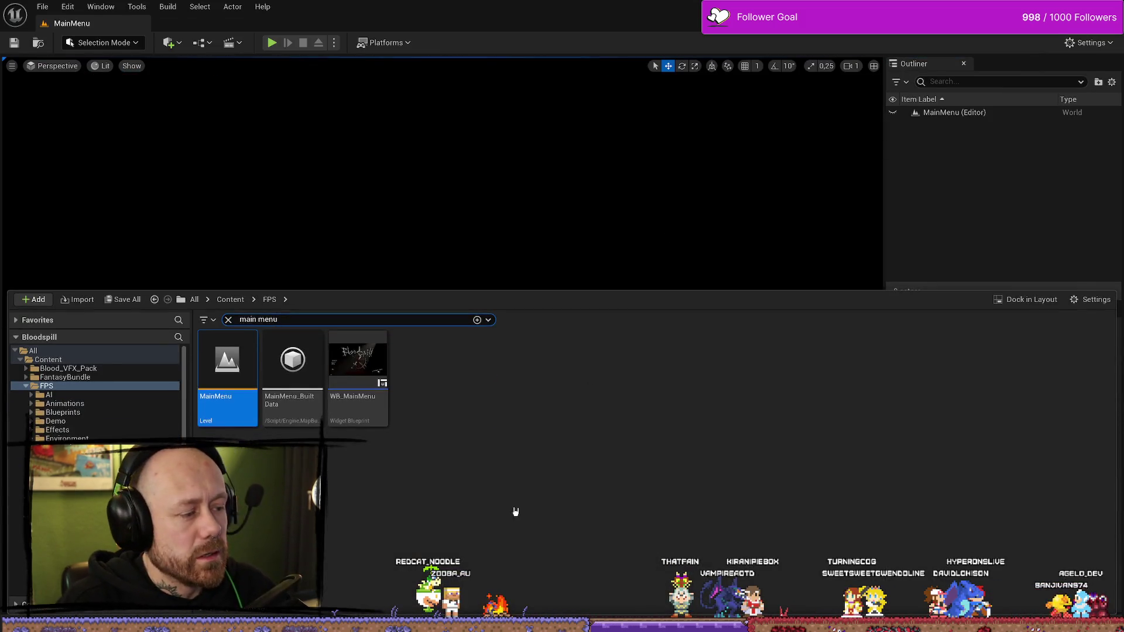
pyautogui.click(248, 374)
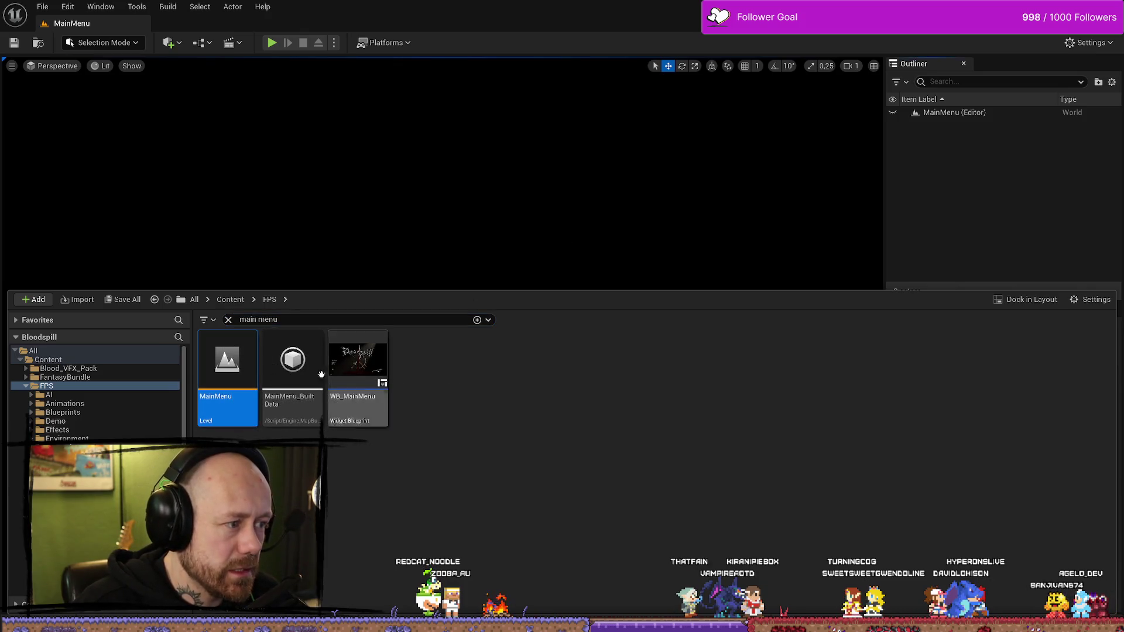
pyautogui.hotkey('alt', 'Tab')
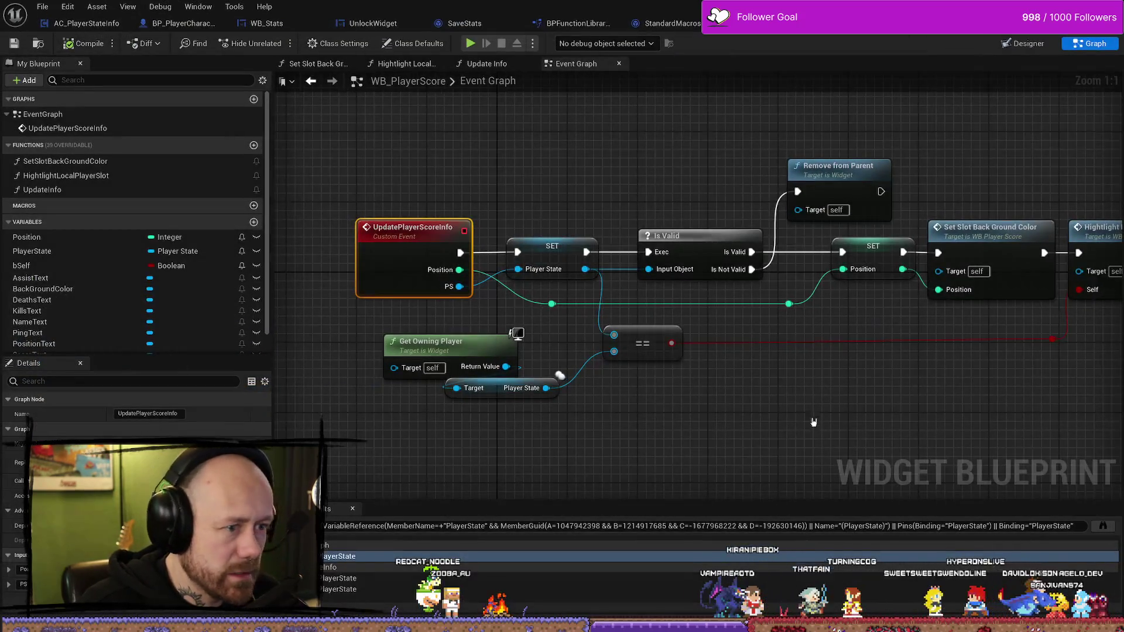
# Connect WB_EndGameScoresFreeForAll's Set exec pin to Total Games Played, then relaunch Play In Editor
pyautogui.scroll(-3, 814, 422)
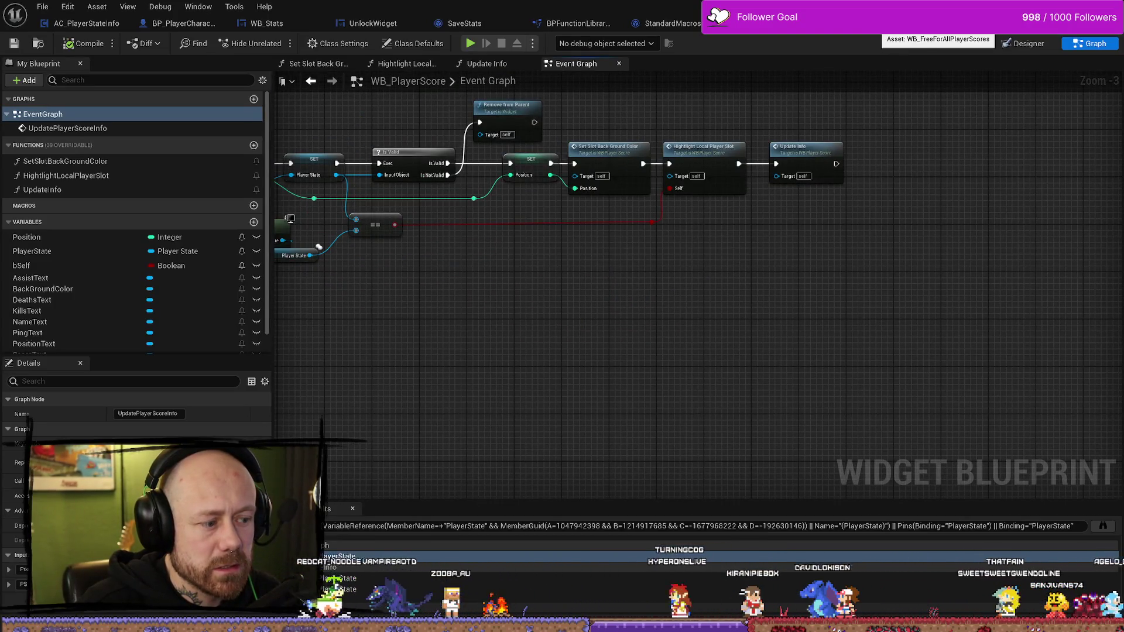
pyautogui.click(937, 24)
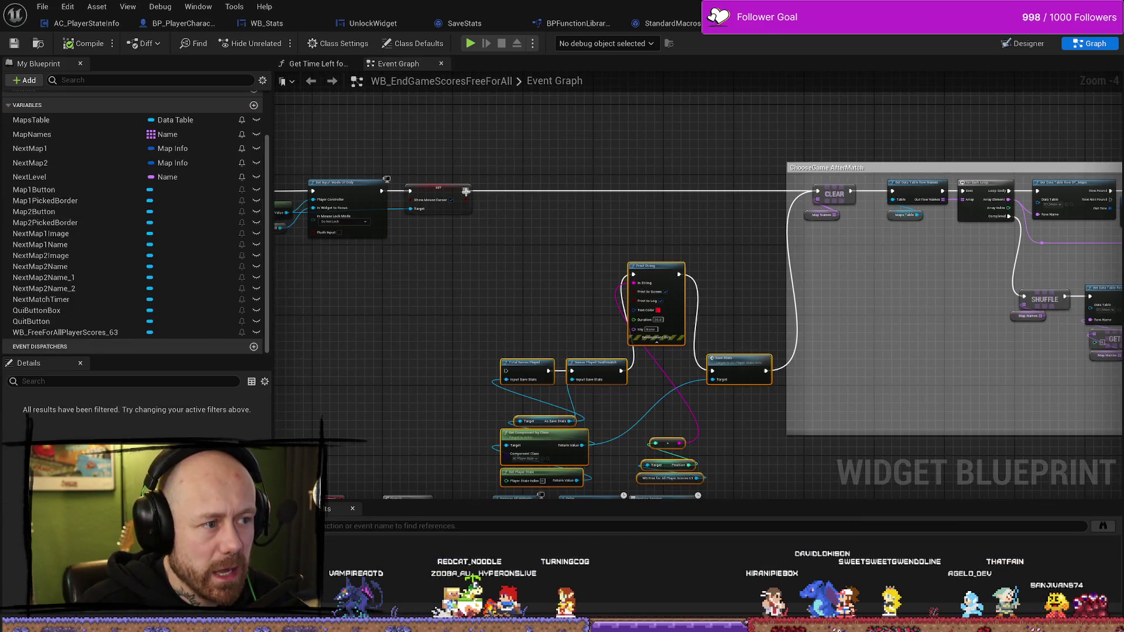
pyautogui.moveTo(466, 191)
pyautogui.mouseDown()
pyautogui.moveTo(578, 296)
pyautogui.moveTo(401, 290)
pyautogui.moveTo(505, 372)
pyautogui.mouseUp()
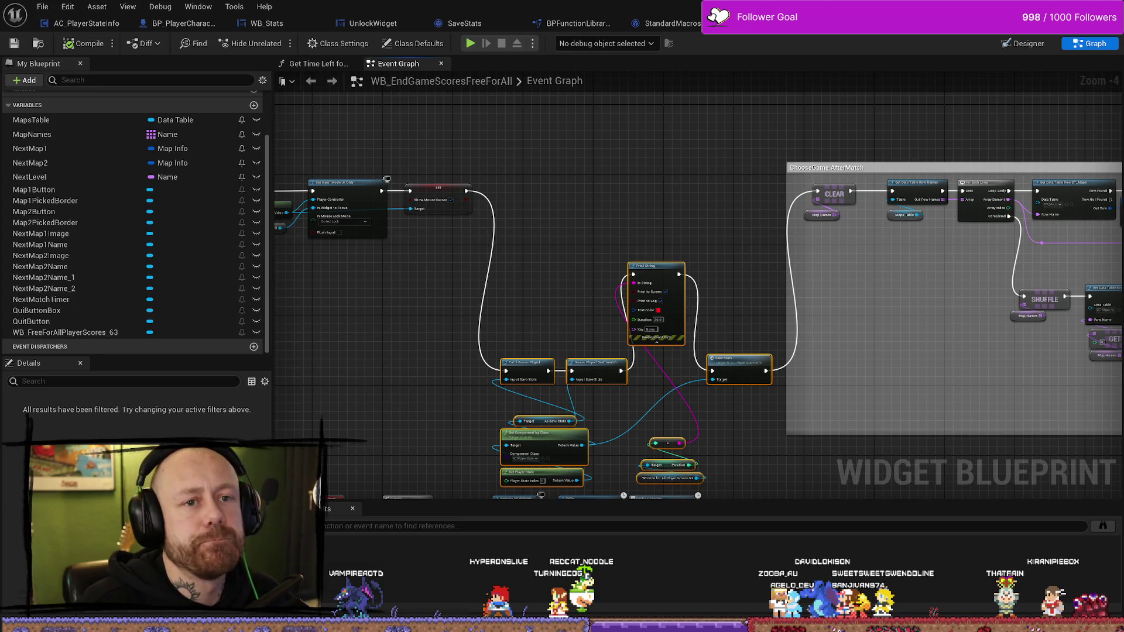
pyautogui.hotkey('alt', 'Tab')
pyautogui.hotkey('alt', 'p')
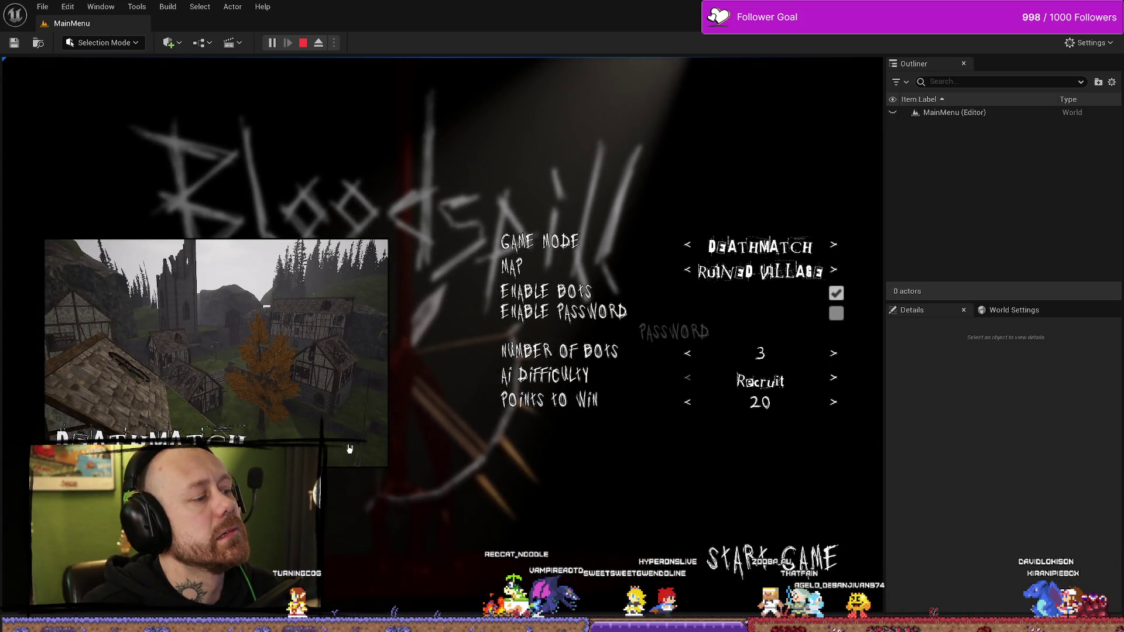
# Configure 1 bot, the One V One map and a lower Points to Win, then start the game
pyautogui.click(688, 353)
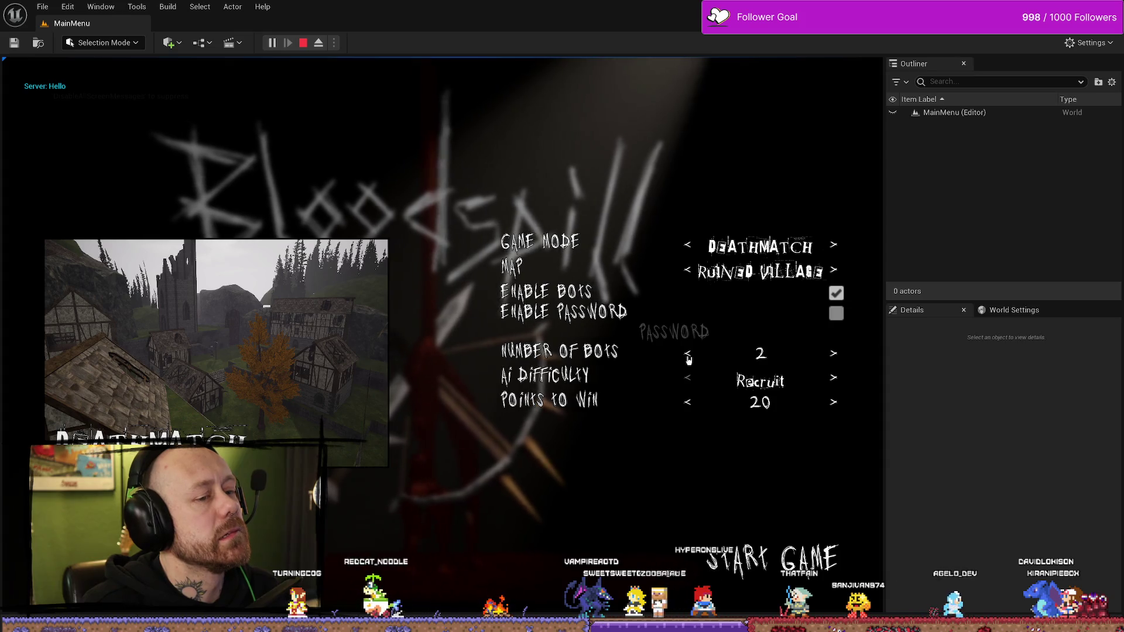
pyautogui.click(688, 353)
pyautogui.click(688, 353)
pyautogui.click(835, 353)
pyautogui.click(688, 272)
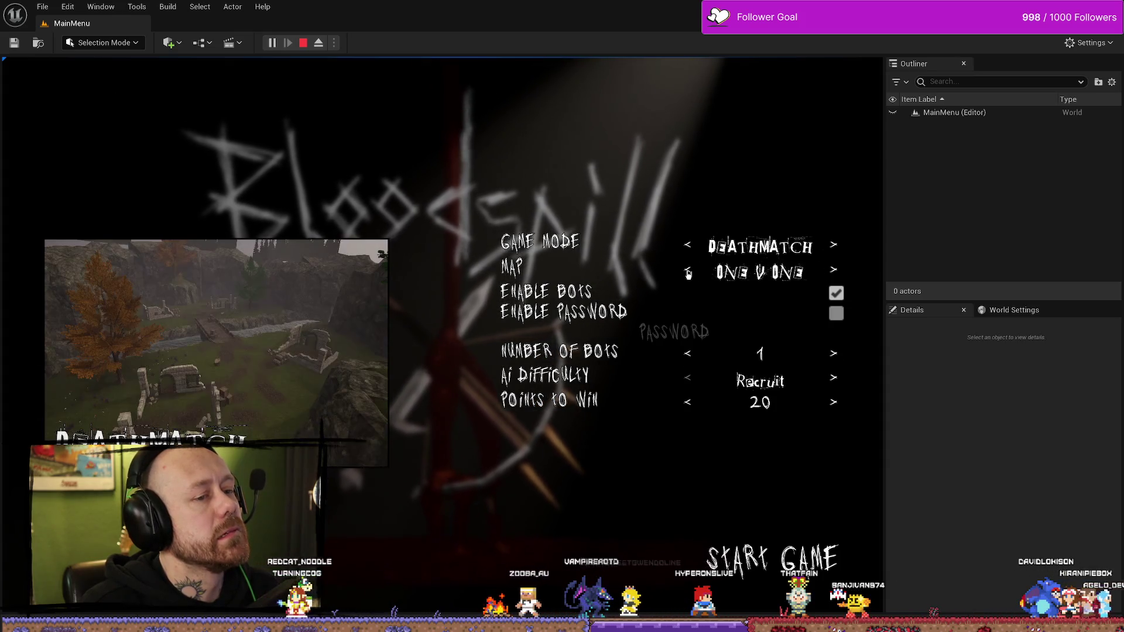
pyautogui.click(691, 405)
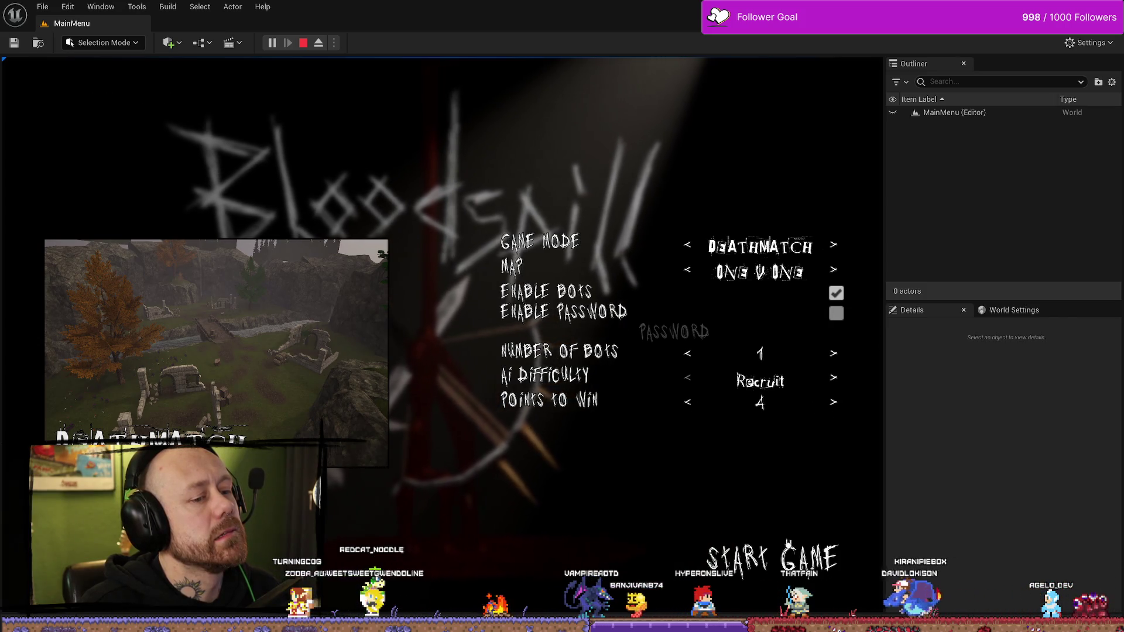
pyautogui.click(784, 566)
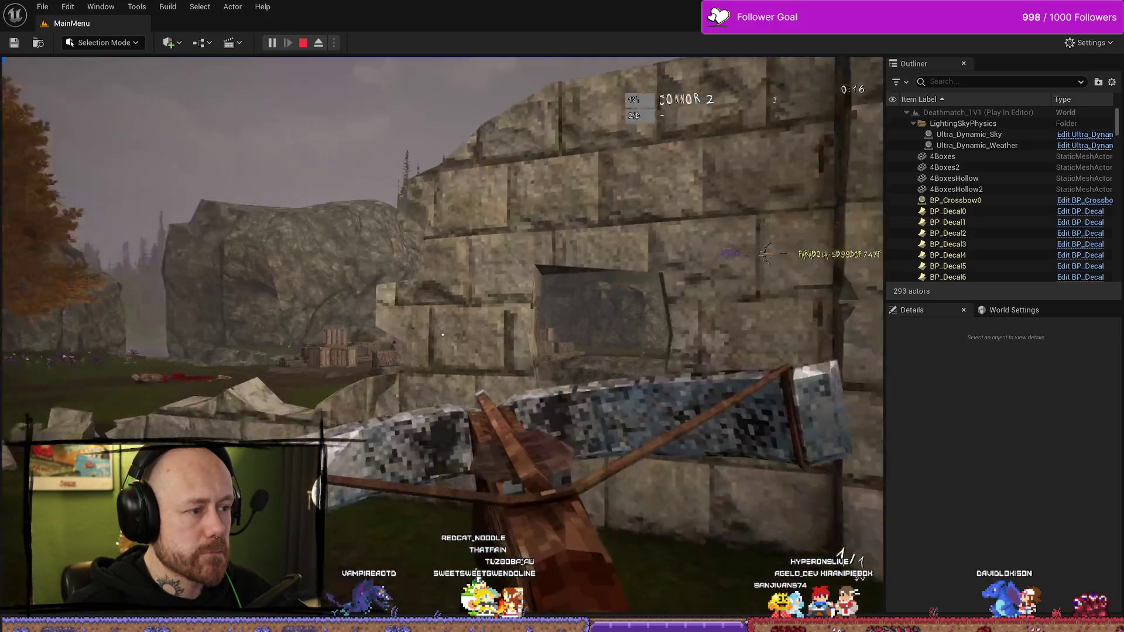
# Advance toward the ruins and headshot the bot with the crossbow
pyautogui.press('w')
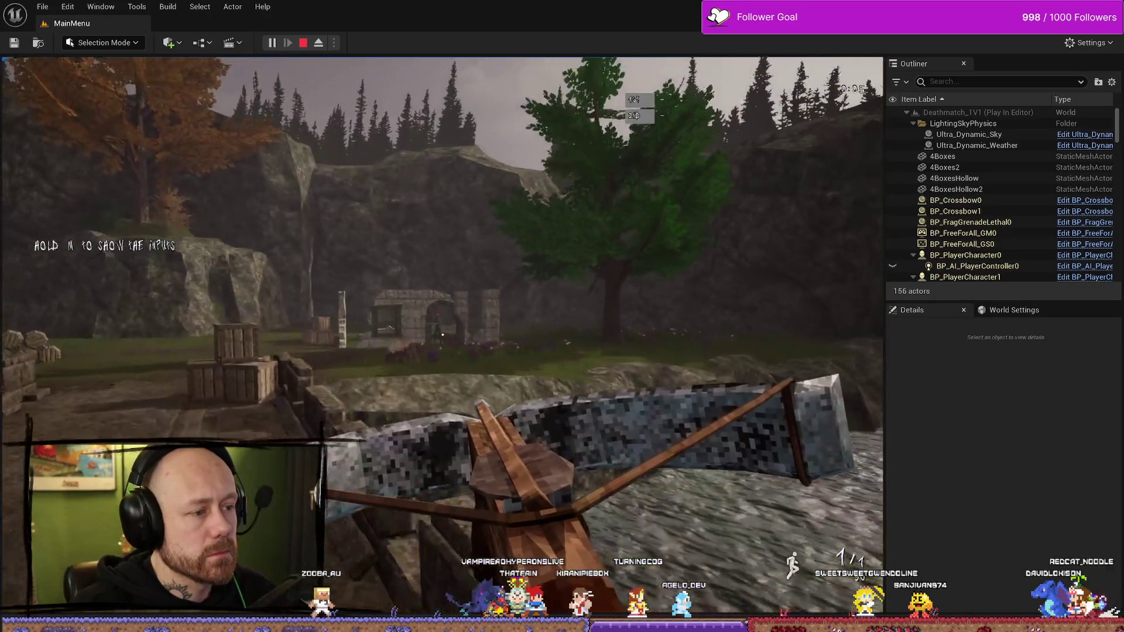
pyautogui.click(443, 335)
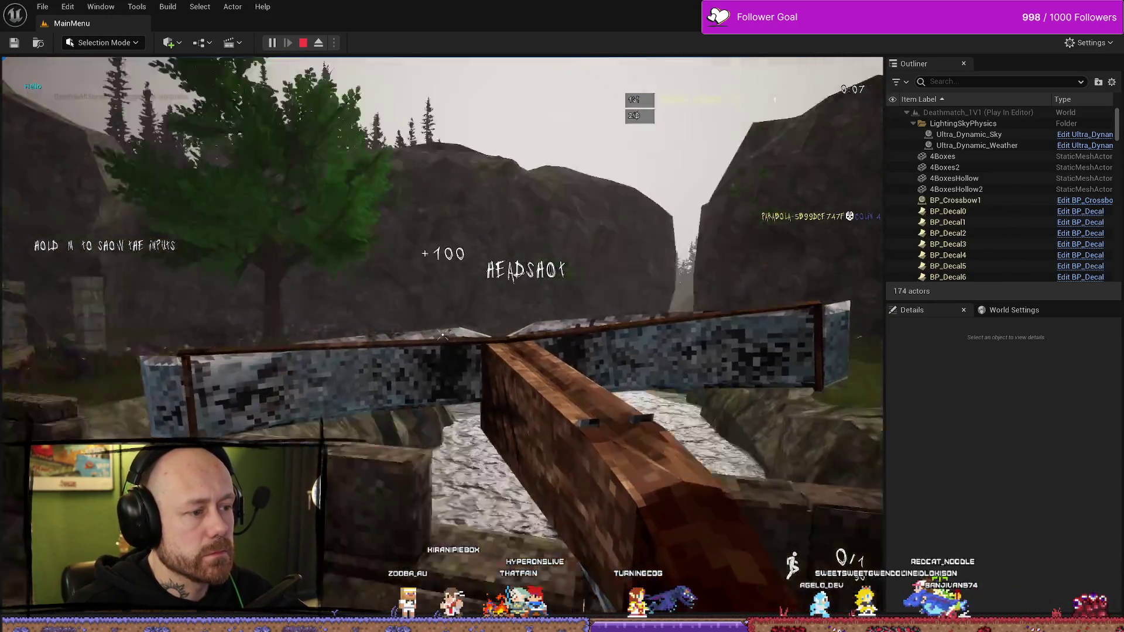
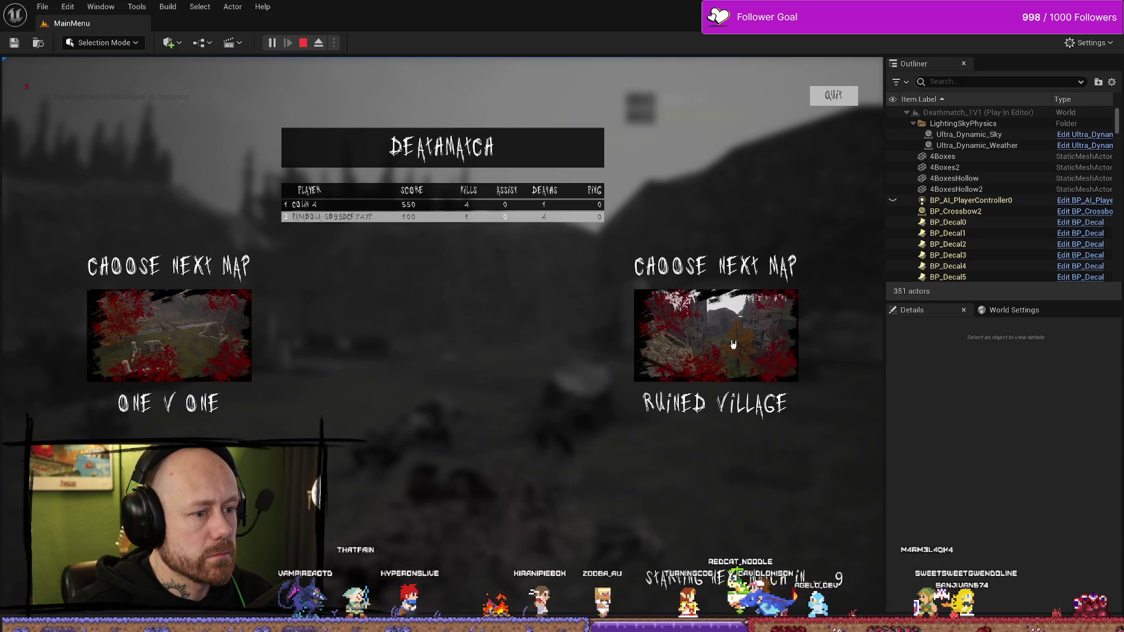
# Stop Play In Editor so the Message Log shows the 13 'Accessed None' save-stats errors
pyautogui.press('Escape')
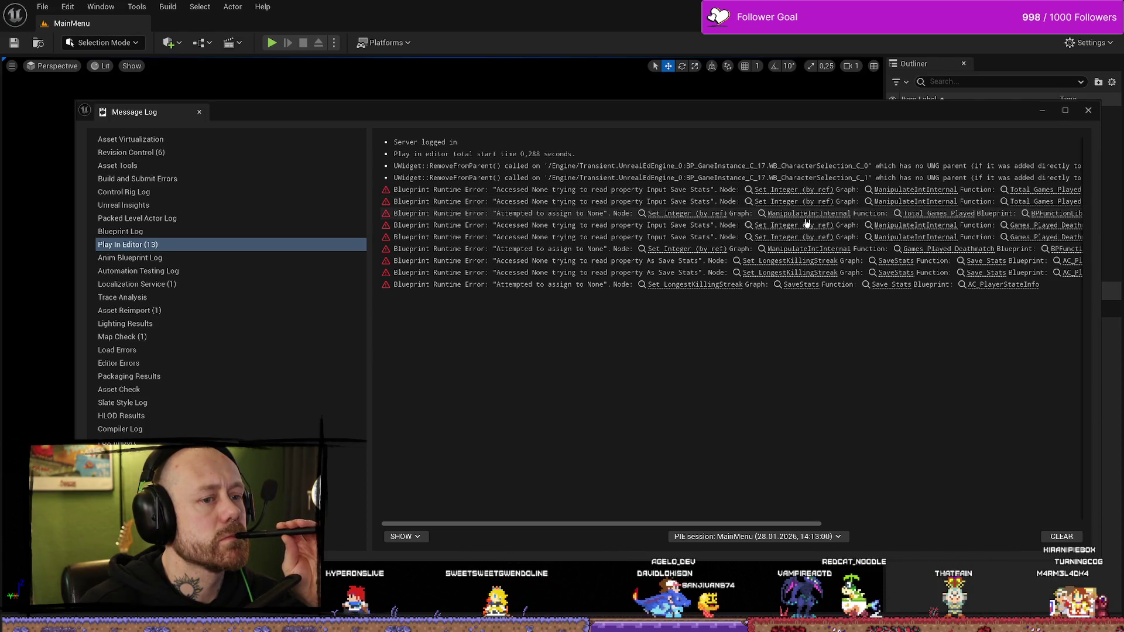
# Close the error log, run a One V One deathmatch with 2 points to win, then stop it
pyautogui.click(1088, 110)
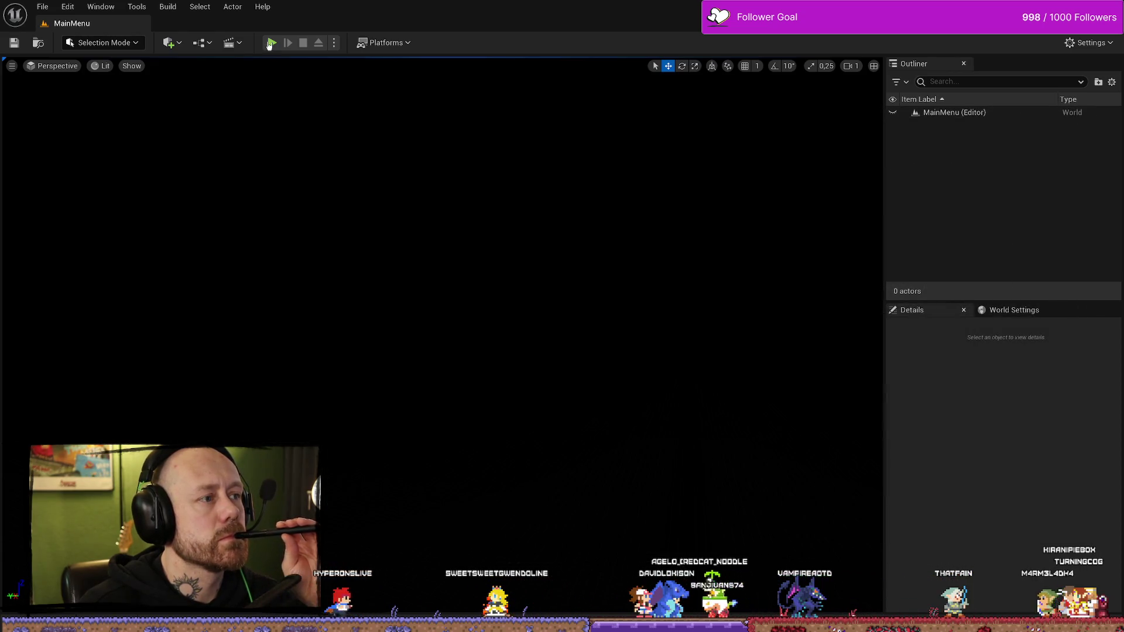
pyautogui.click(277, 41)
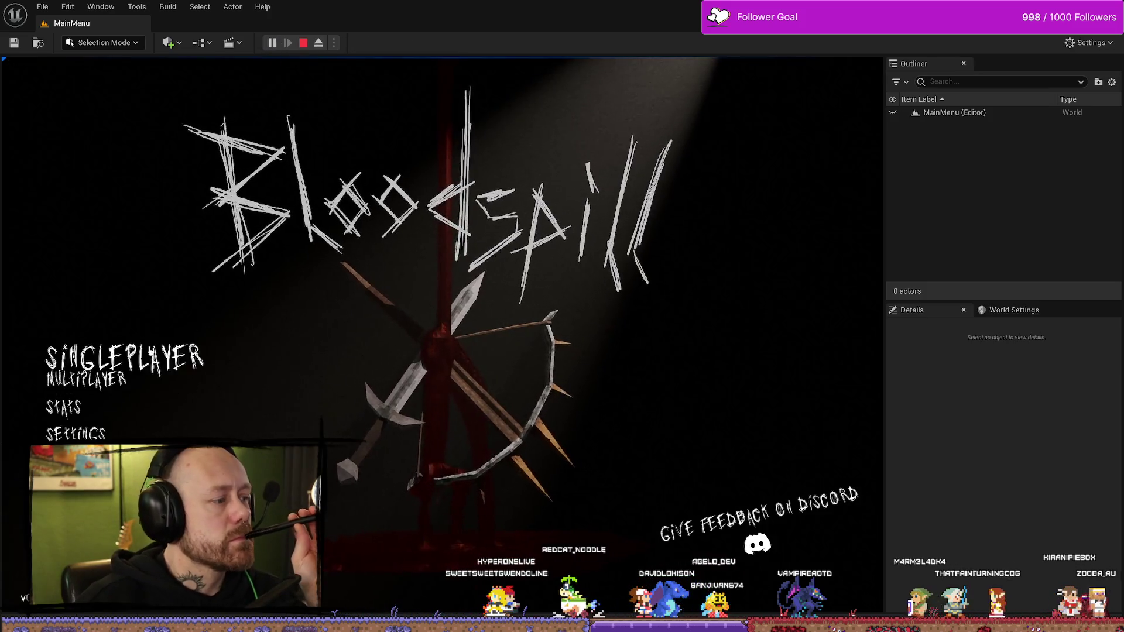
pyautogui.click(99, 351)
pyautogui.click(689, 404)
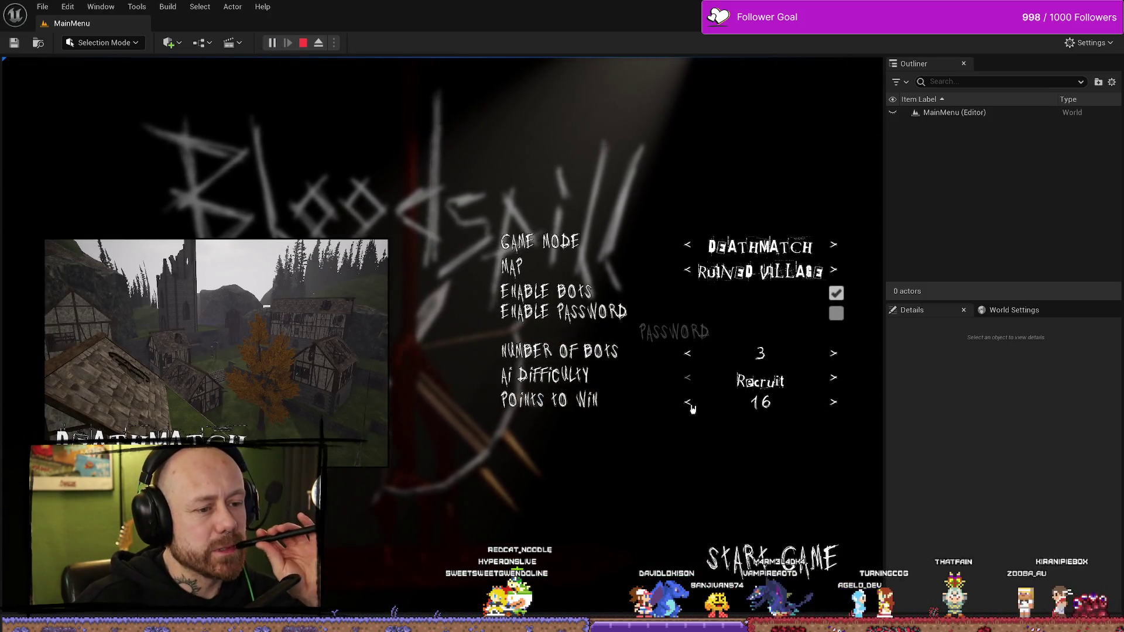
pyautogui.click(690, 405)
pyautogui.click(690, 405)
pyautogui.click(690, 405)
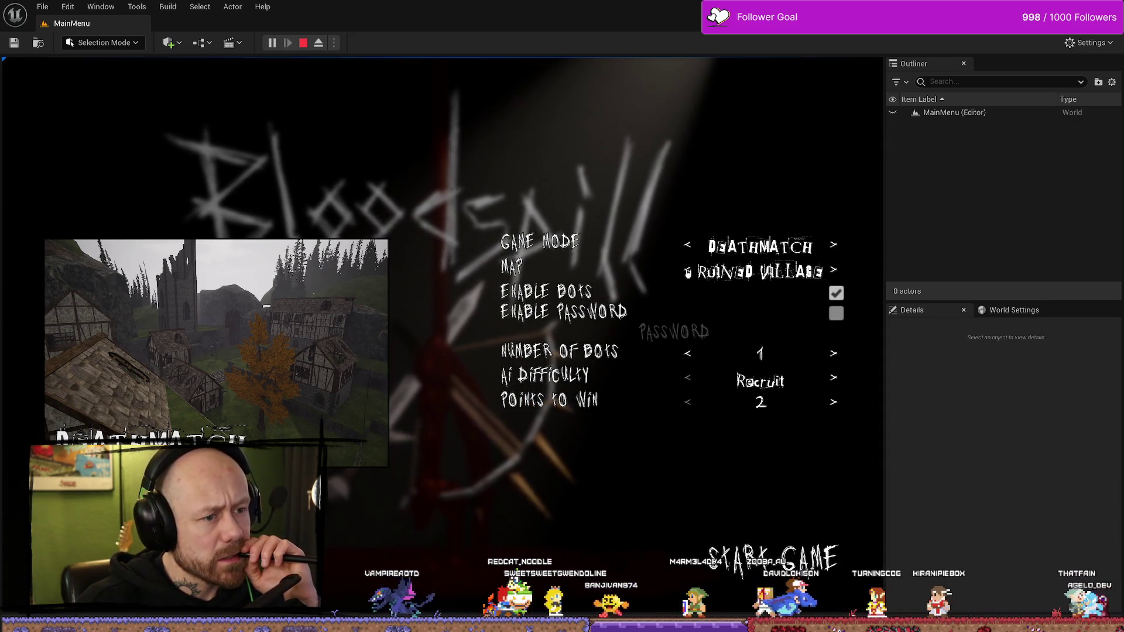
pyautogui.click(688, 272)
pyautogui.click(764, 569)
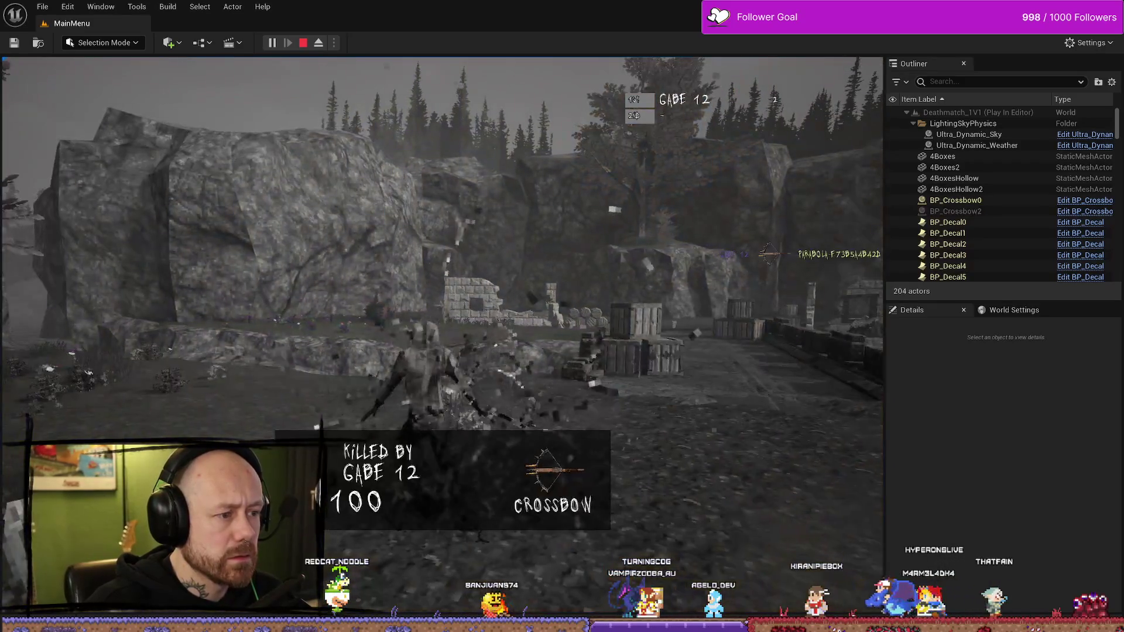
pyautogui.press('Escape')
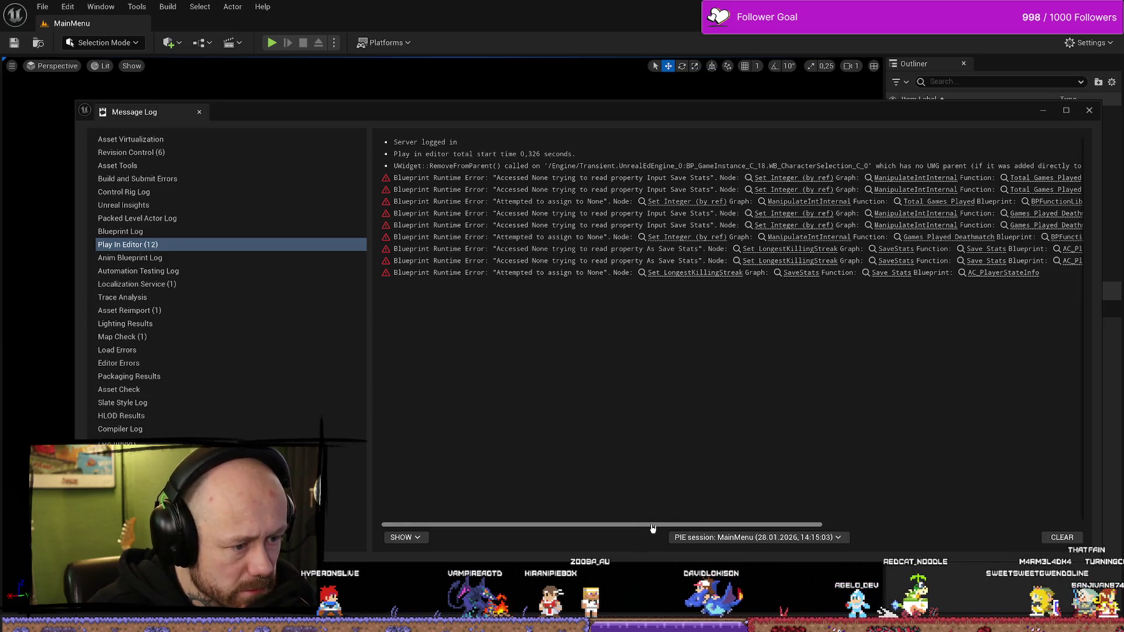
# Scroll through the error messages, close the log, and launch a fresh playtest
pyautogui.moveTo(653, 527); pyautogui.dragTo(794, 522)
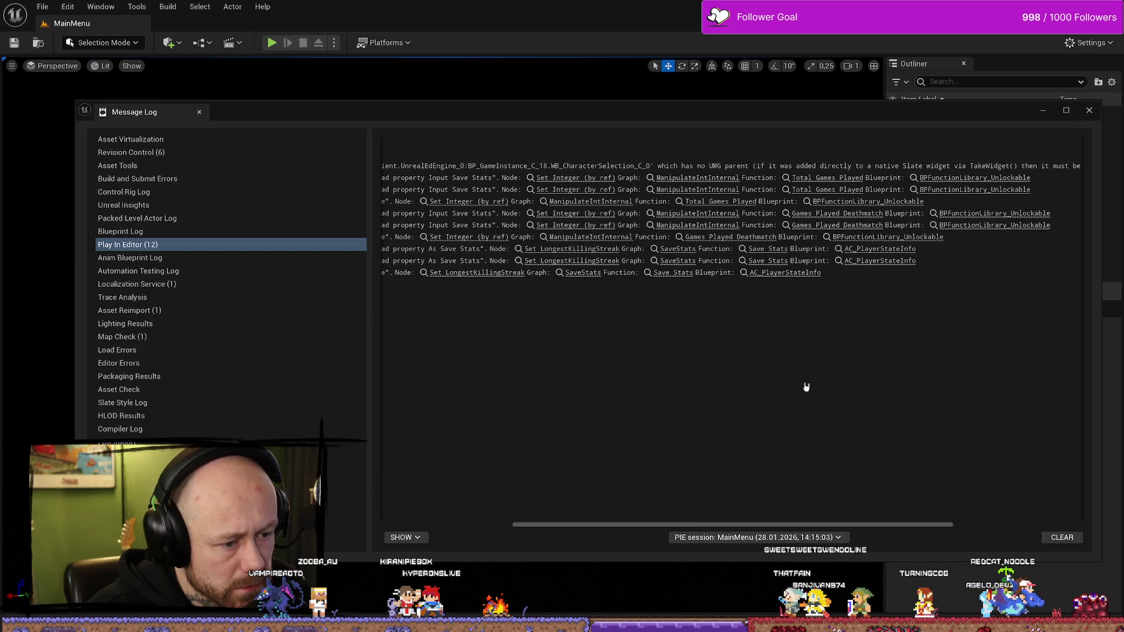
pyautogui.moveTo(588, 527); pyautogui.dragTo(469, 527)
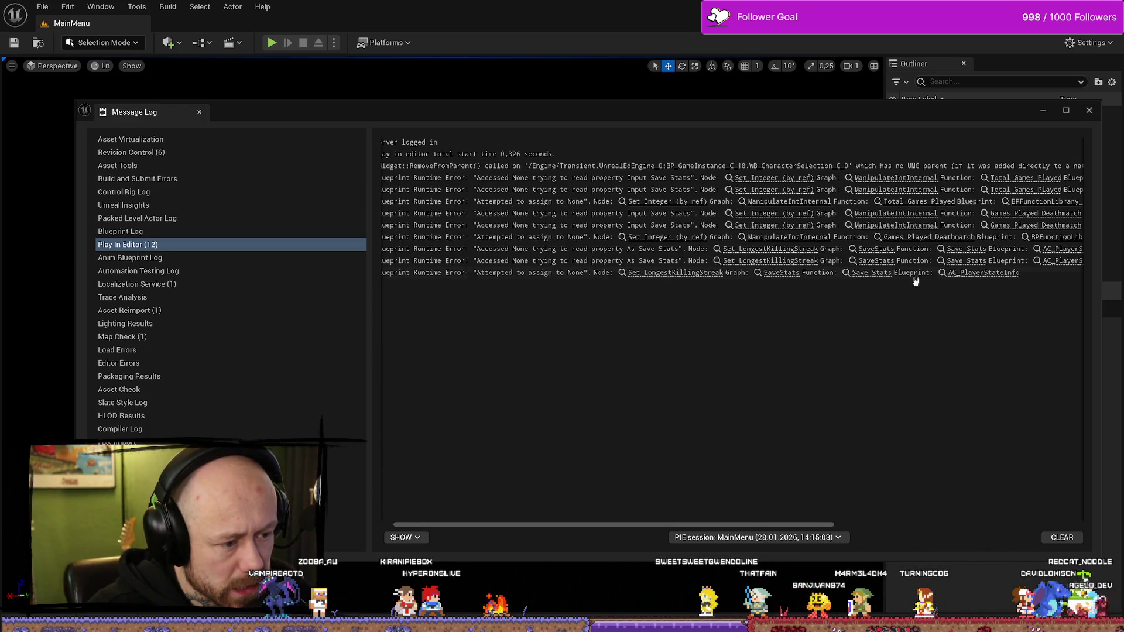
pyautogui.click(1087, 112)
pyautogui.click(273, 44)
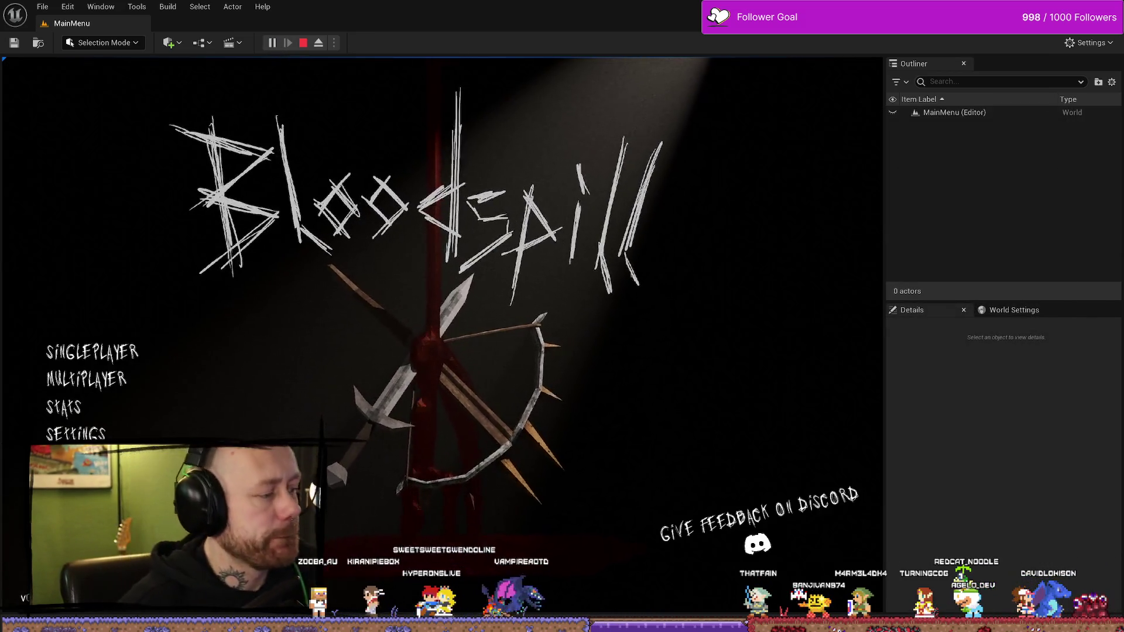
# Review the Stats screen (205 deaths), then play a One V One deathmatch and stop
pyautogui.click(75, 413)
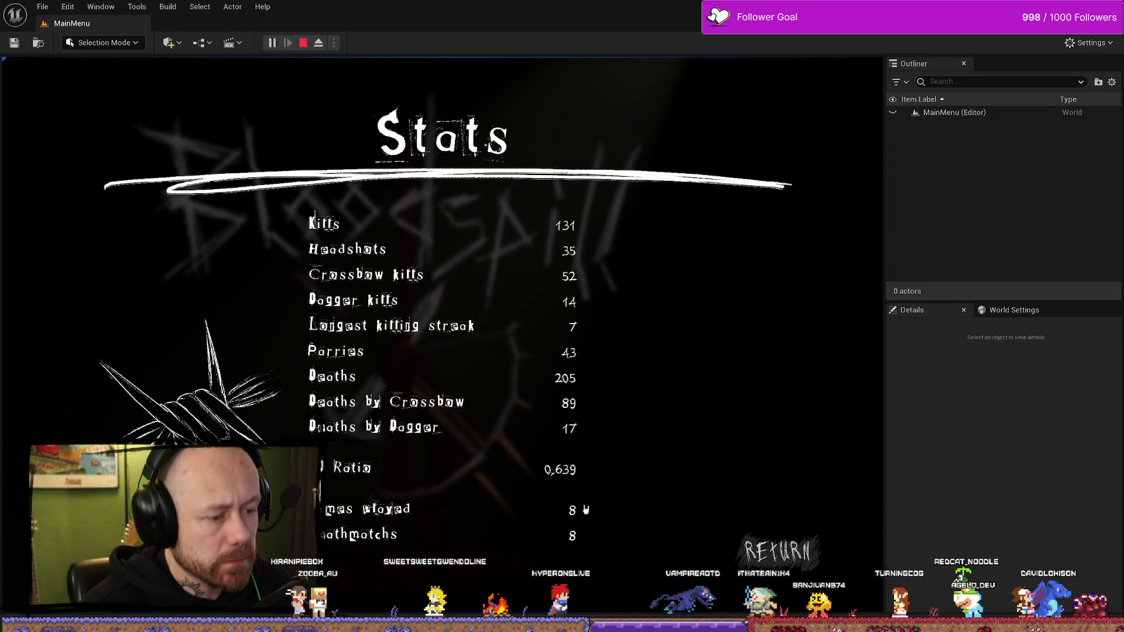
pyautogui.press('Escape')
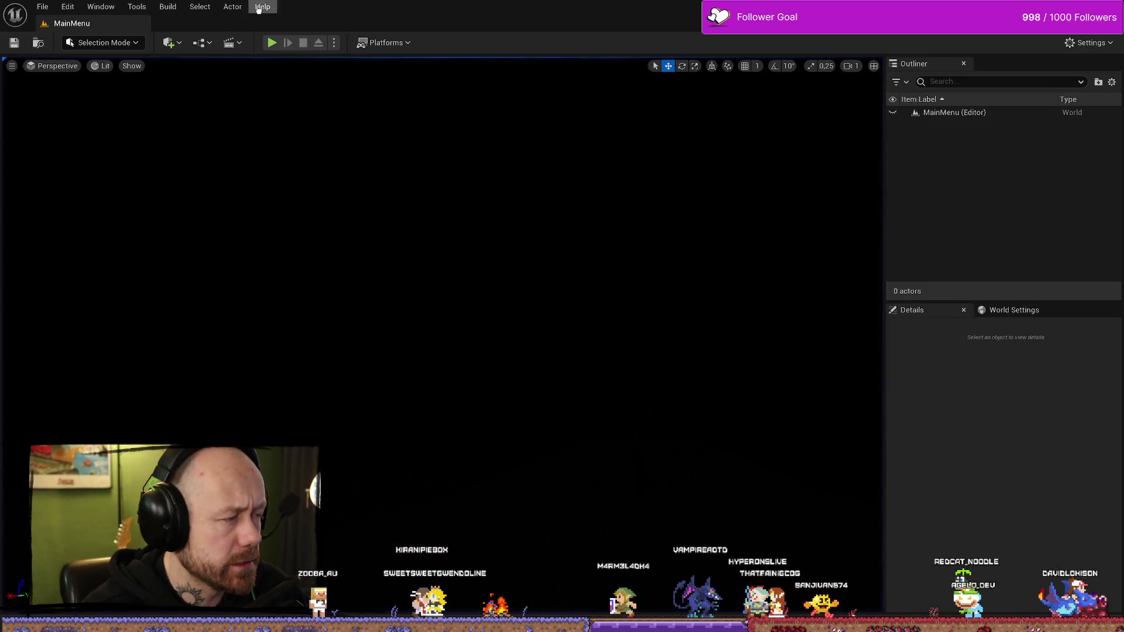
pyautogui.click(272, 42)
pyautogui.click(125, 358)
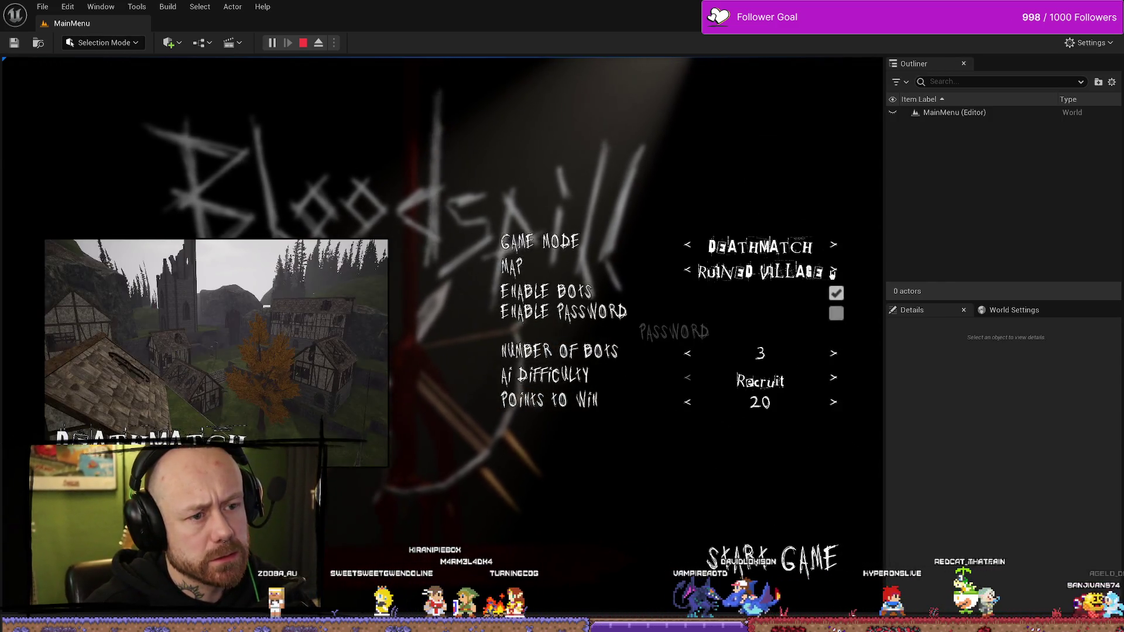
pyautogui.click(832, 272)
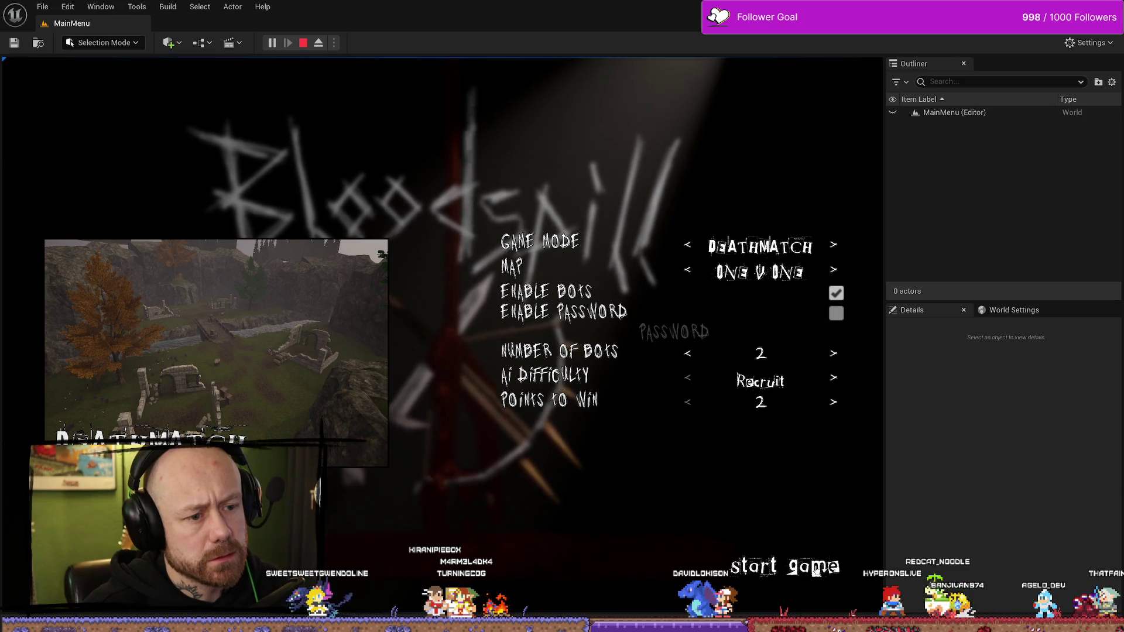
pyautogui.click(816, 570)
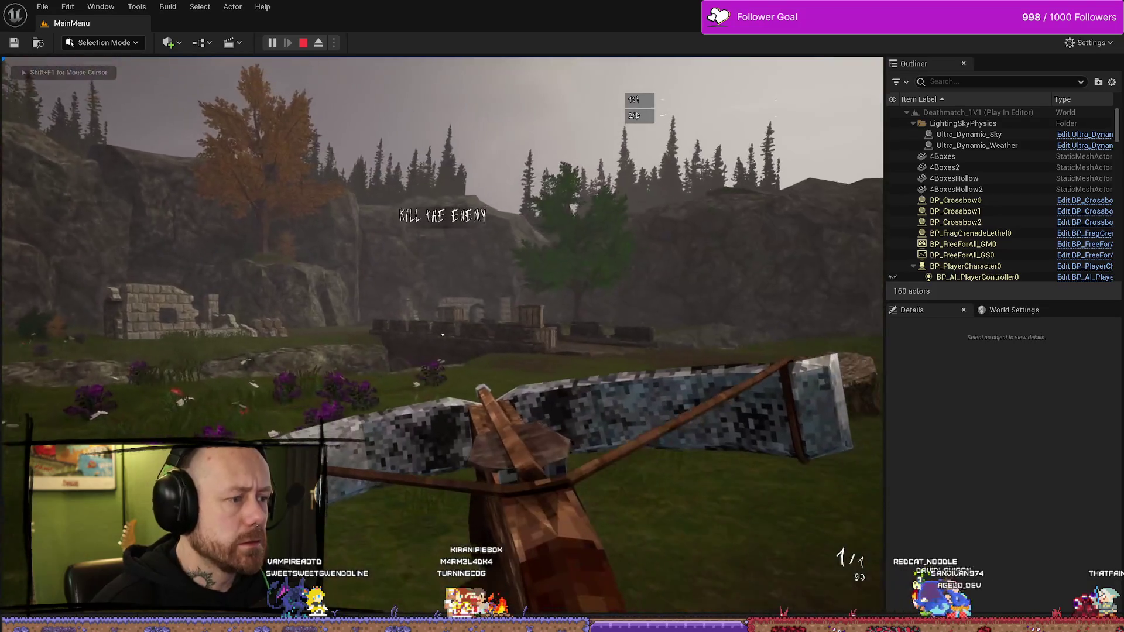
pyautogui.press('w')
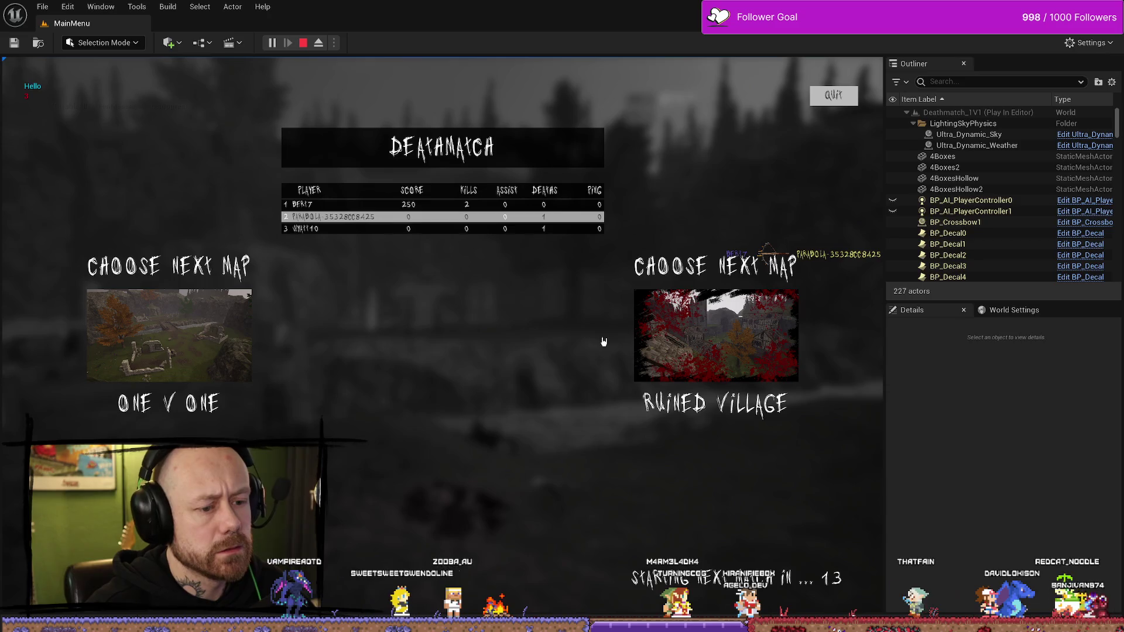
pyautogui.press('Escape')
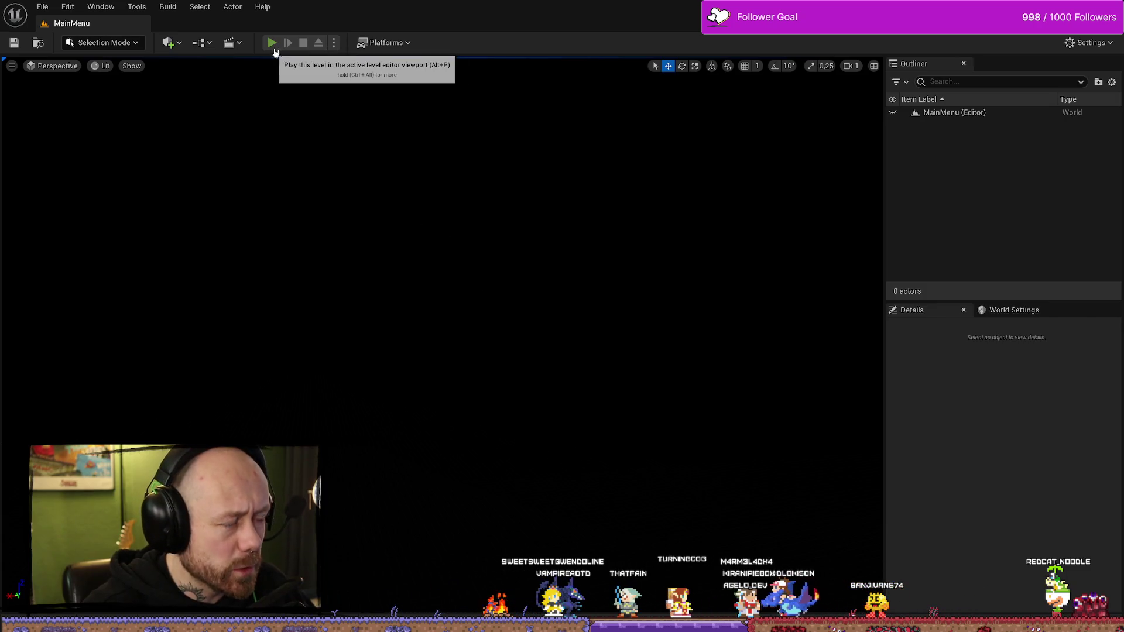
# Relaunch, confirm Stats shows 206 deaths, and play another One V One match before stopping
pyautogui.click(272, 42)
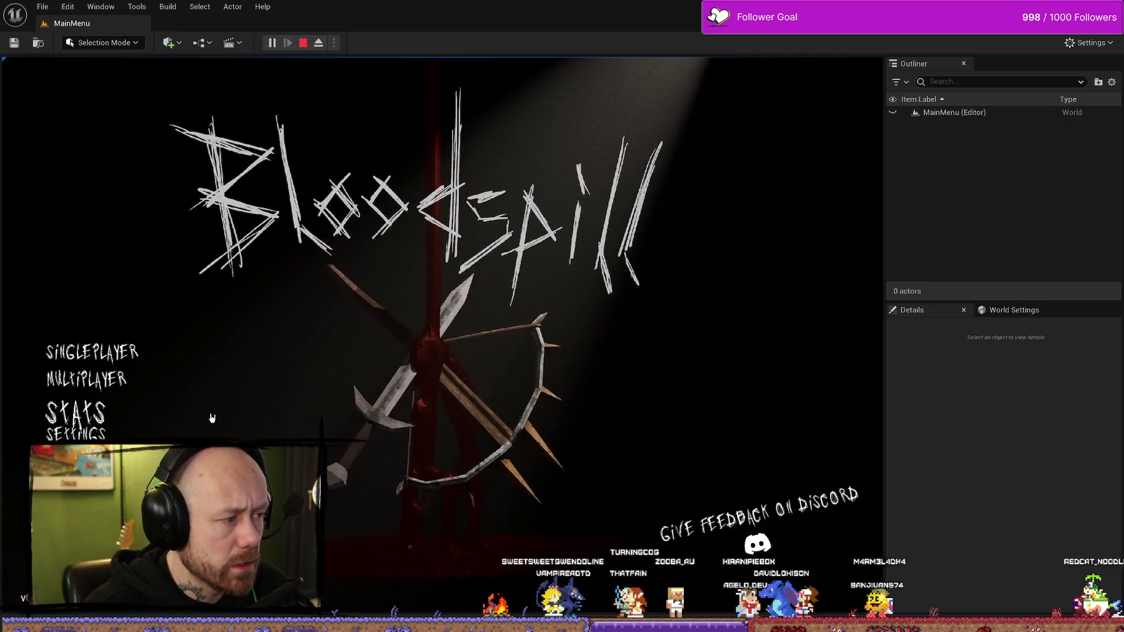
pyautogui.click(111, 415)
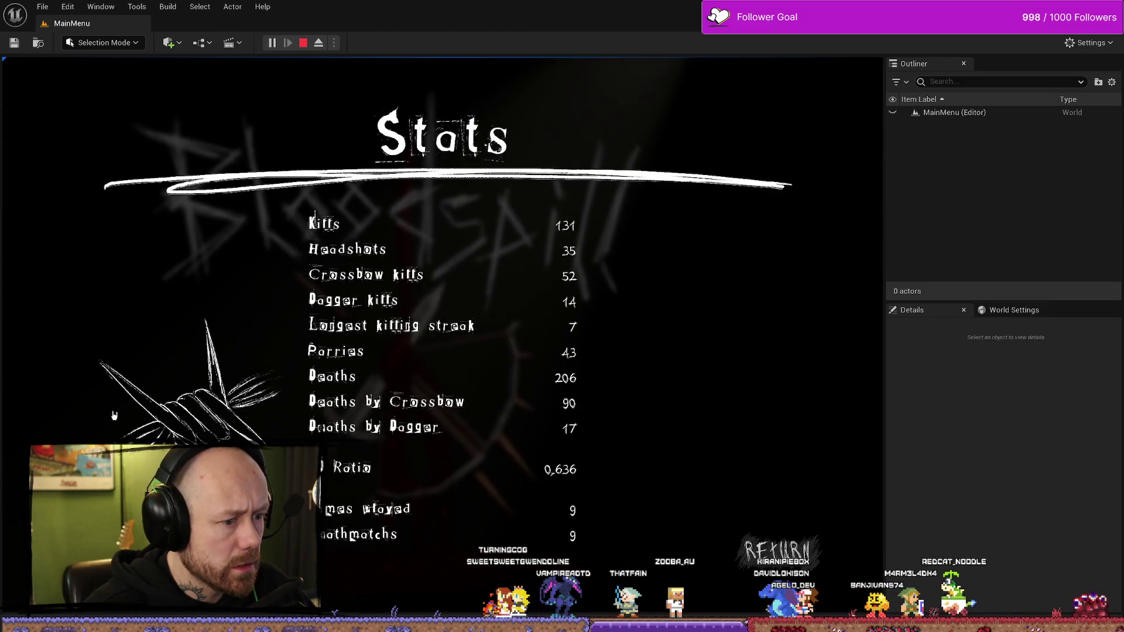
pyautogui.press('Escape')
pyautogui.click(143, 365)
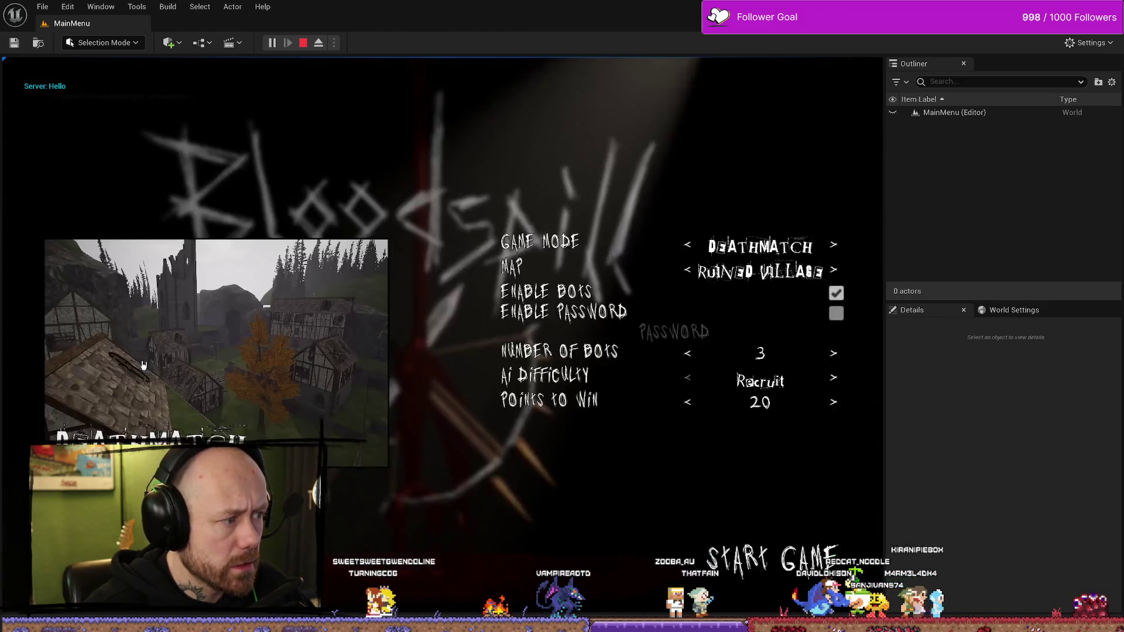
pyautogui.click(687, 277)
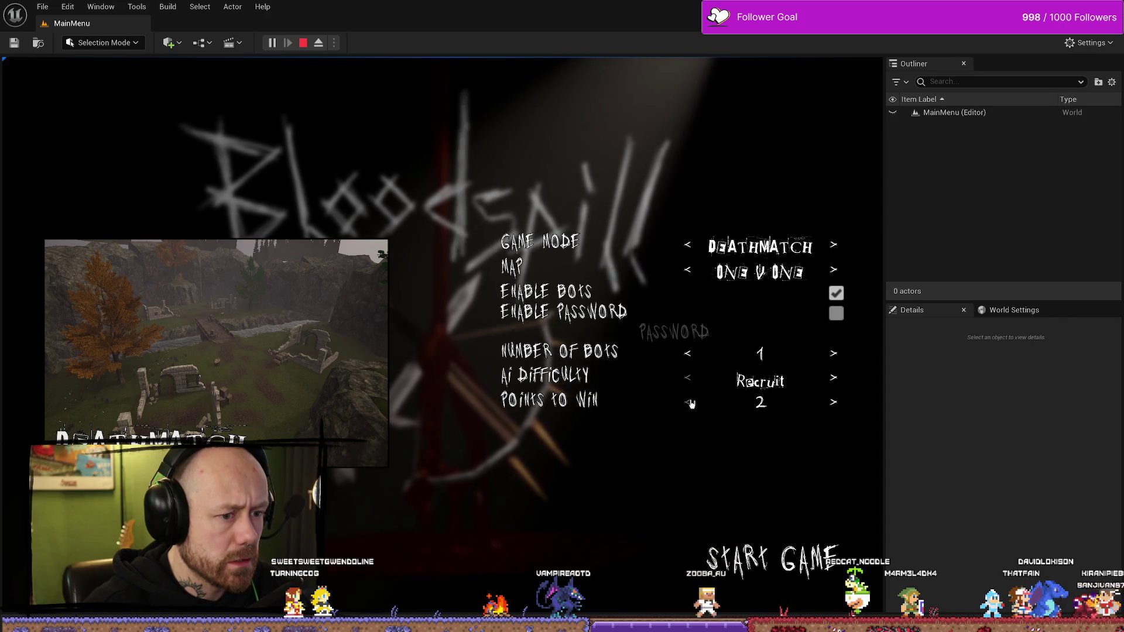
pyautogui.click(815, 569)
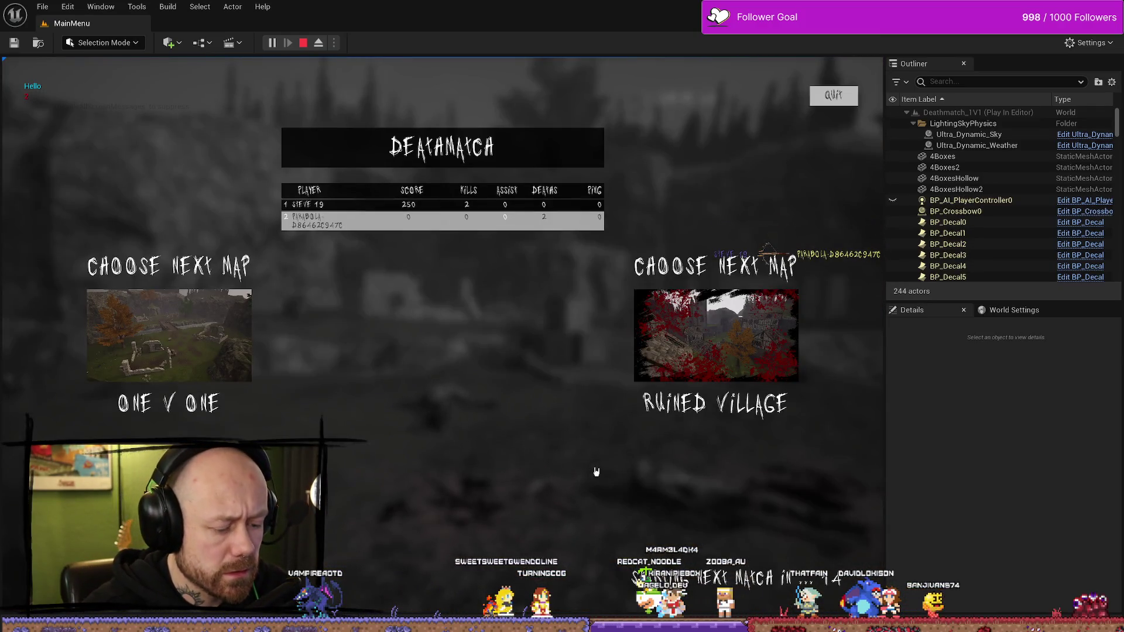
pyautogui.press('Escape')
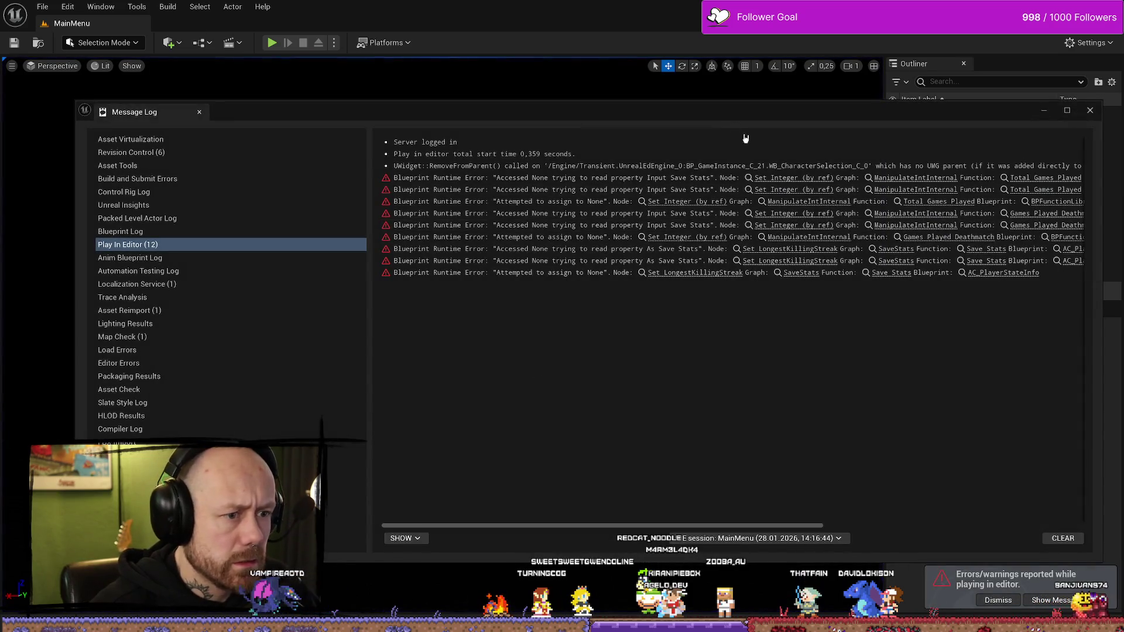
# Dismiss the error log, relaunch the game, and review the Stats screen
pyautogui.press('Escape')
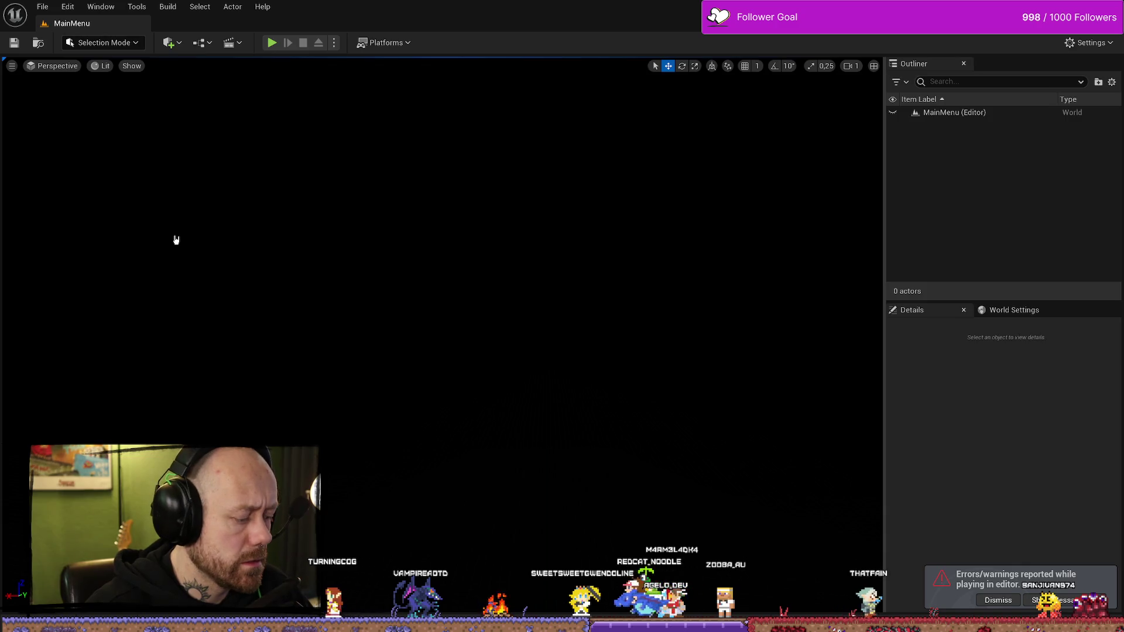
pyautogui.click(272, 44)
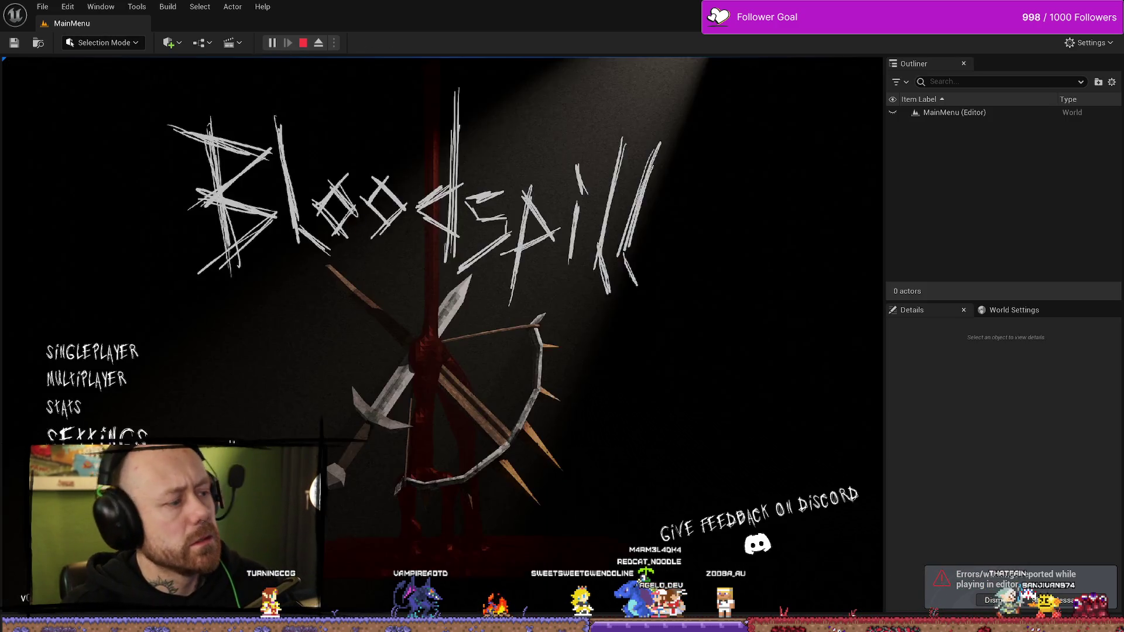
pyautogui.click(107, 408)
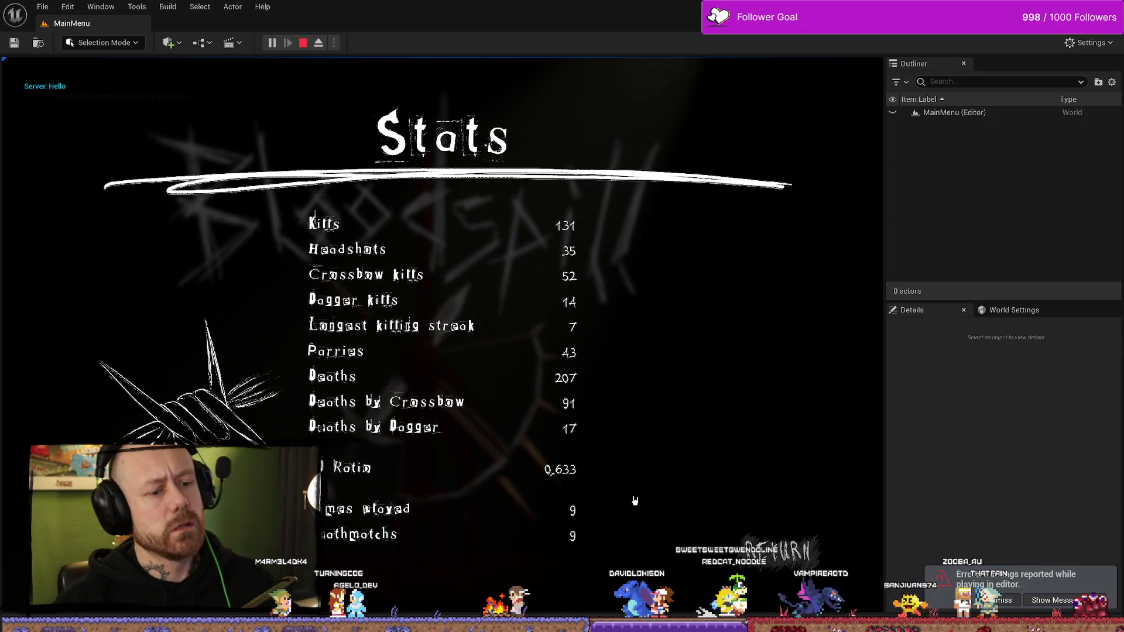
pyautogui.click(785, 553)
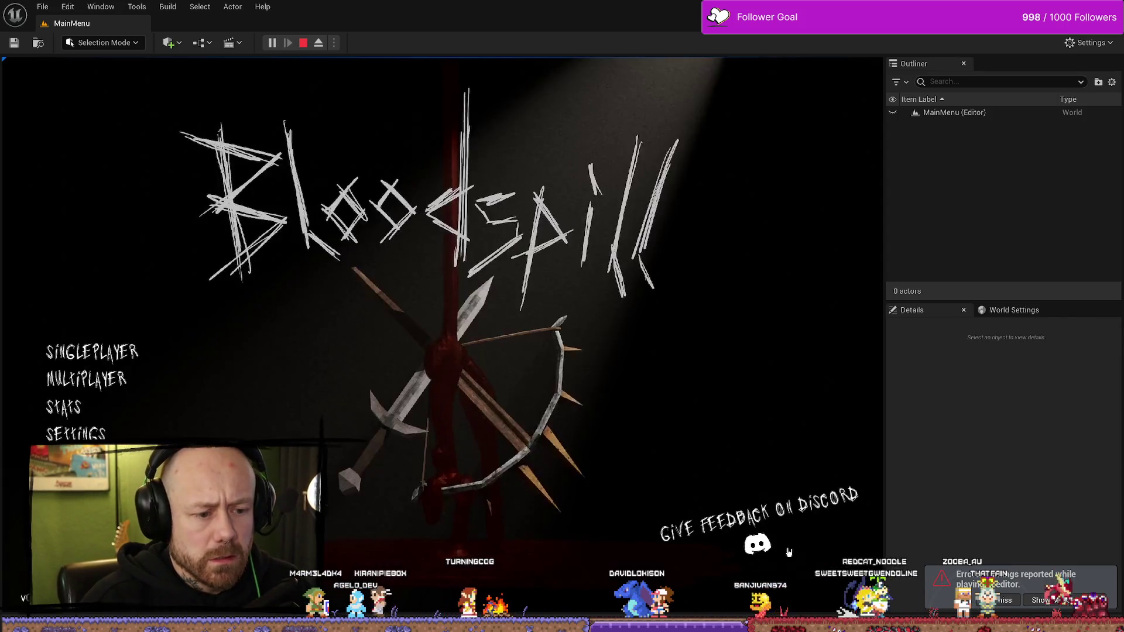
# Play a One V One deathmatch with fewer bots and 2 points to win, then stop
pyautogui.click(100, 436)
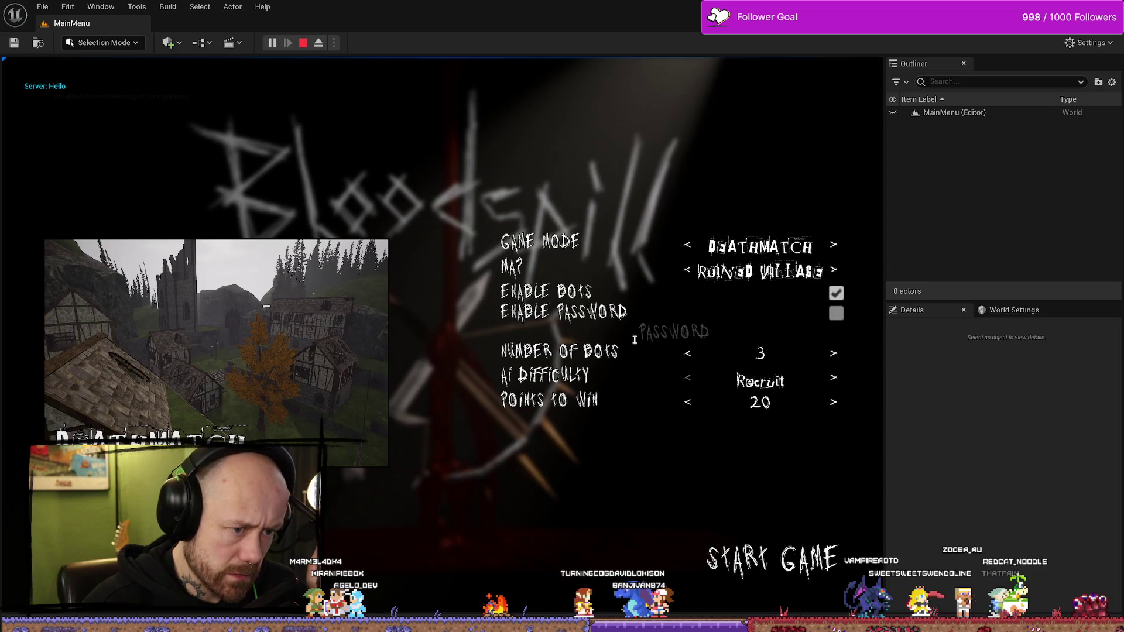
pyautogui.click(688, 354)
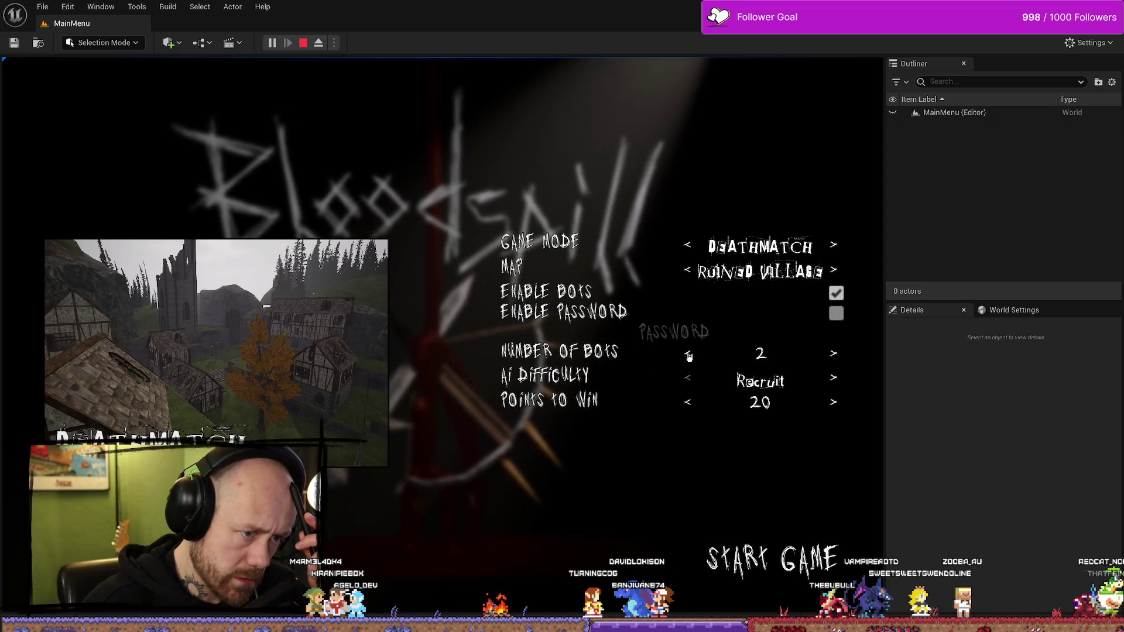
pyautogui.click(690, 404)
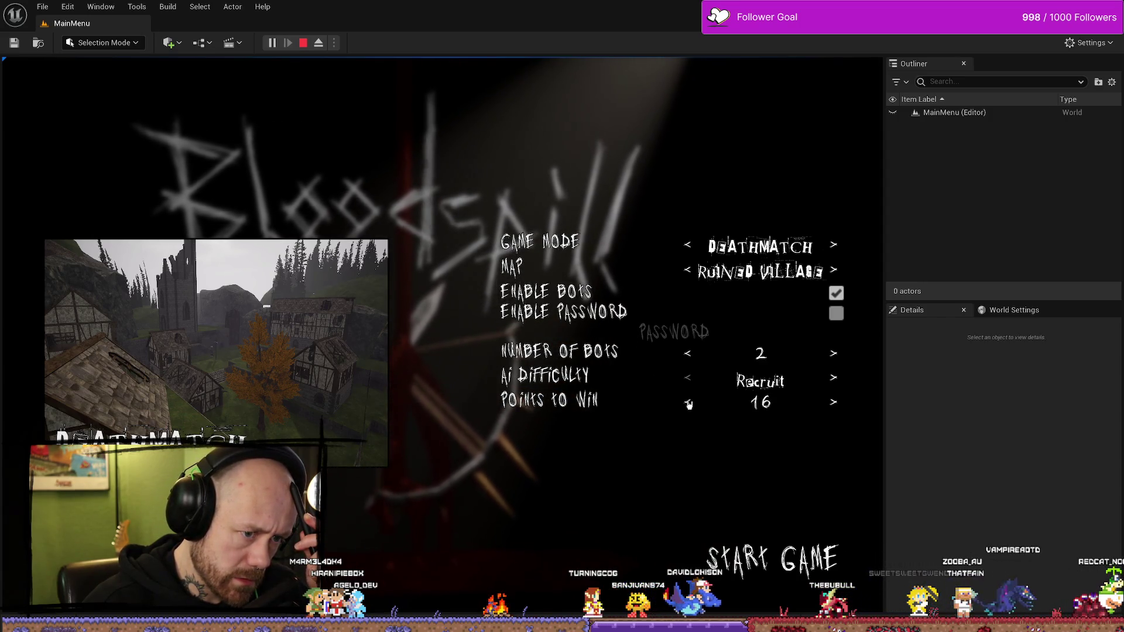
pyautogui.click(688, 404)
pyautogui.click(689, 404)
pyautogui.click(689, 404)
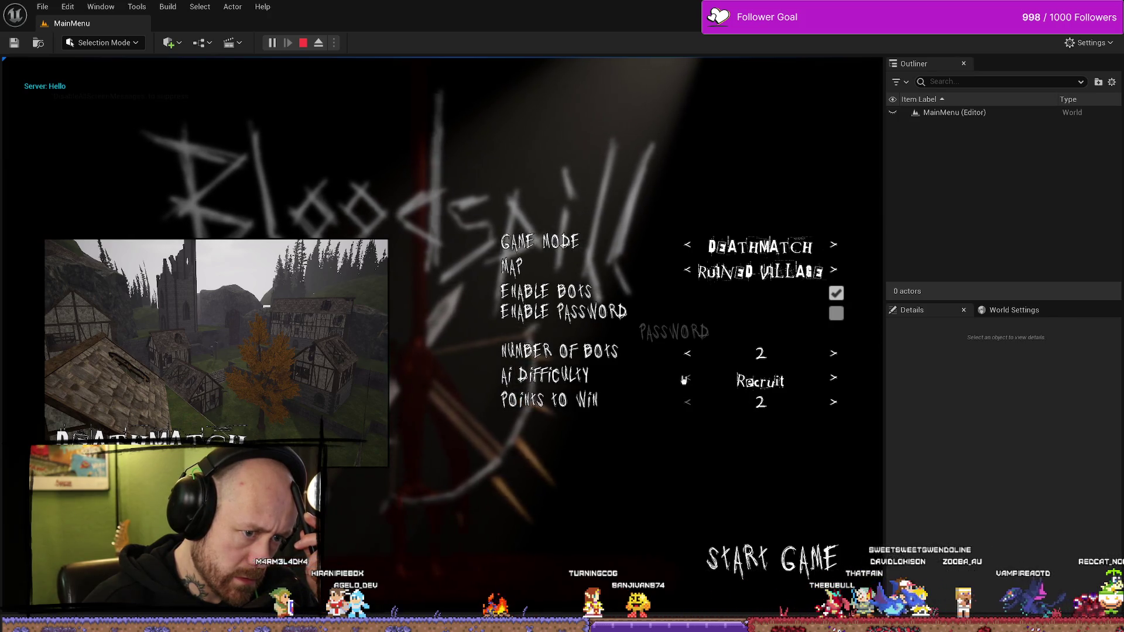
pyautogui.click(687, 271)
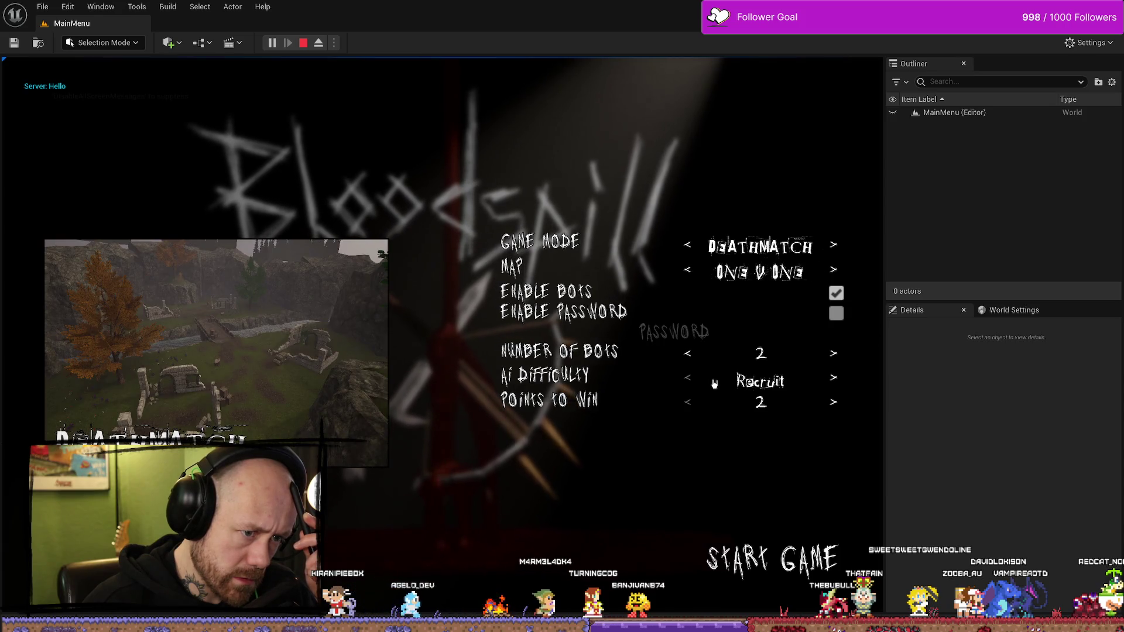
pyautogui.click(759, 559)
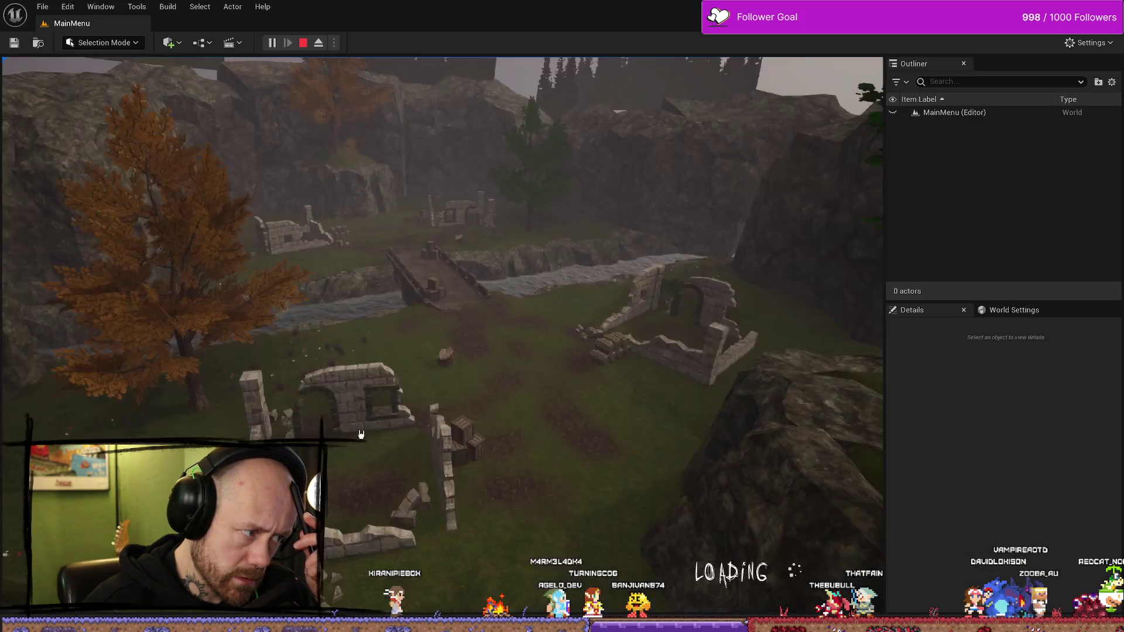
pyautogui.click(442, 544)
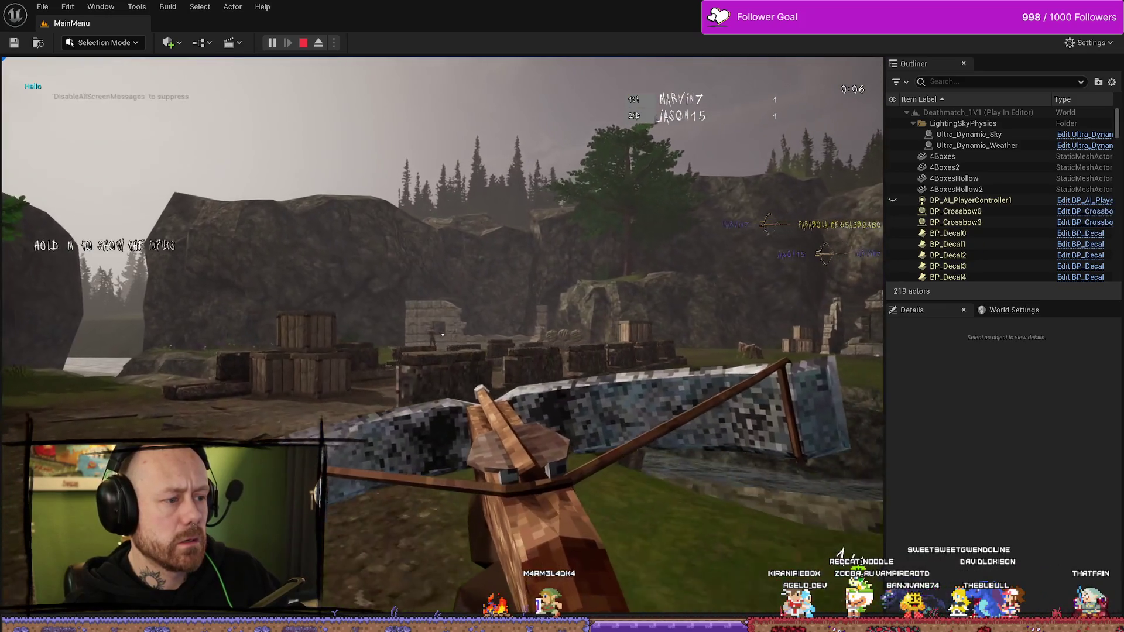
pyautogui.click(443, 335)
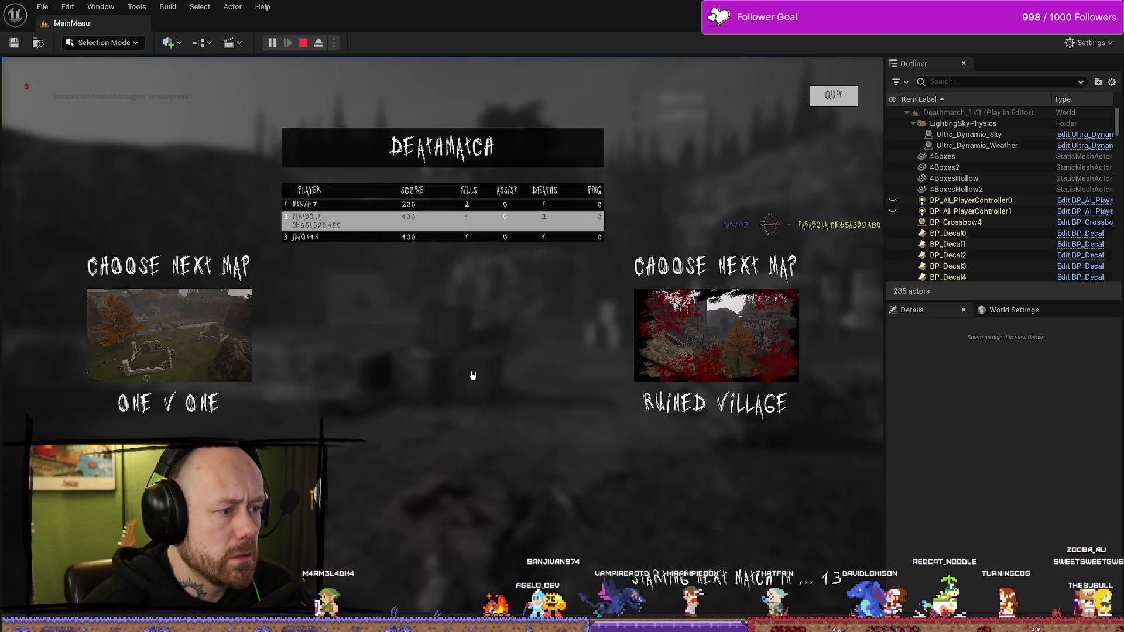
pyautogui.press('Escape')
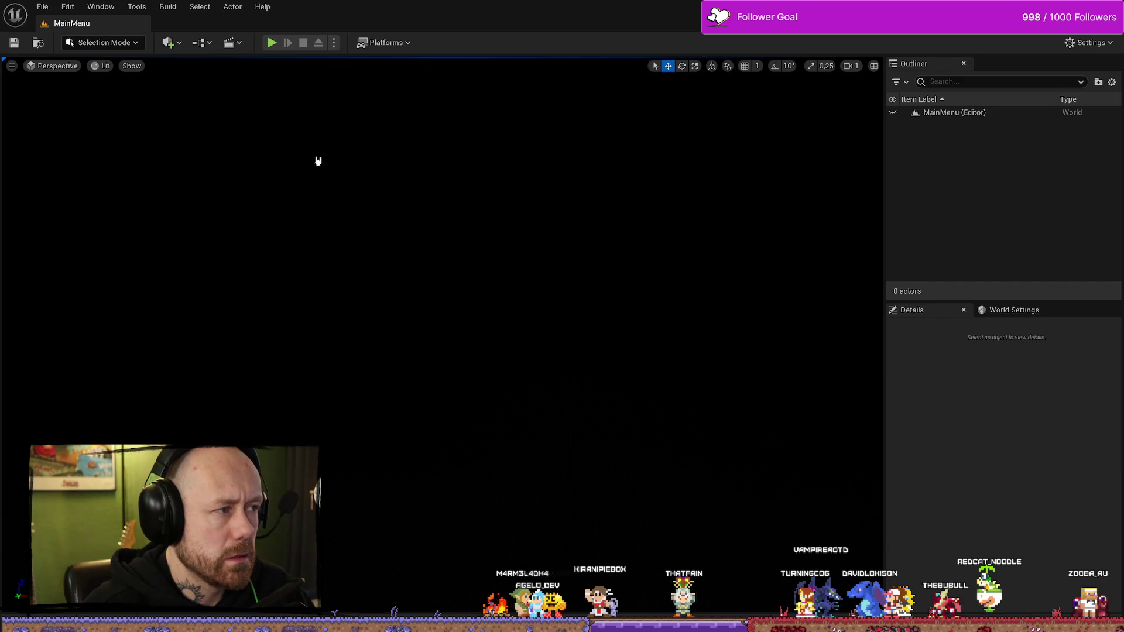
# Relaunch and play another deathmatch with Points to Win dropped to 2, then stop
pyautogui.click(272, 42)
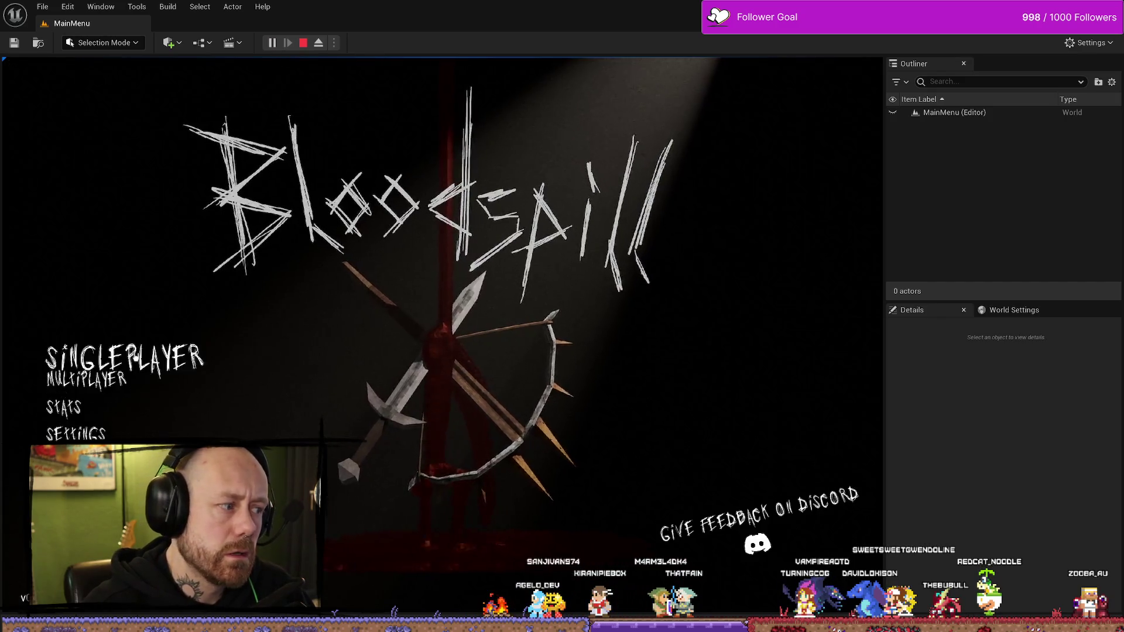
pyautogui.click(135, 358)
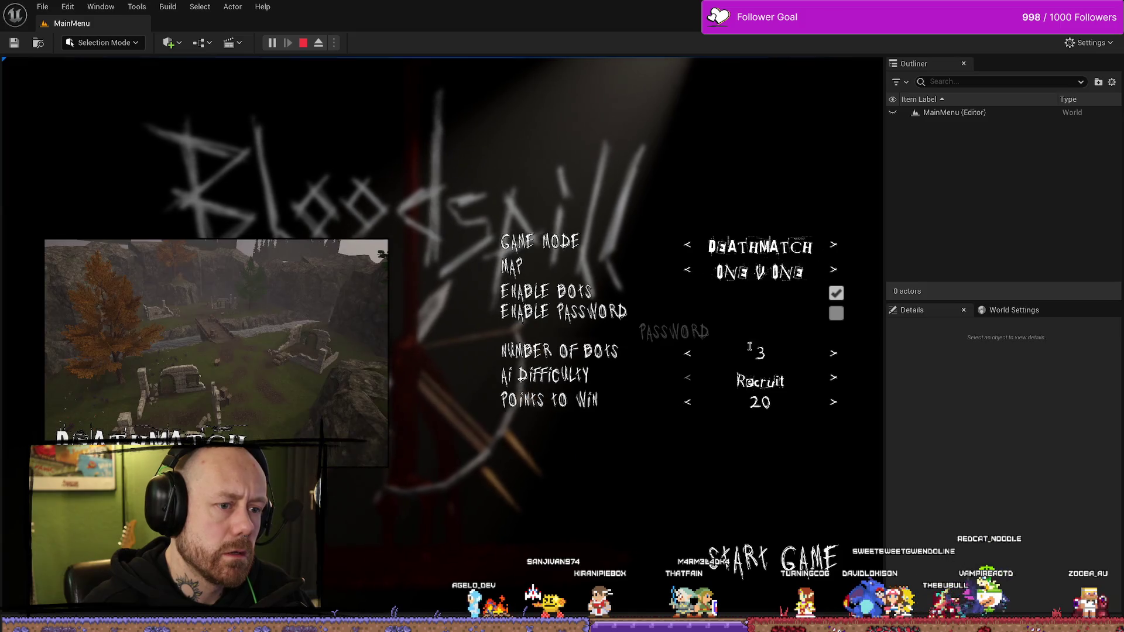
pyautogui.click(688, 402)
pyautogui.click(688, 402)
pyautogui.click(689, 402)
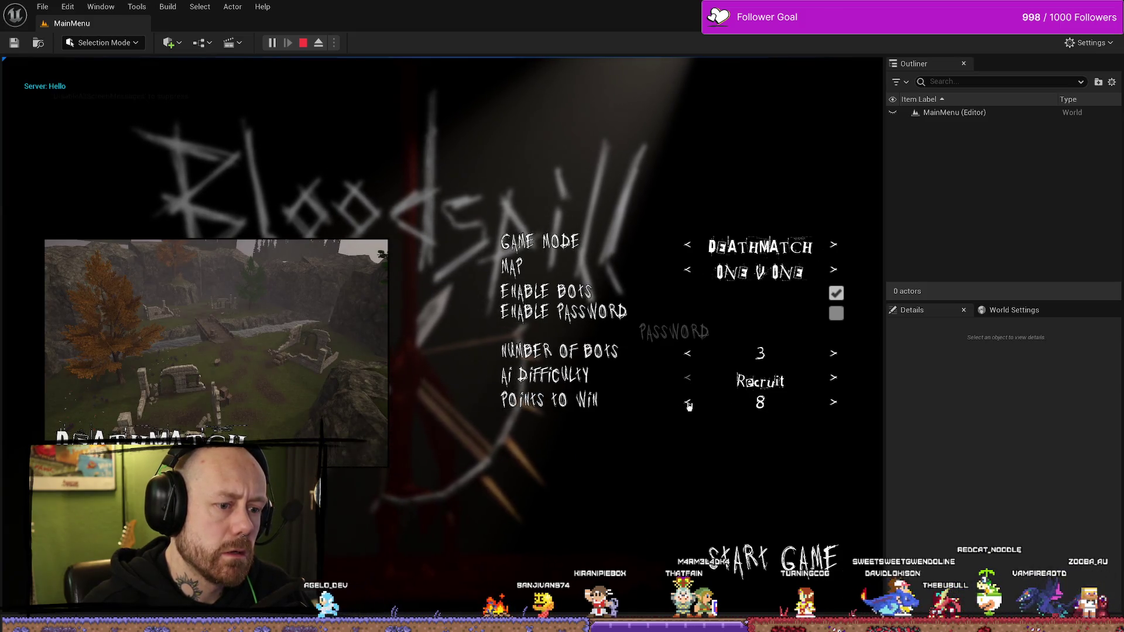
pyautogui.click(688, 402)
pyautogui.click(688, 403)
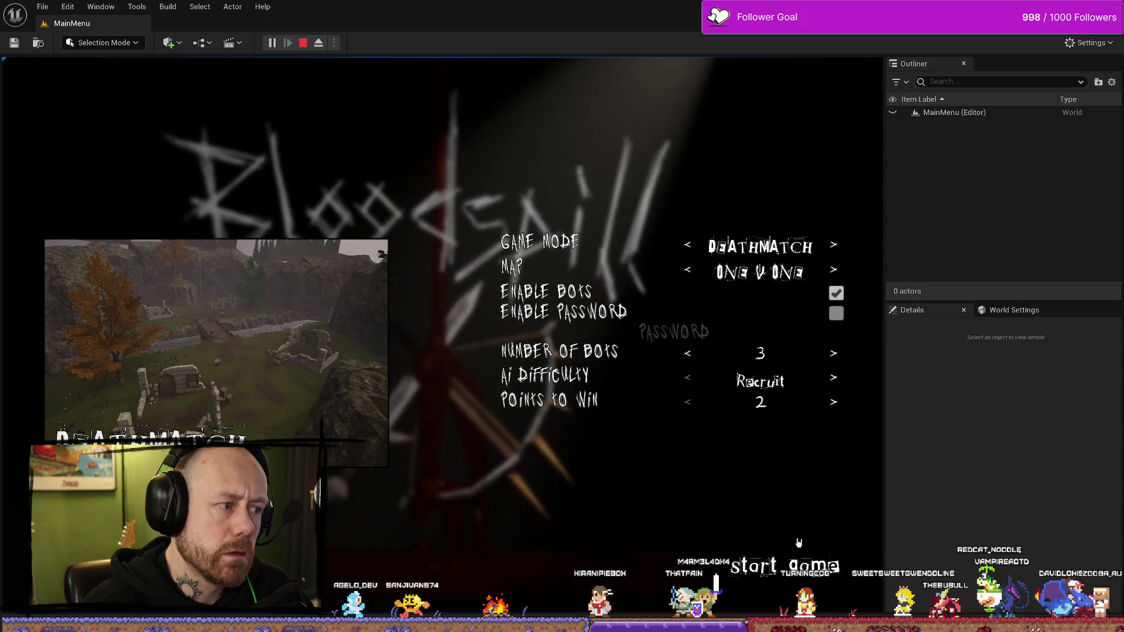
pyautogui.click(798, 544)
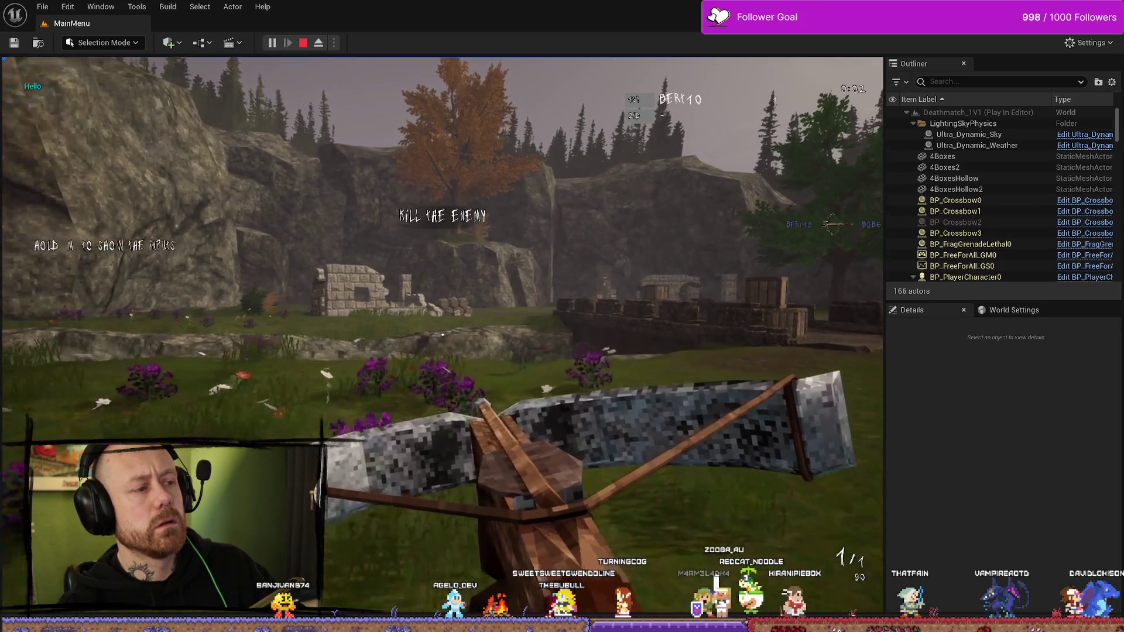
pyautogui.press('w')
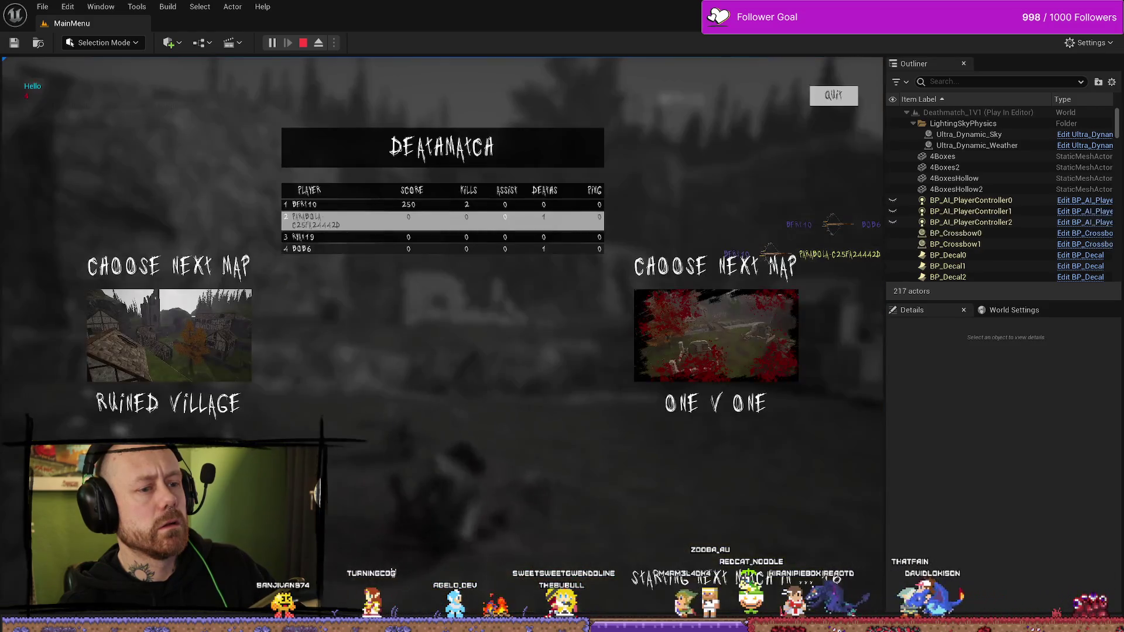
pyautogui.press('Escape')
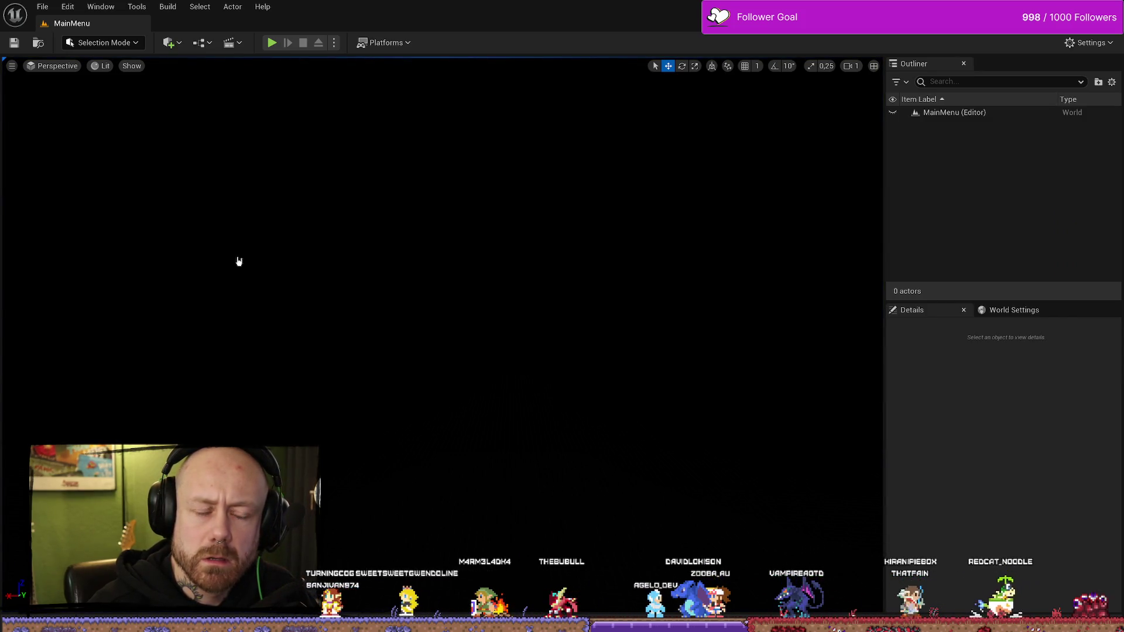
# Launch the game, check the player Stats screen, and return to the main menu
pyautogui.click(271, 42)
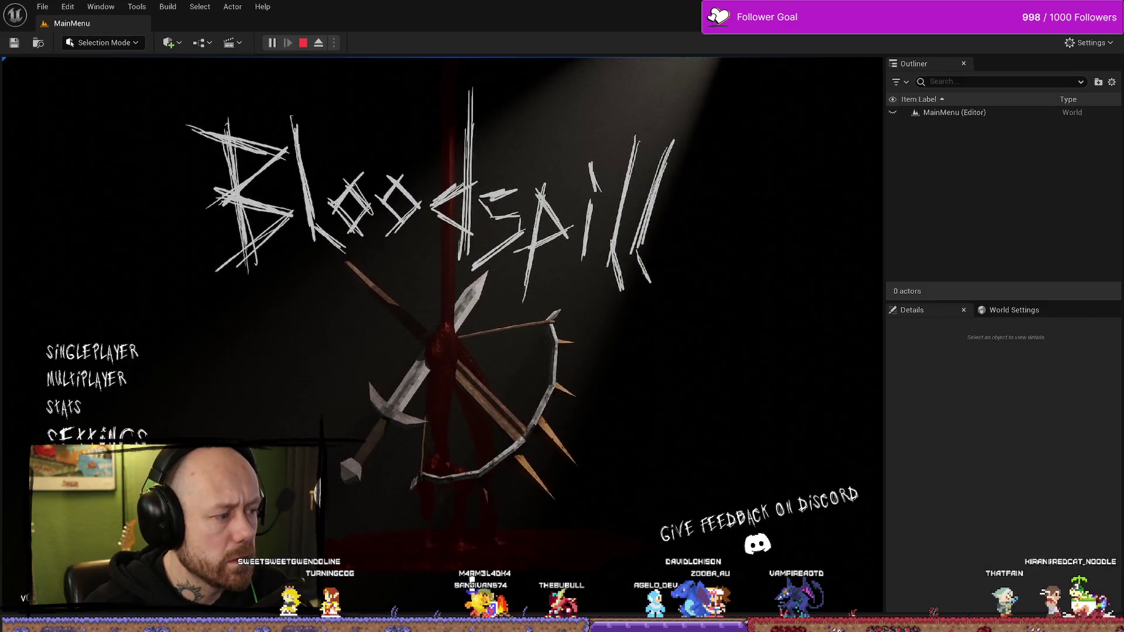
pyautogui.click(65, 405)
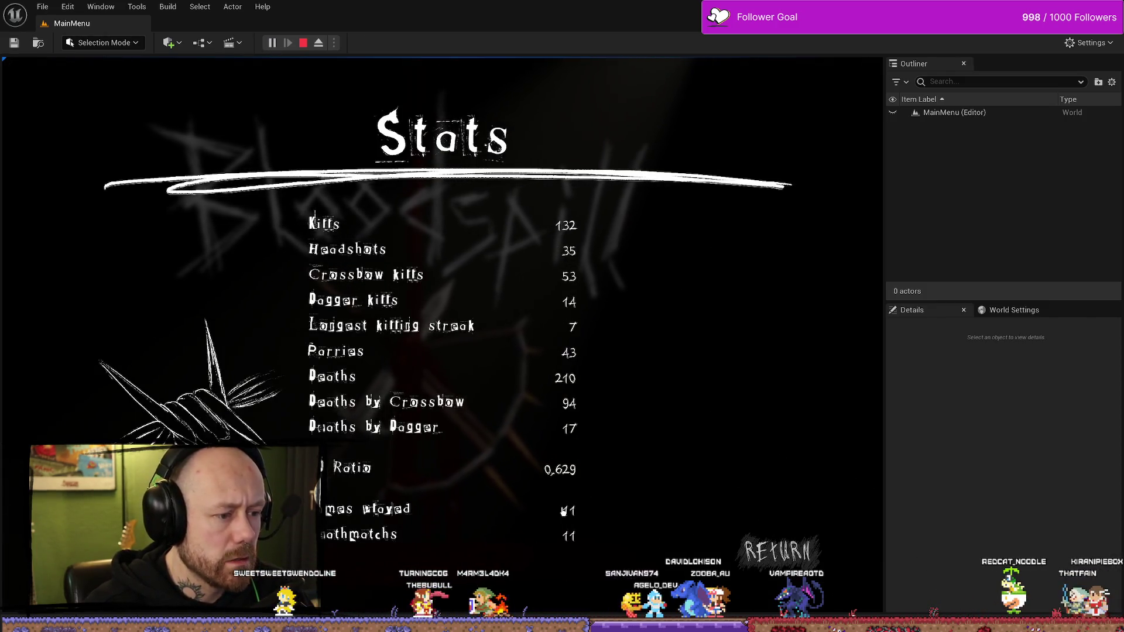
pyautogui.click(778, 551)
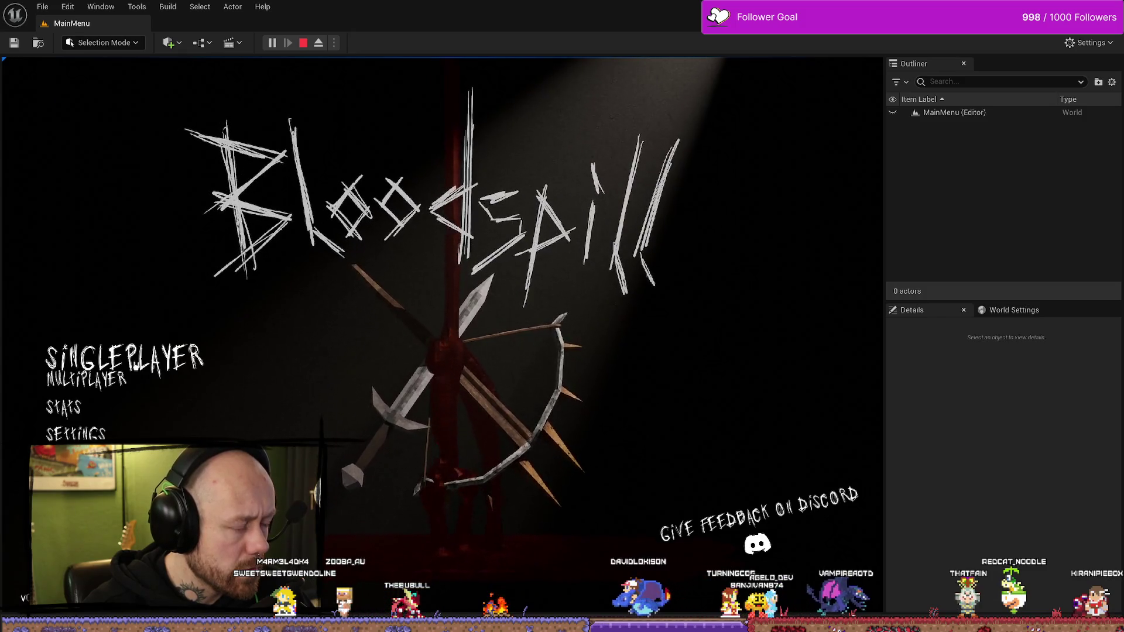
# Lower bots to 1 and Points to Win to 2, then start the One V One match
pyautogui.click(135, 366)
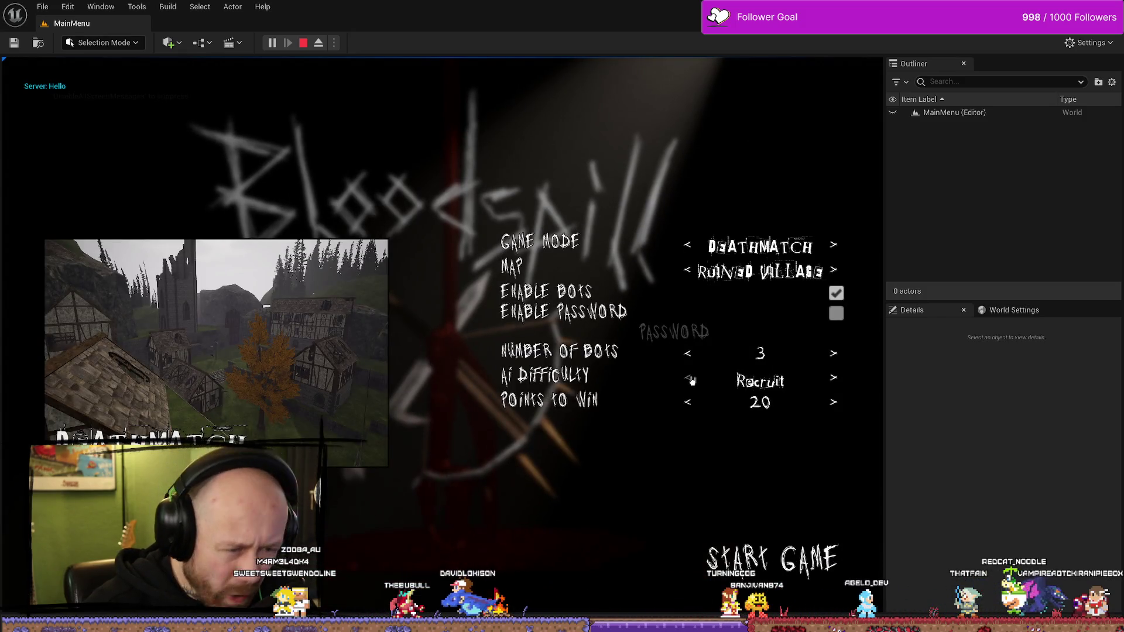
pyautogui.click(687, 353)
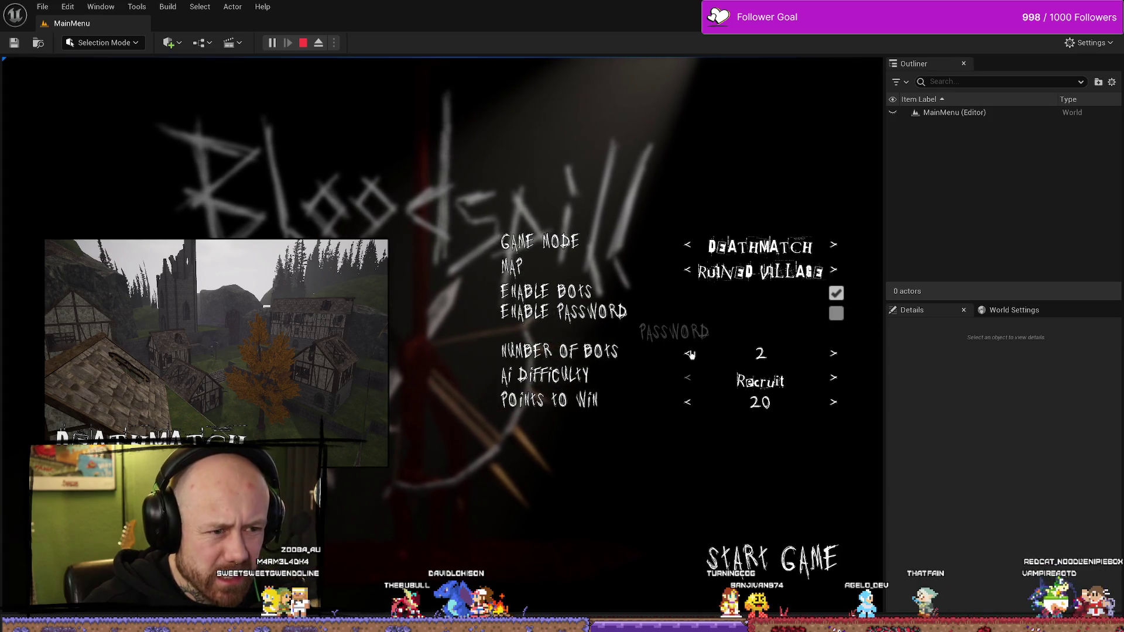
pyautogui.click(687, 353)
pyautogui.click(687, 353)
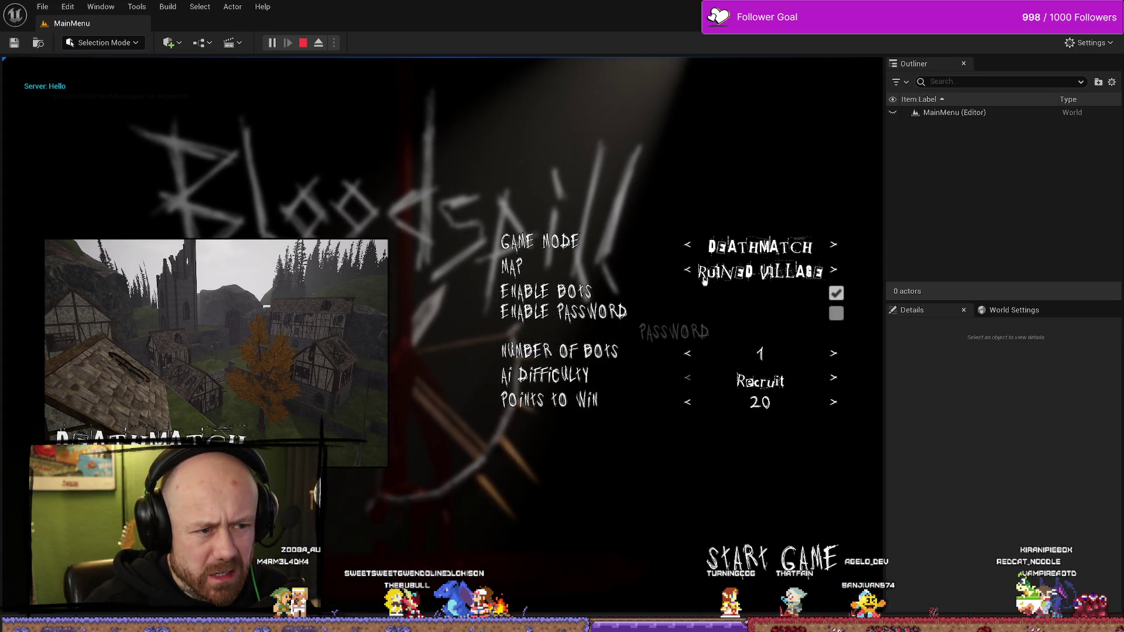
pyautogui.click(687, 403)
pyautogui.click(687, 403)
pyautogui.click(688, 404)
pyautogui.click(689, 405)
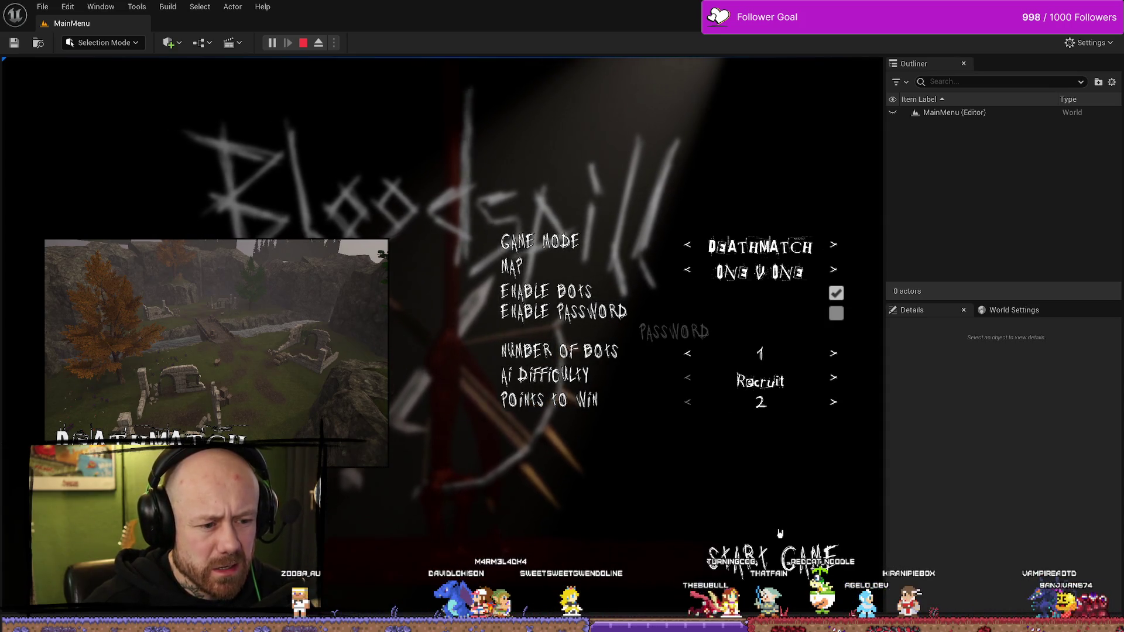
pyautogui.click(784, 565)
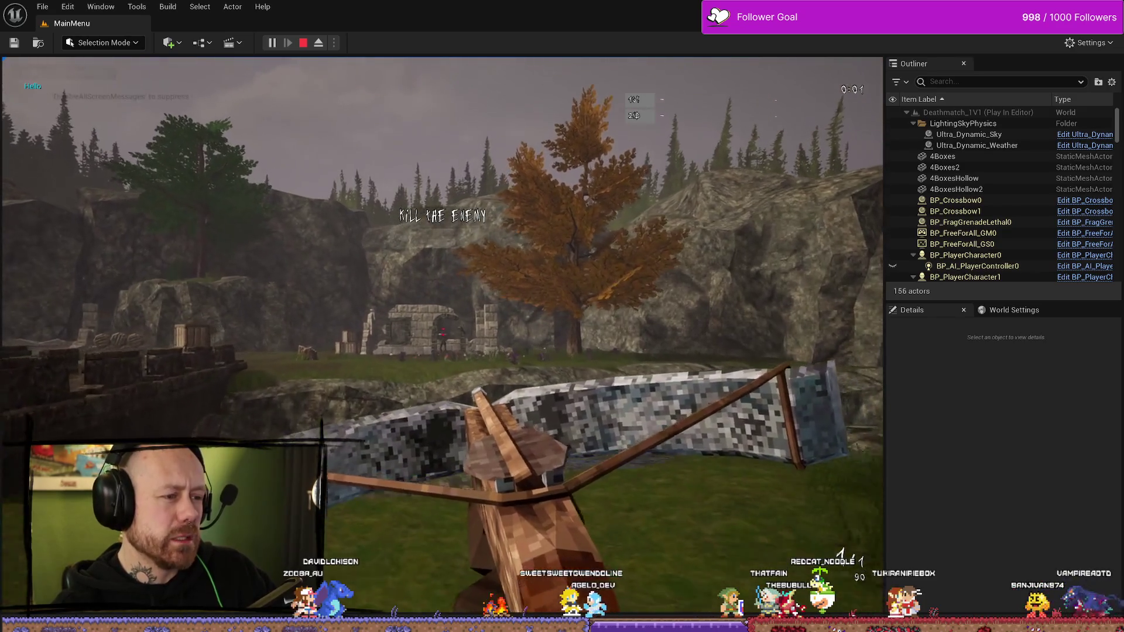
# Shoot the bot twice to win with 2 kills and 200 score, then stop the playtest
pyautogui.click(443, 334)
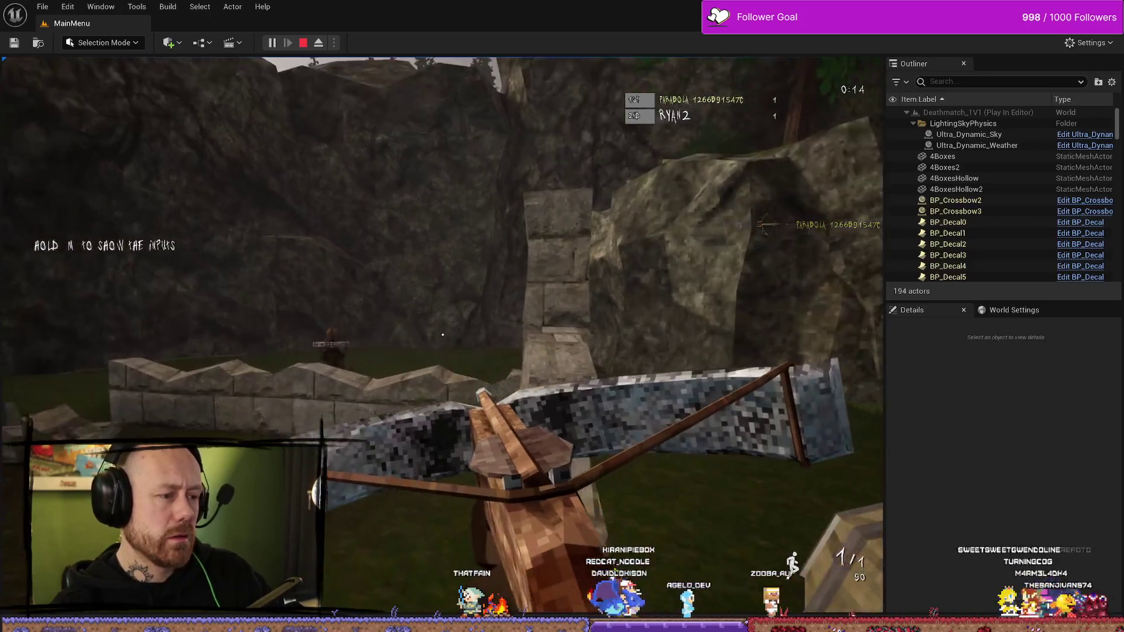
pyautogui.click(442, 334)
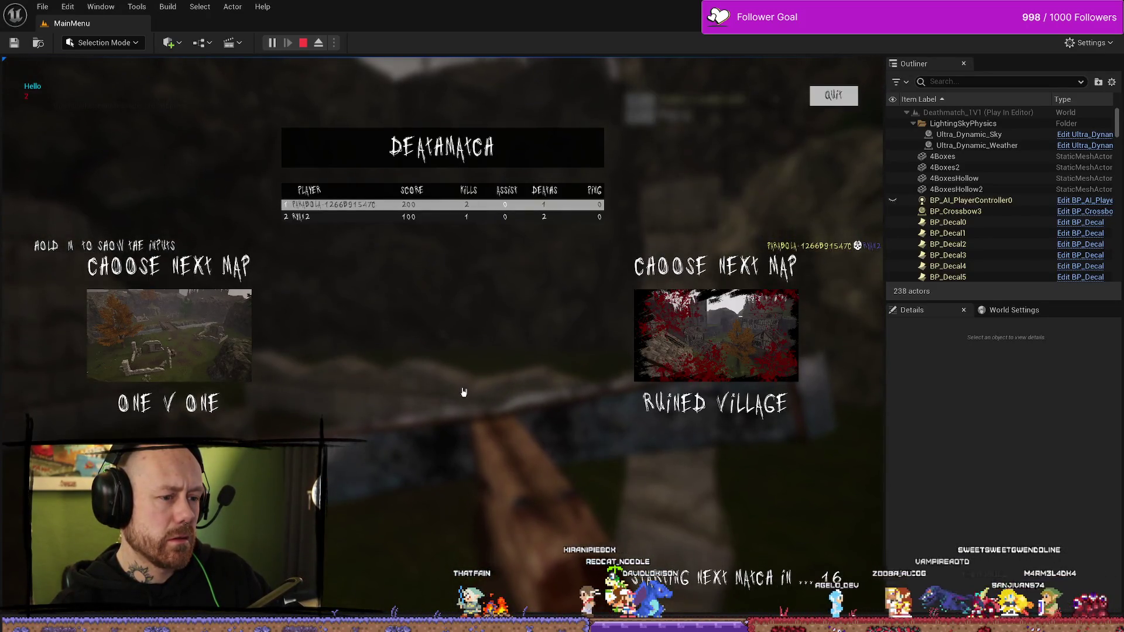
pyautogui.press('Escape')
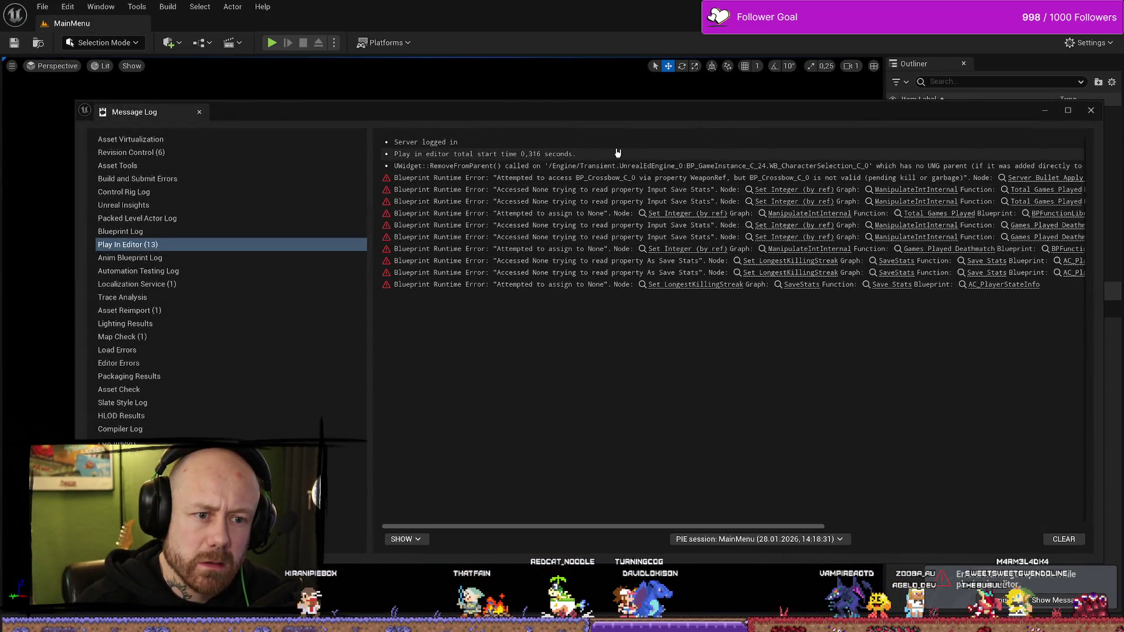
# Close the log, relaunch, reduce bots to one, pick One V One, and start the match
pyautogui.click(1090, 110)
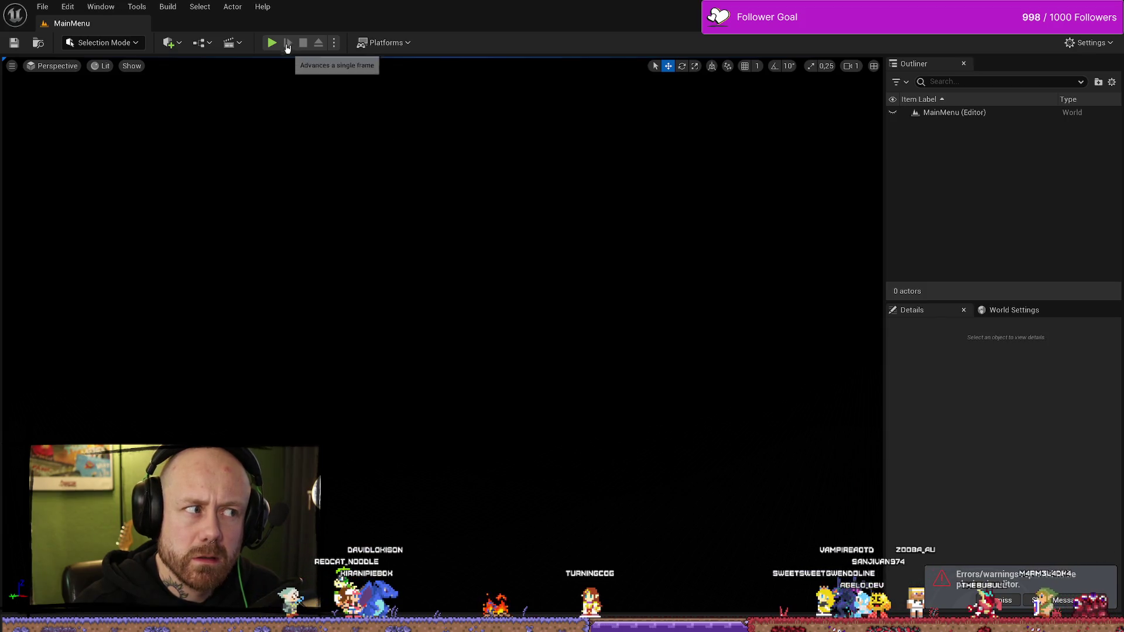
pyautogui.click(272, 42)
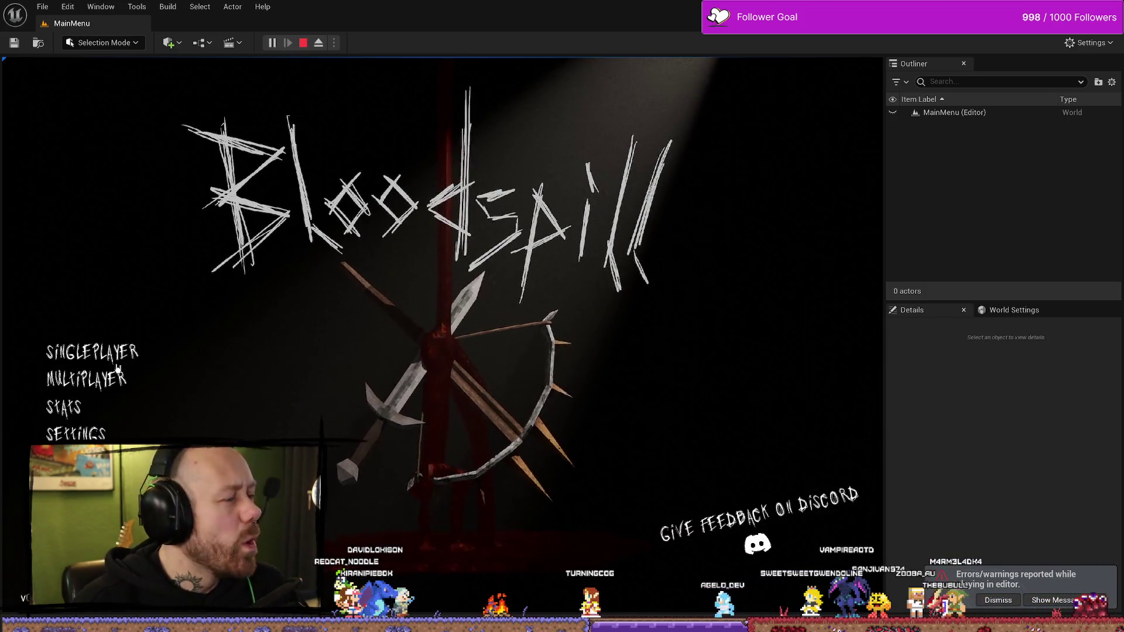
pyautogui.click(106, 366)
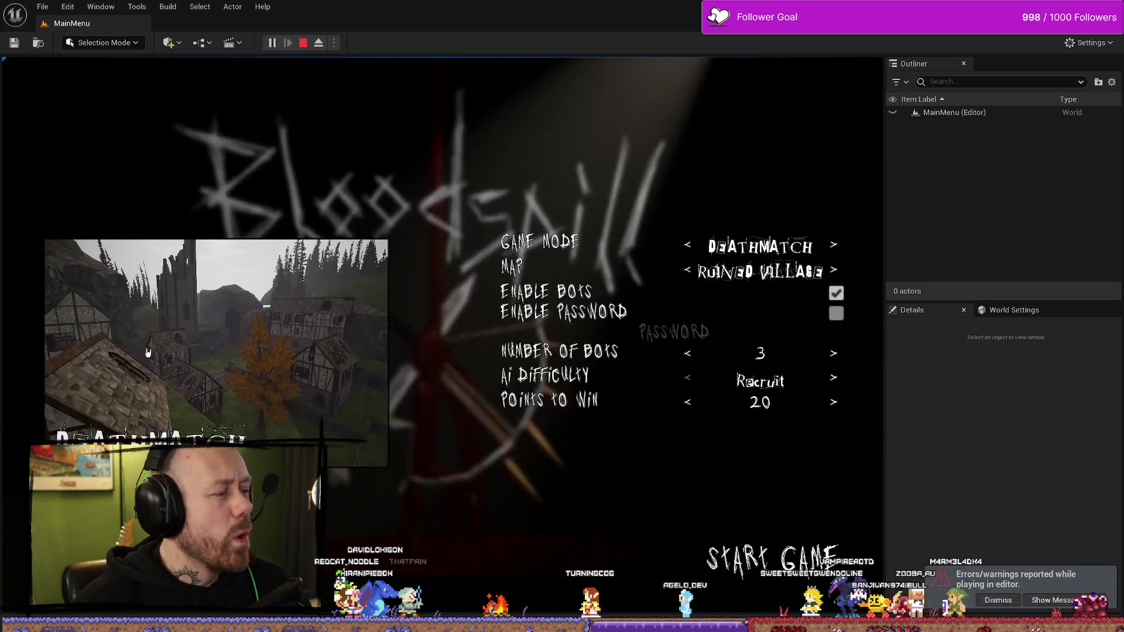
pyautogui.click(689, 355)
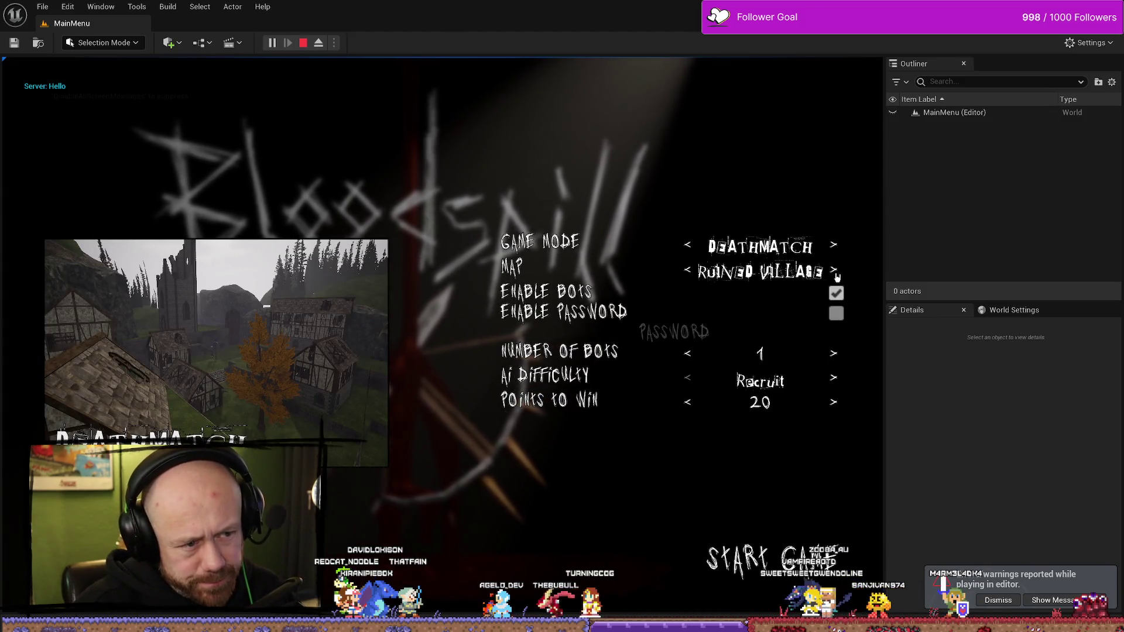
pyautogui.click(835, 273)
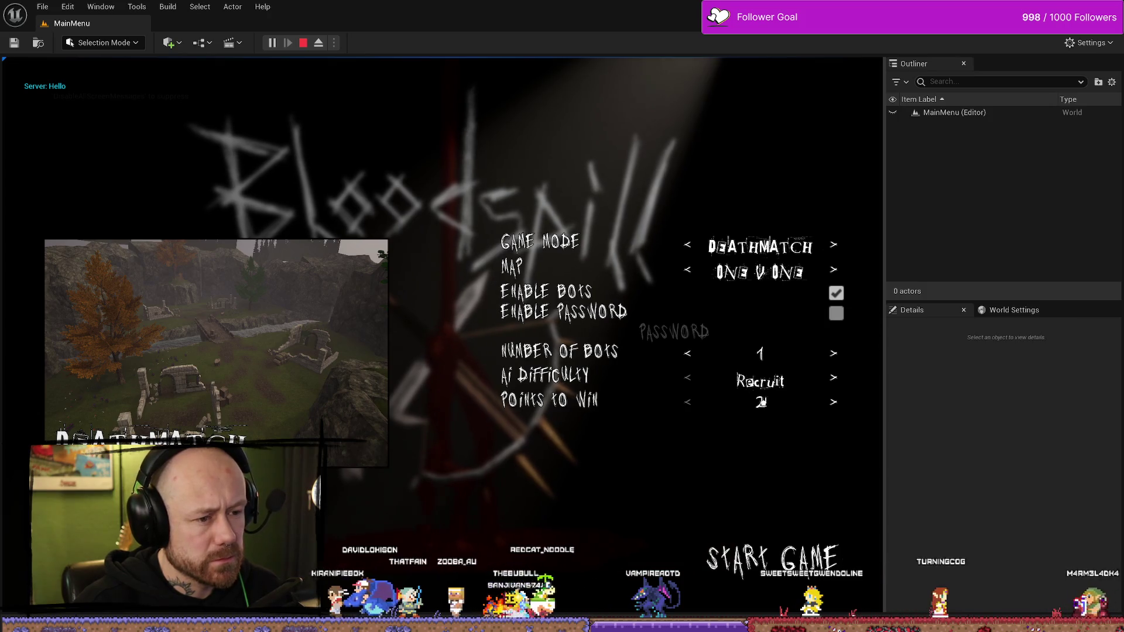
pyautogui.click(776, 560)
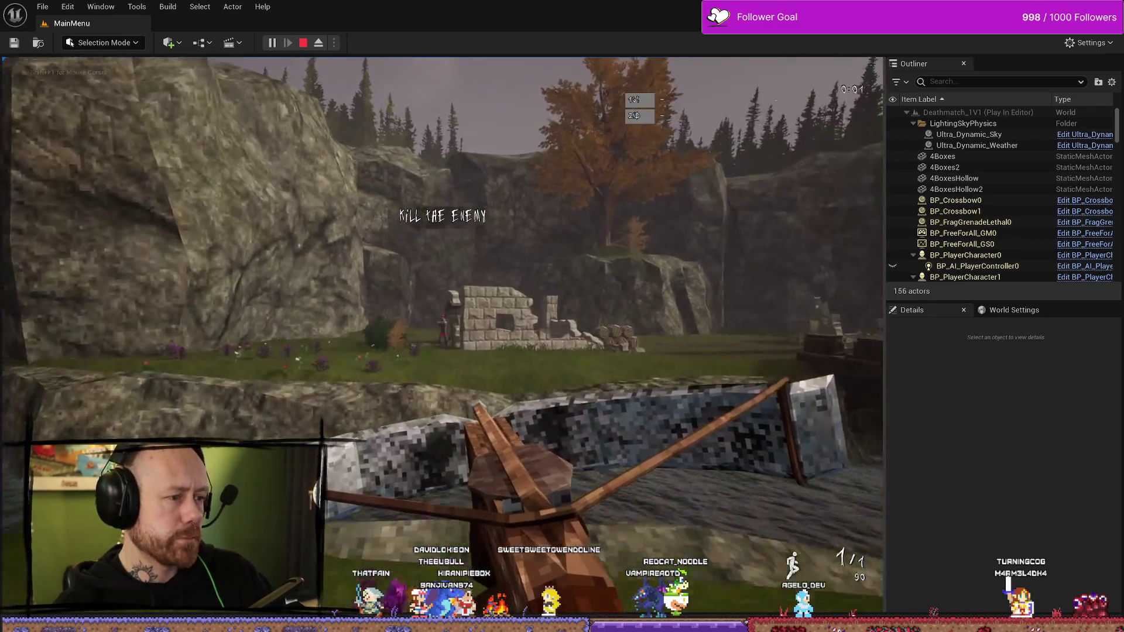
# Advance on the bot and land the winning crossbow kill at 200 score
pyautogui.click(443, 335)
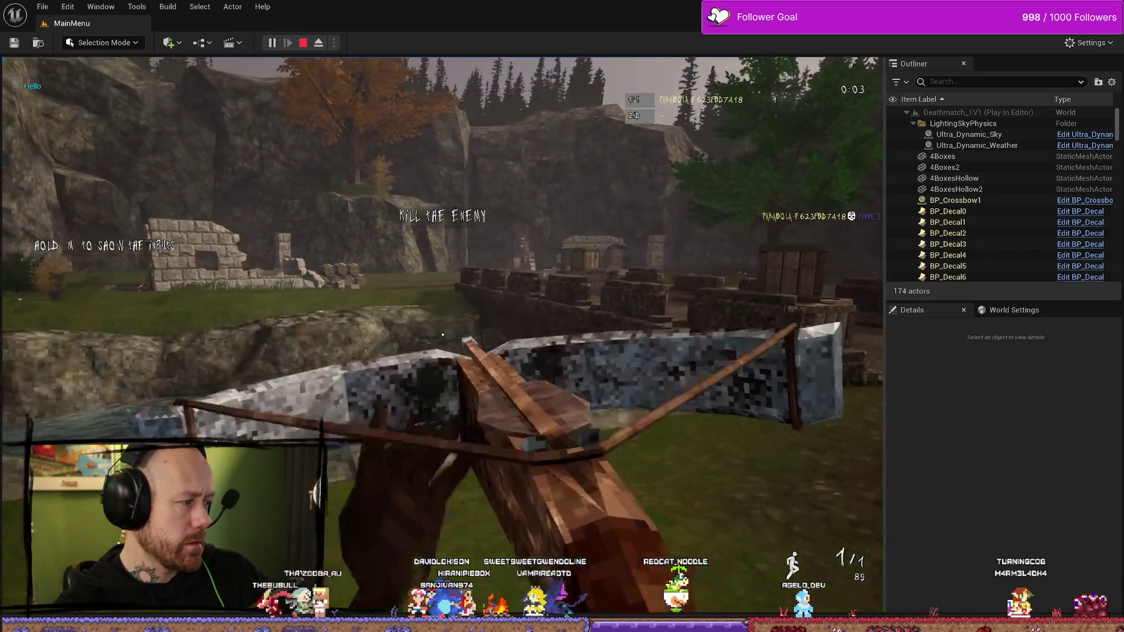
pyautogui.press('w')
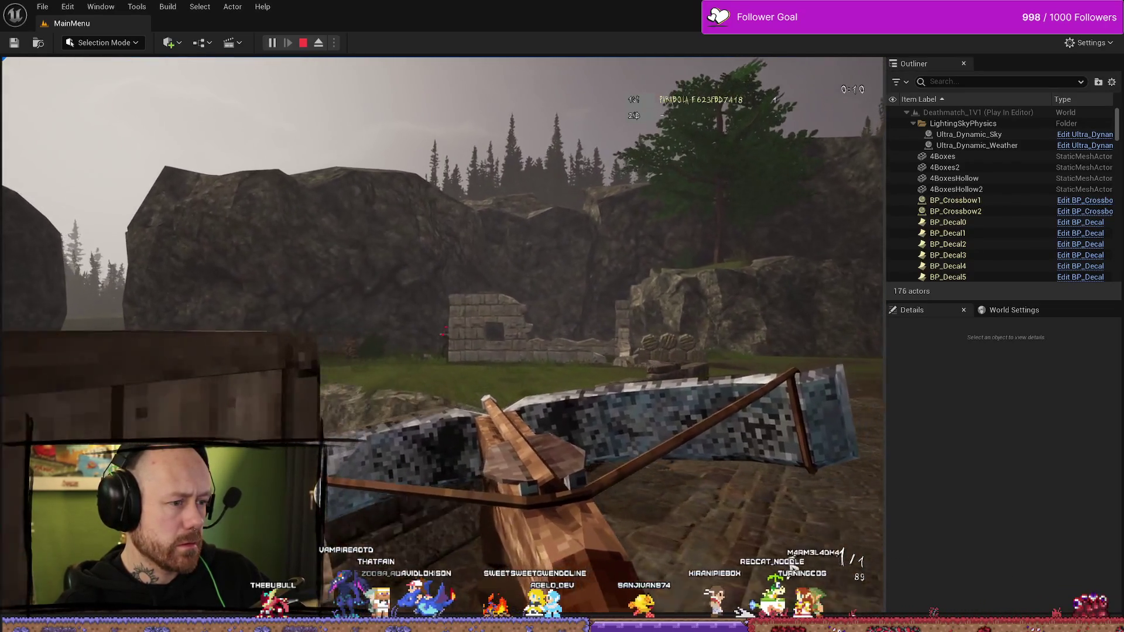
pyautogui.click(442, 335)
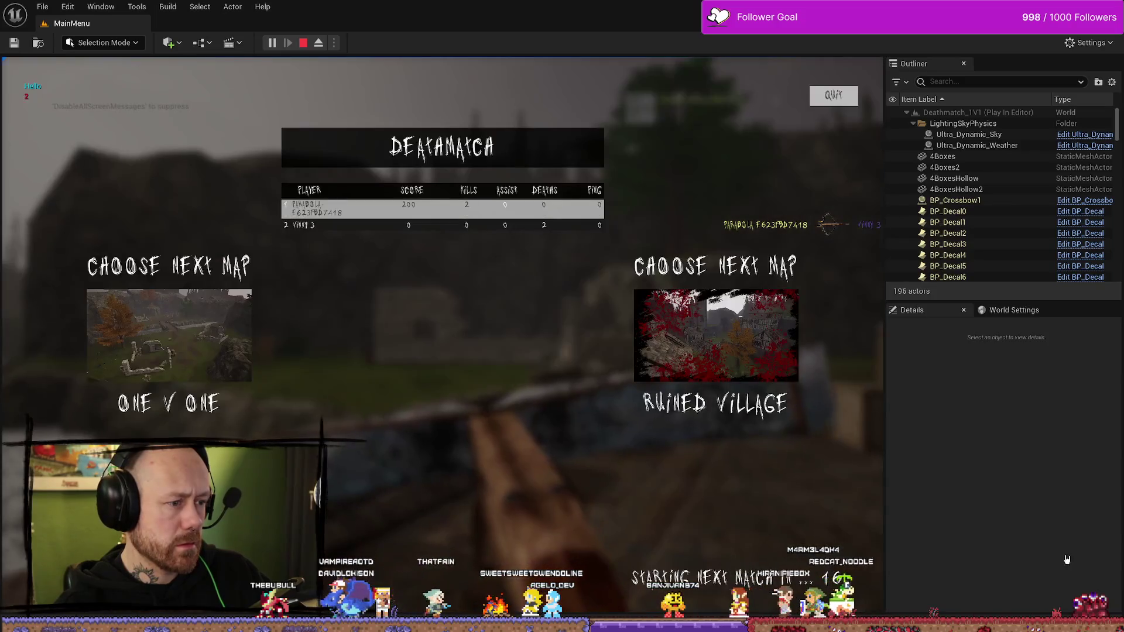
# Check Stats (136 kills, 211 deaths), stop the session, and relaunch the game
pyautogui.click(843, 100)
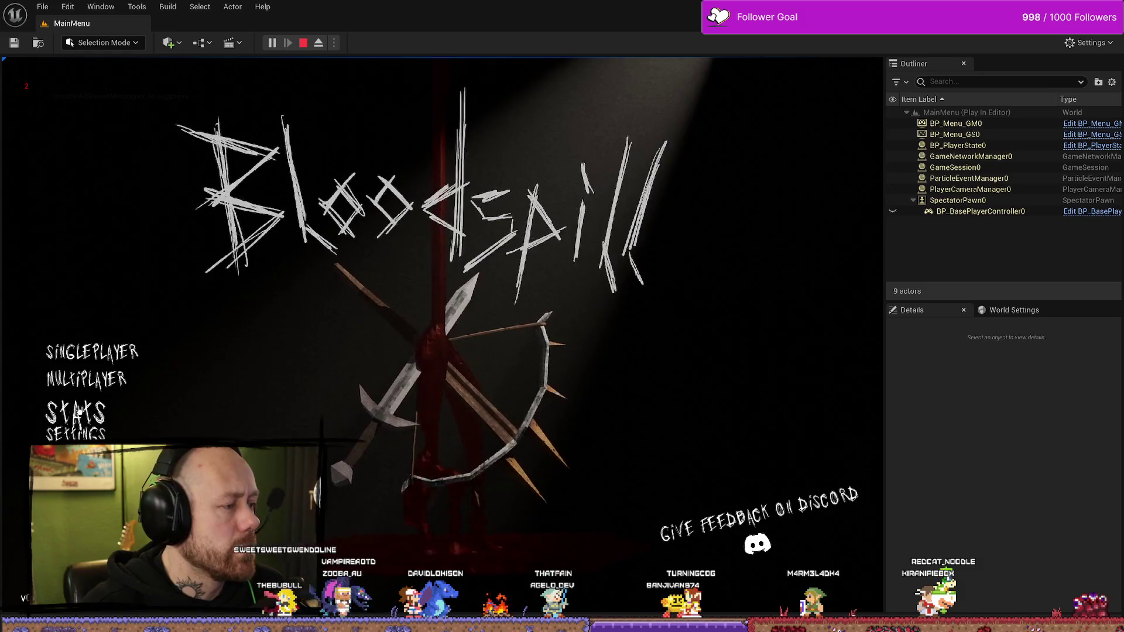
pyautogui.click(79, 412)
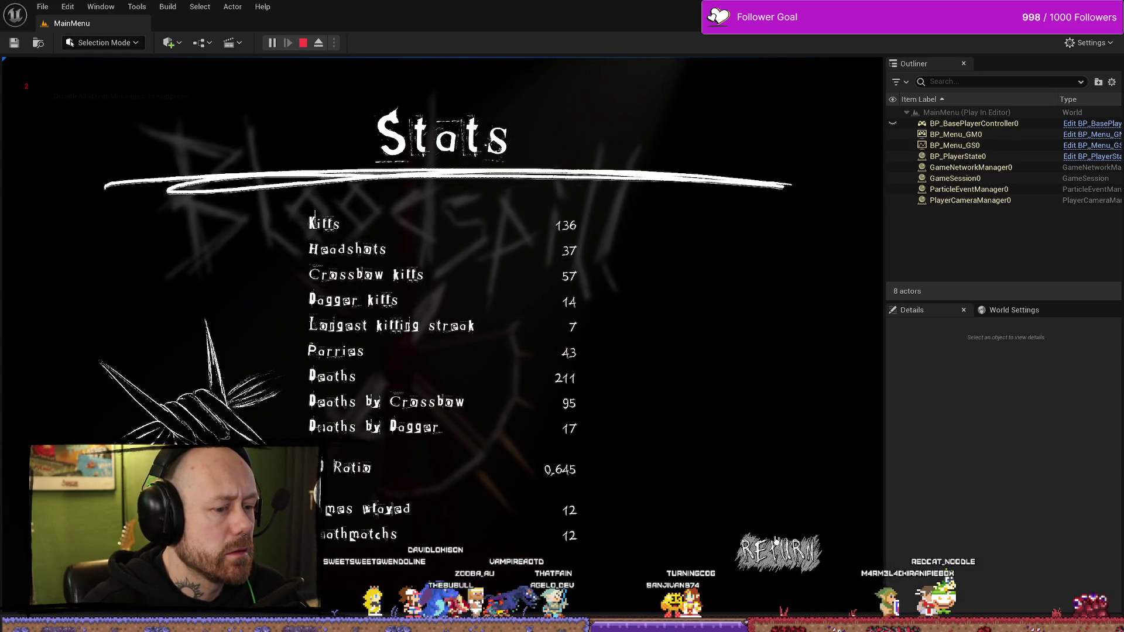
pyautogui.press('Escape')
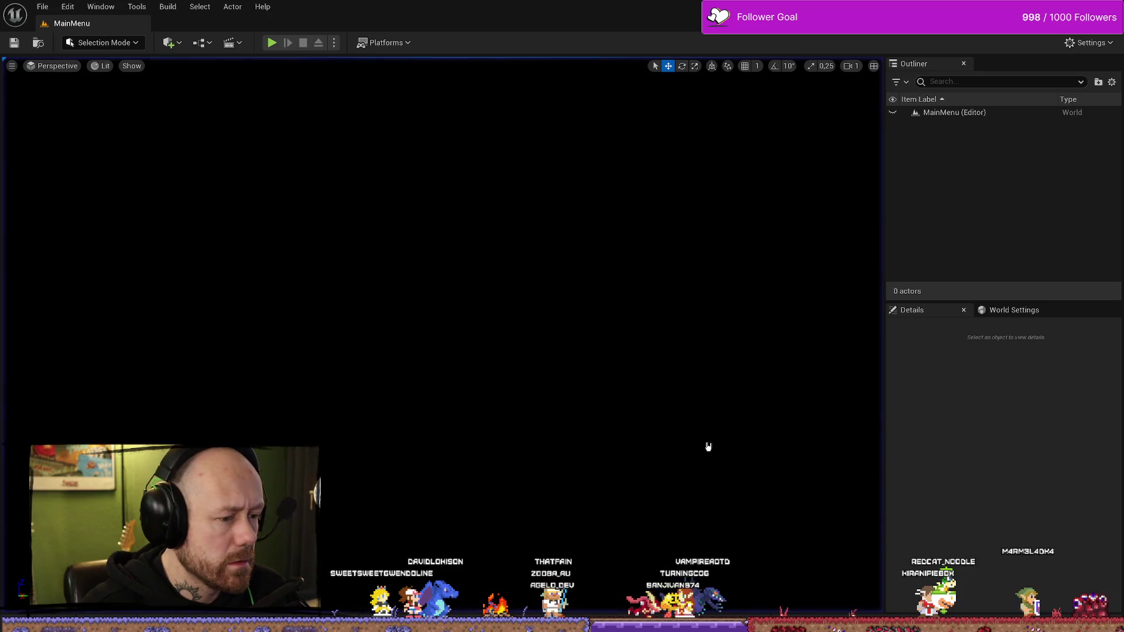
pyautogui.click(272, 42)
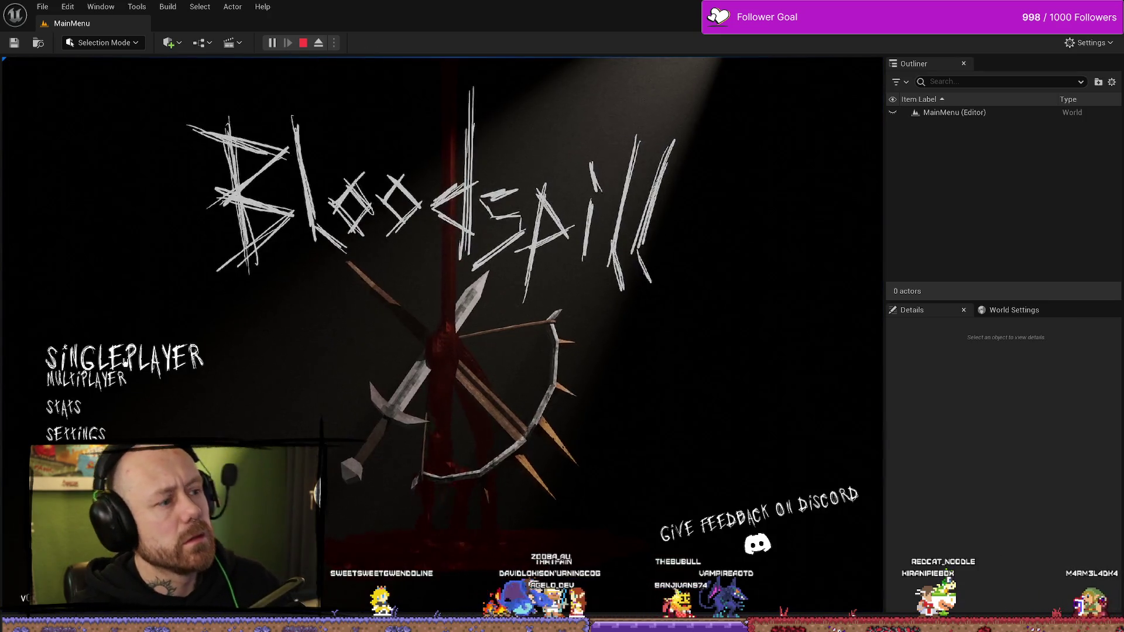
# Start a One V One match, play until the bot wins 250 to 100, then leave the scoreboard
pyautogui.click(100, 360)
pyautogui.click(687, 271)
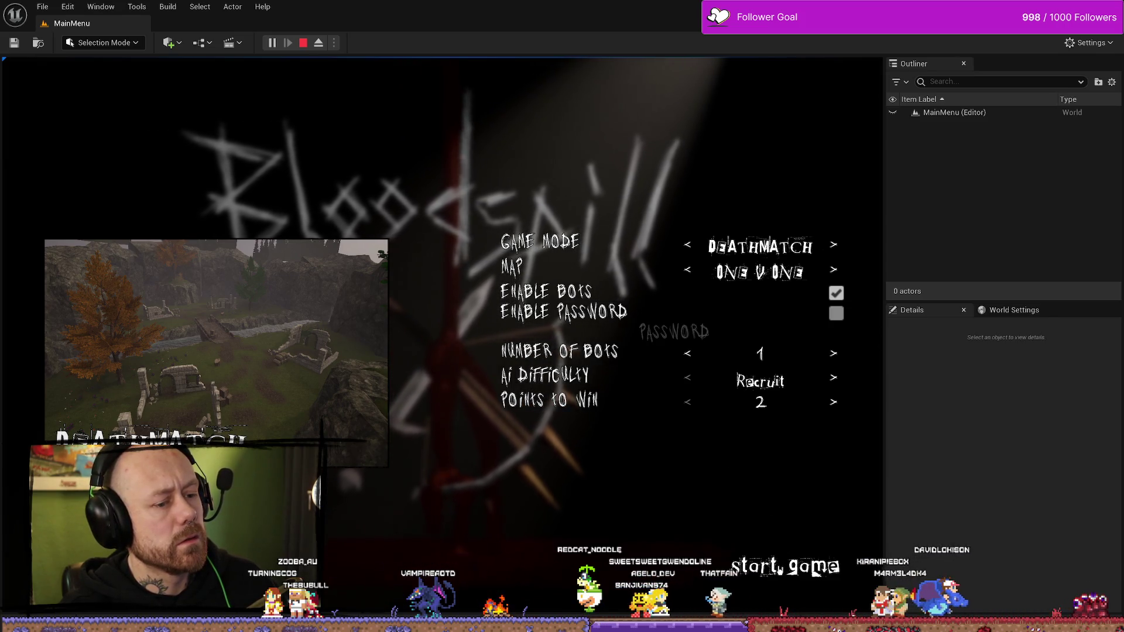
pyautogui.click(815, 571)
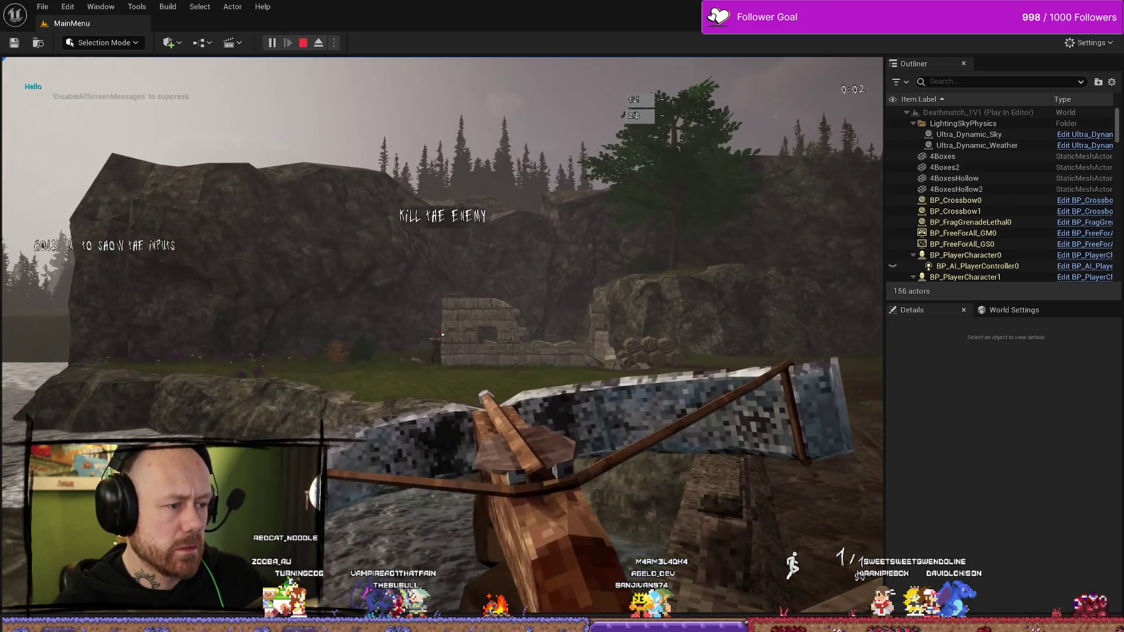
pyautogui.click(442, 335)
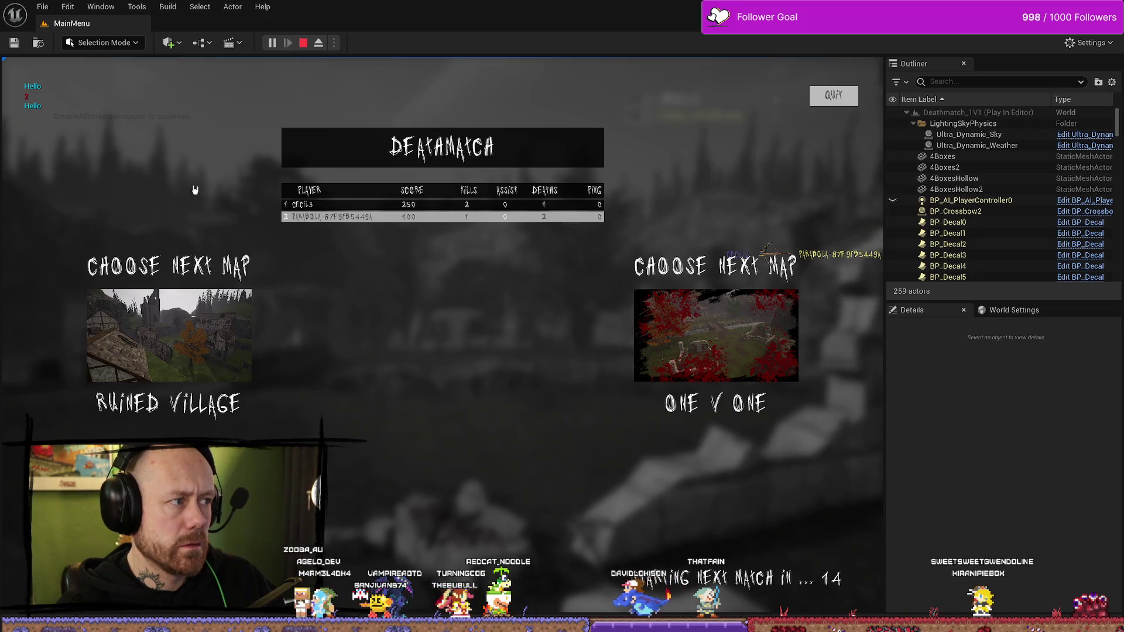
pyautogui.click(834, 96)
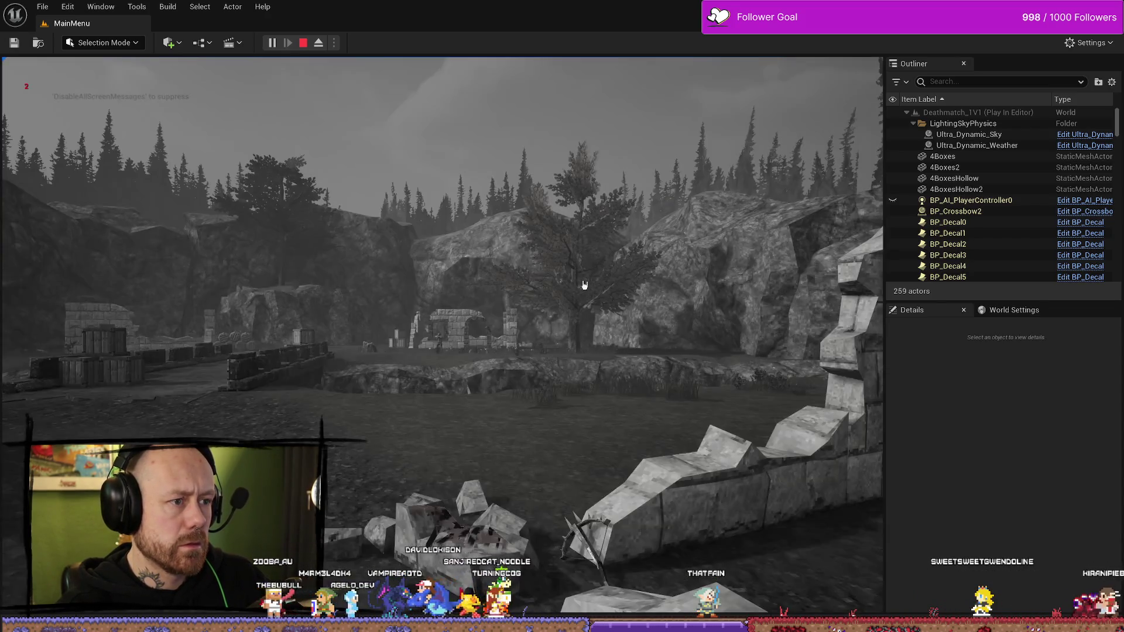
# Confirm Stats shows 137 kills and 213 deaths, then stop the playtest from the WB_EndGameScoresFreeForAll blueprint
pyautogui.click(69, 400)
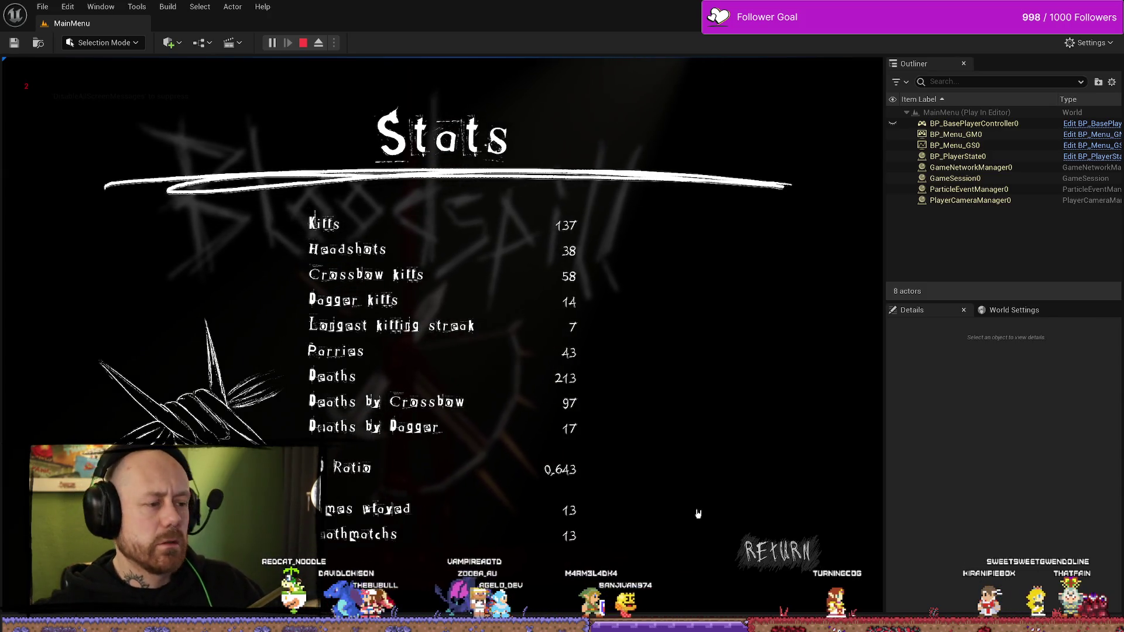
pyautogui.click(761, 549)
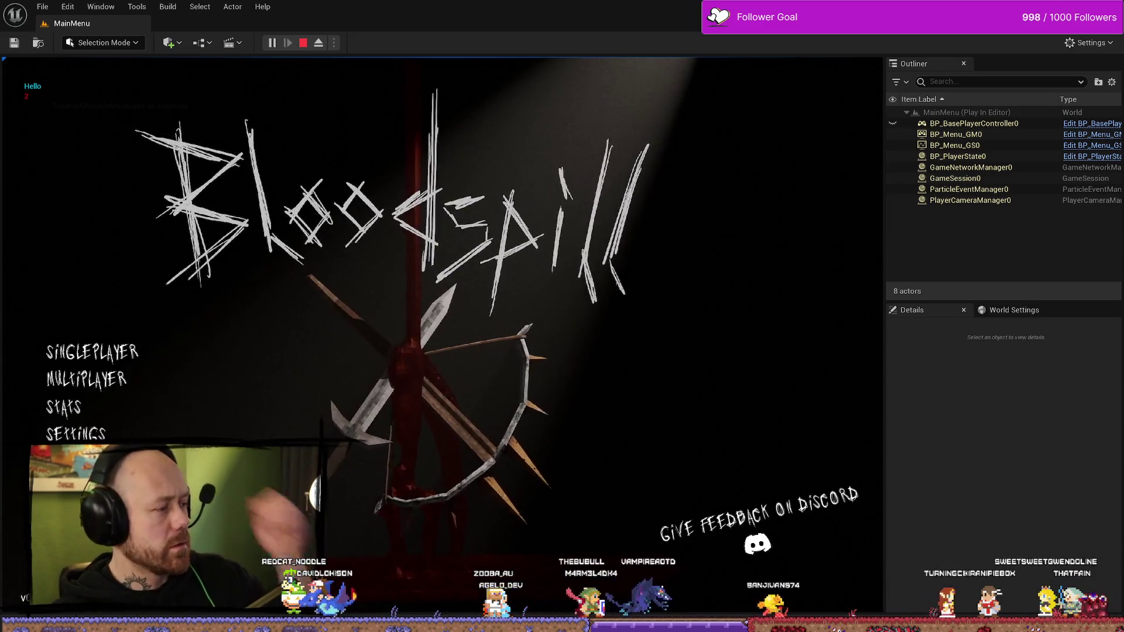
pyautogui.hotkey('alt', 'Tab')
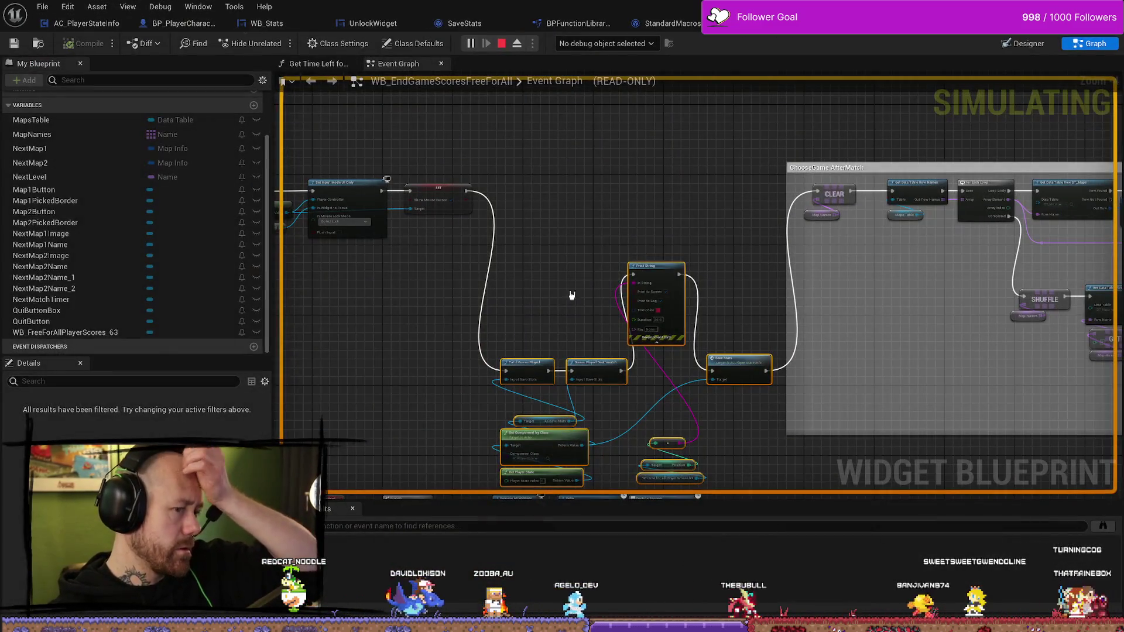
pyautogui.click(502, 44)
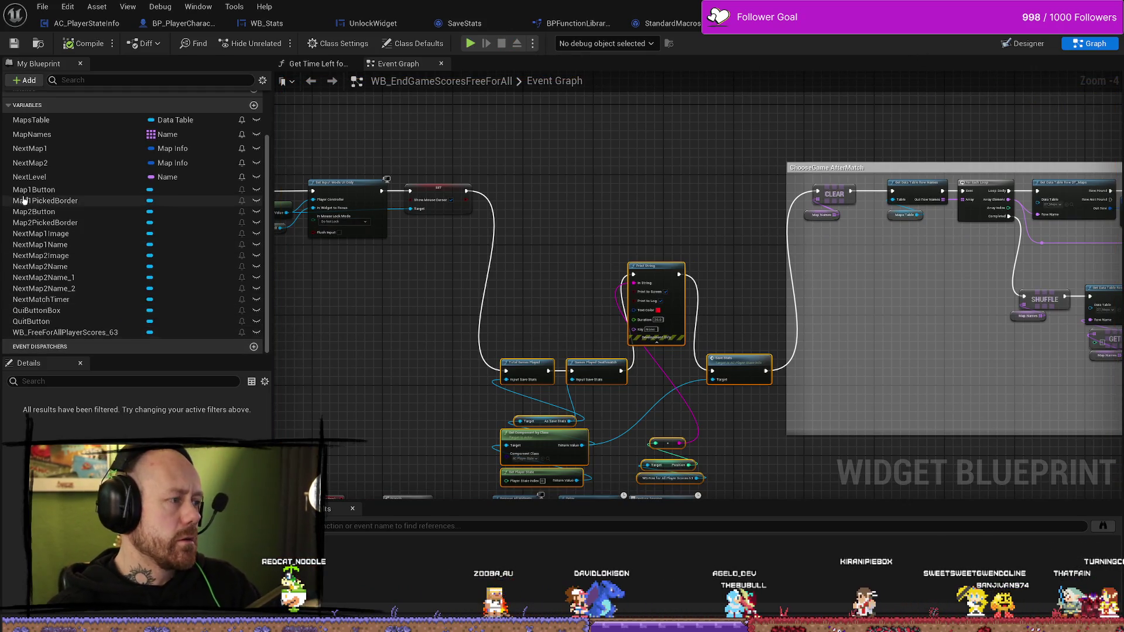
pyautogui.hotkey('alt', 'Tab')
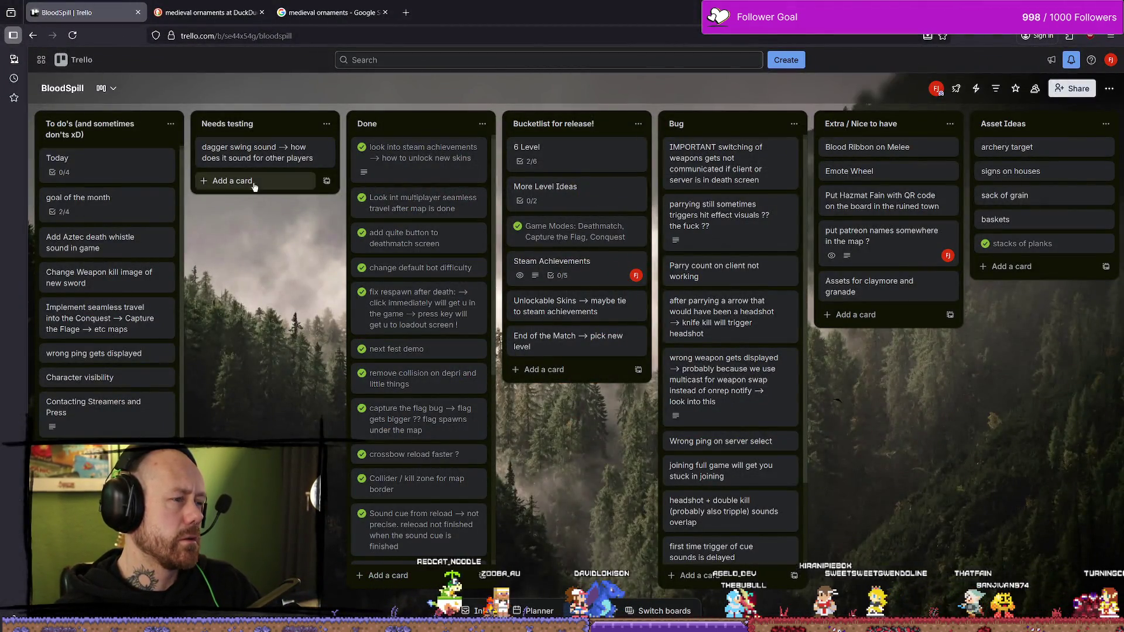
# In the Today card, extend the Save Game Bug checklist item about leaving a game, fixing 'accrues' spelling
pyautogui.click(105, 160)
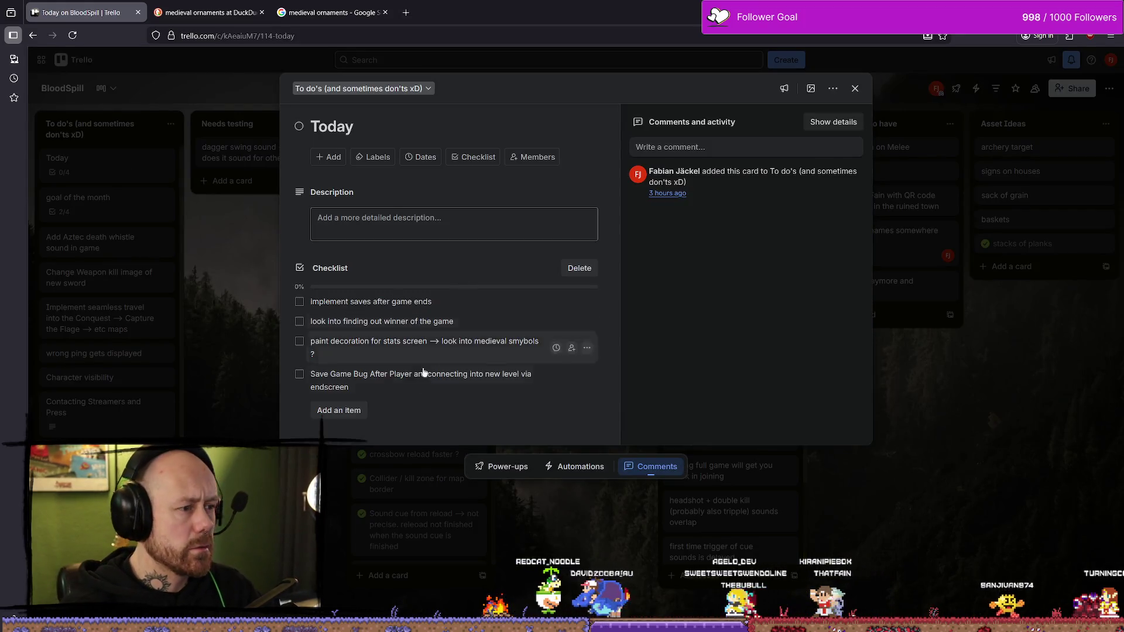
pyautogui.click(436, 375)
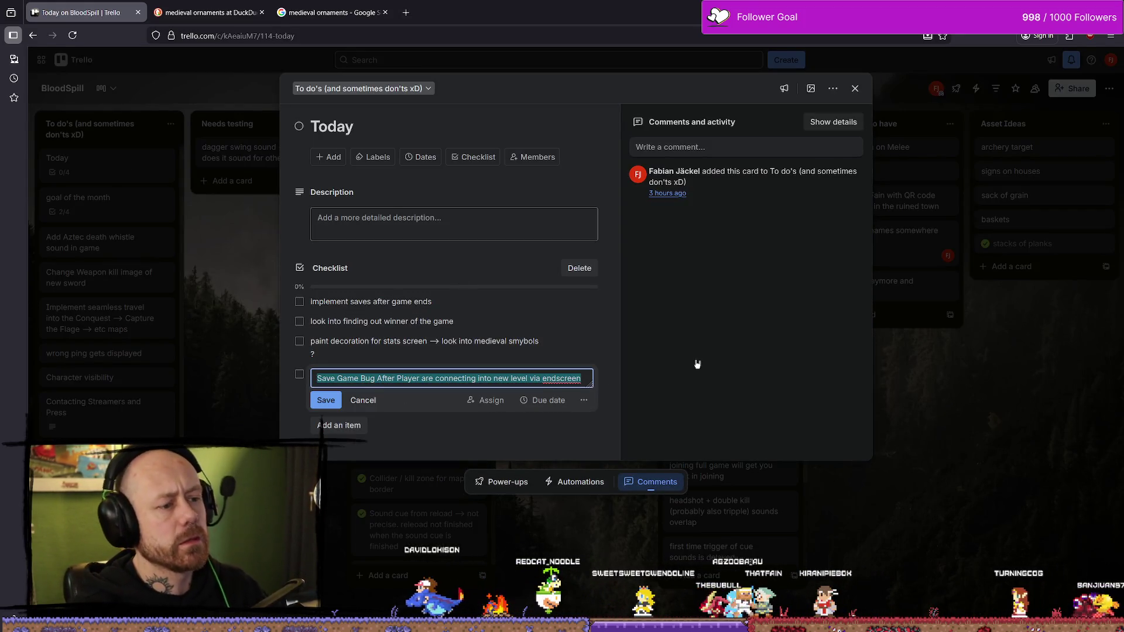
pyautogui.press('End')
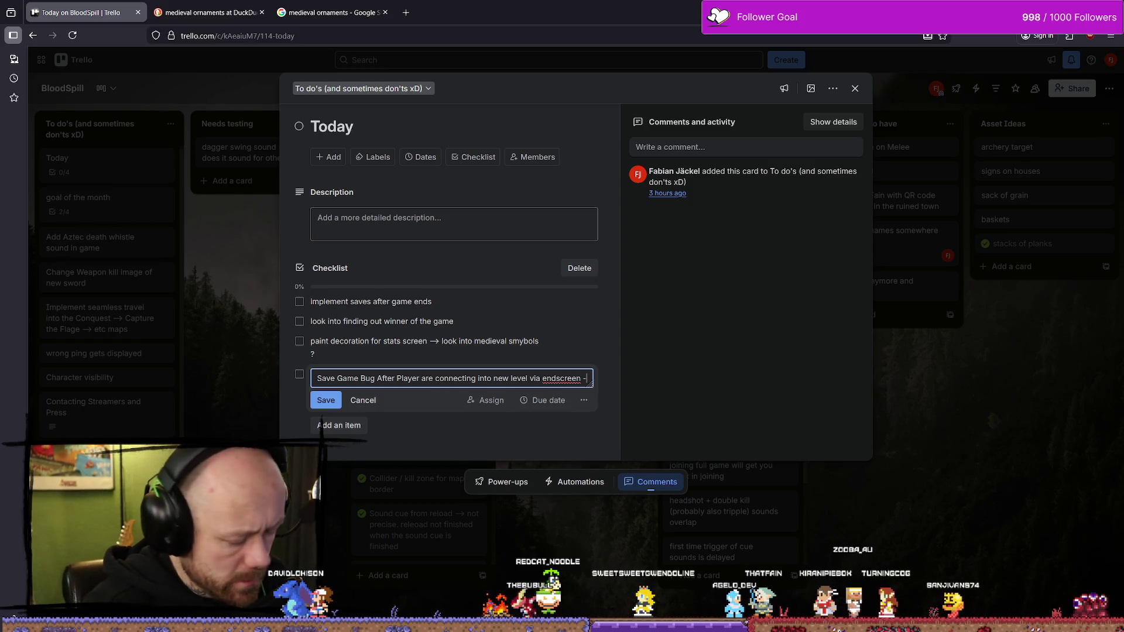
pyautogui.write('--> only accures after you')
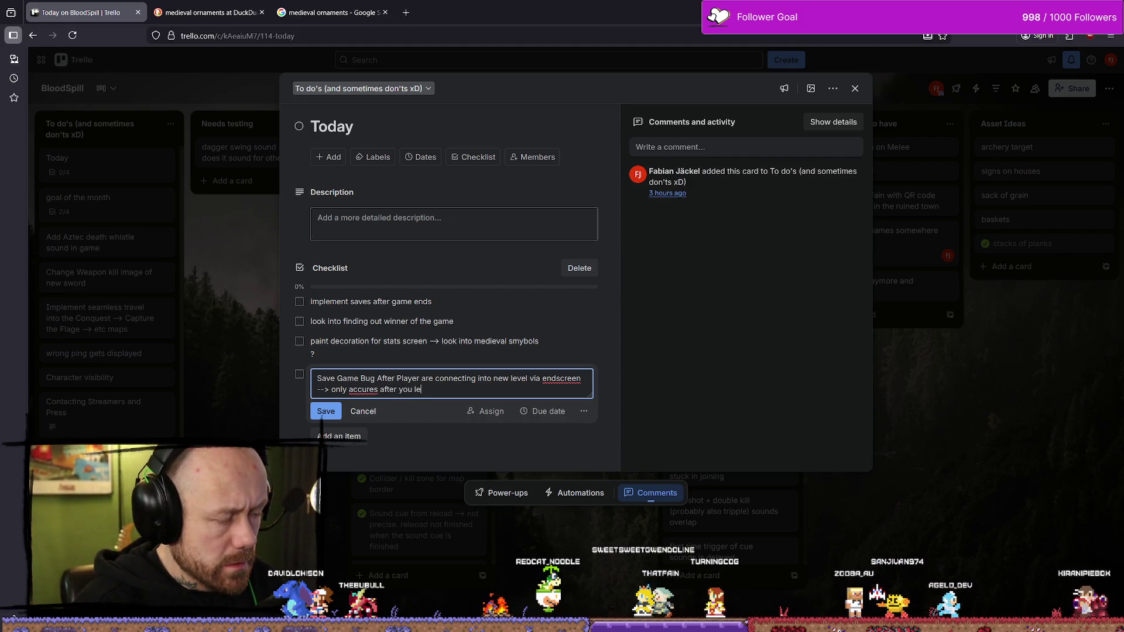
pyautogui.write('le')
pyautogui.press('BackSpace')
pyautogui.press('BackSpace')
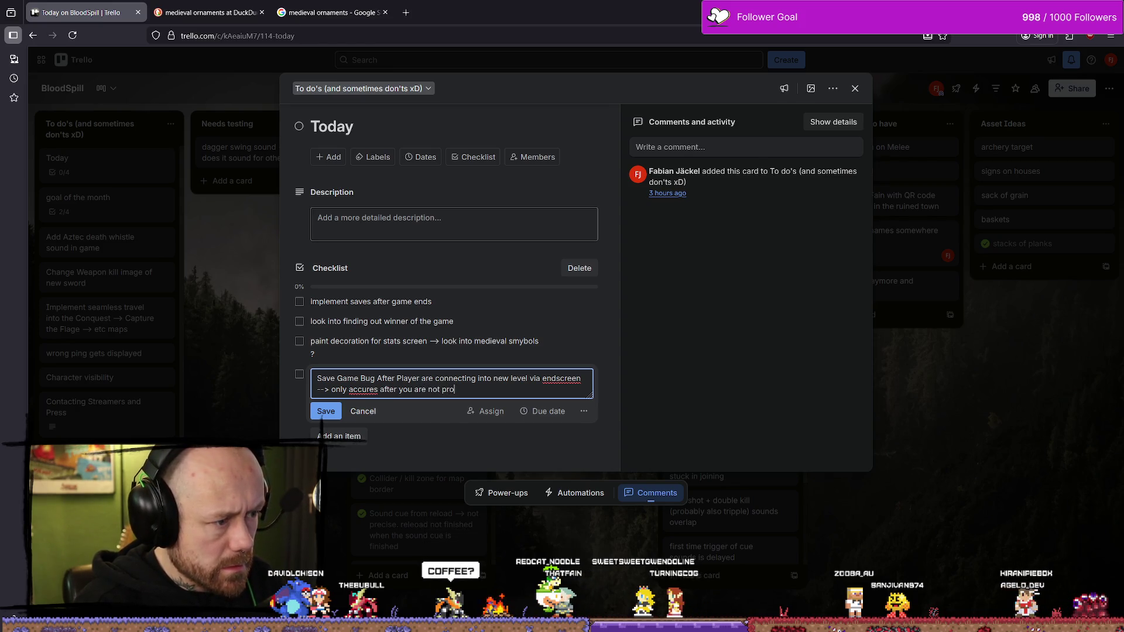
pyautogui.write('perly leavi')
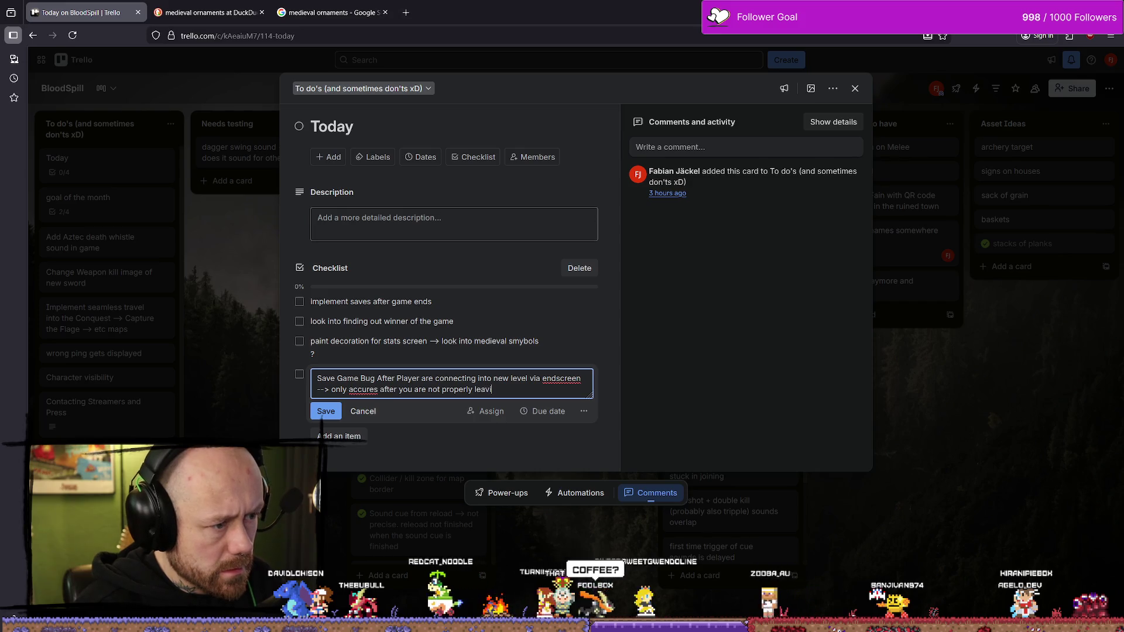
pyautogui.write('ng a gam')
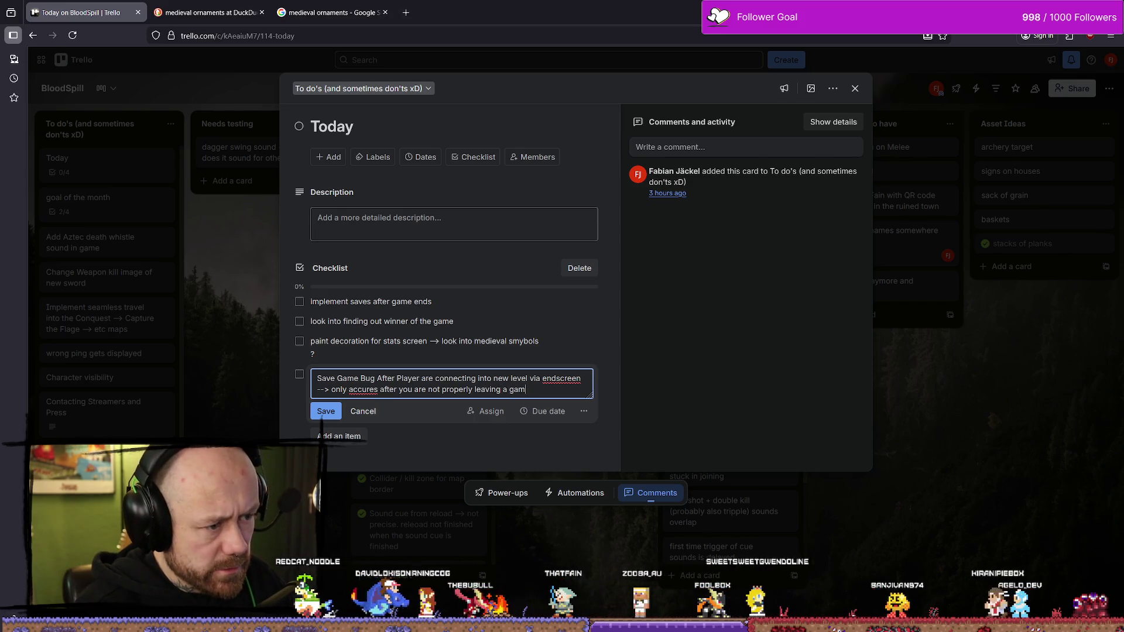
pyautogui.write('e after')
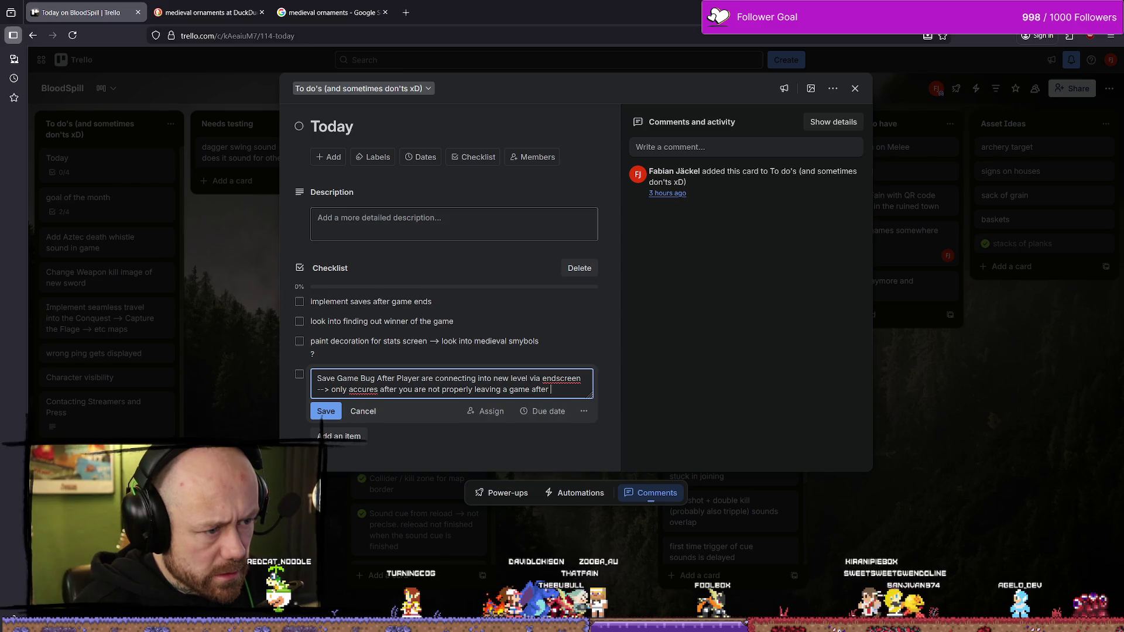
pyautogui.rightClick(359, 391)
pyautogui.click(409, 77)
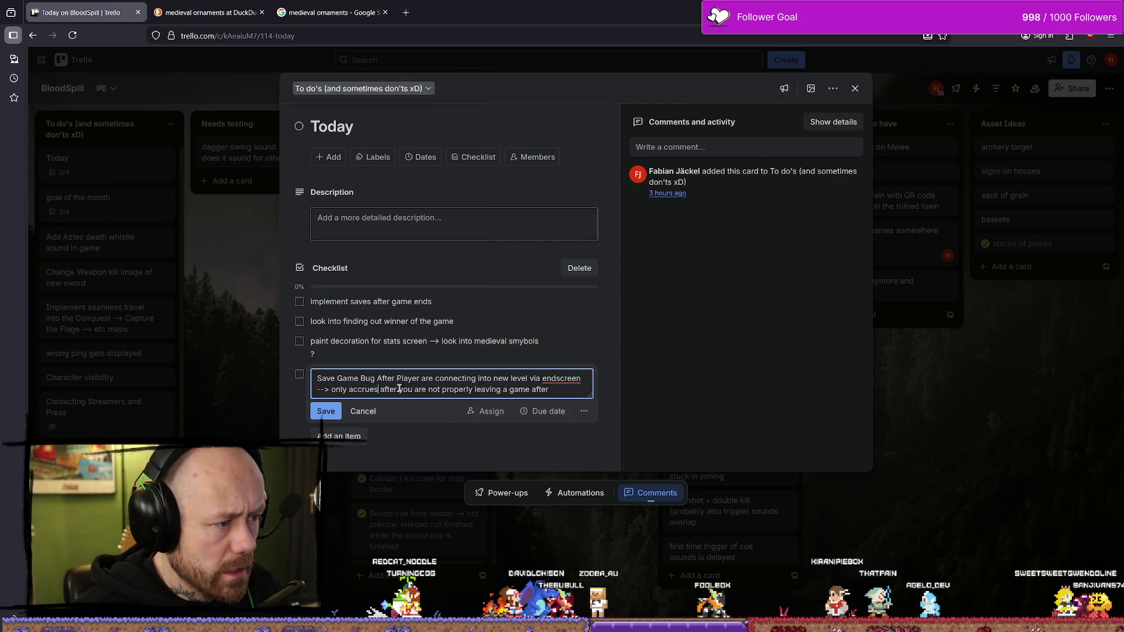
# Finish the bug note about leaving a game with just 1 bot, and save the checklist item
pyautogui.write('leaving a ')
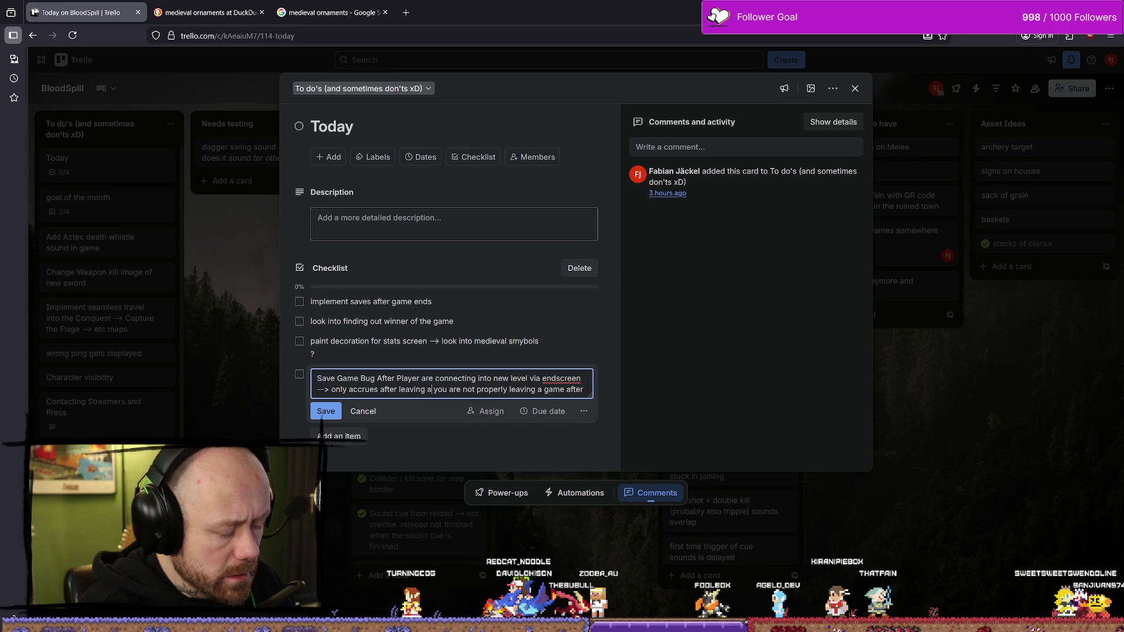
pyautogui.write('game wiht')
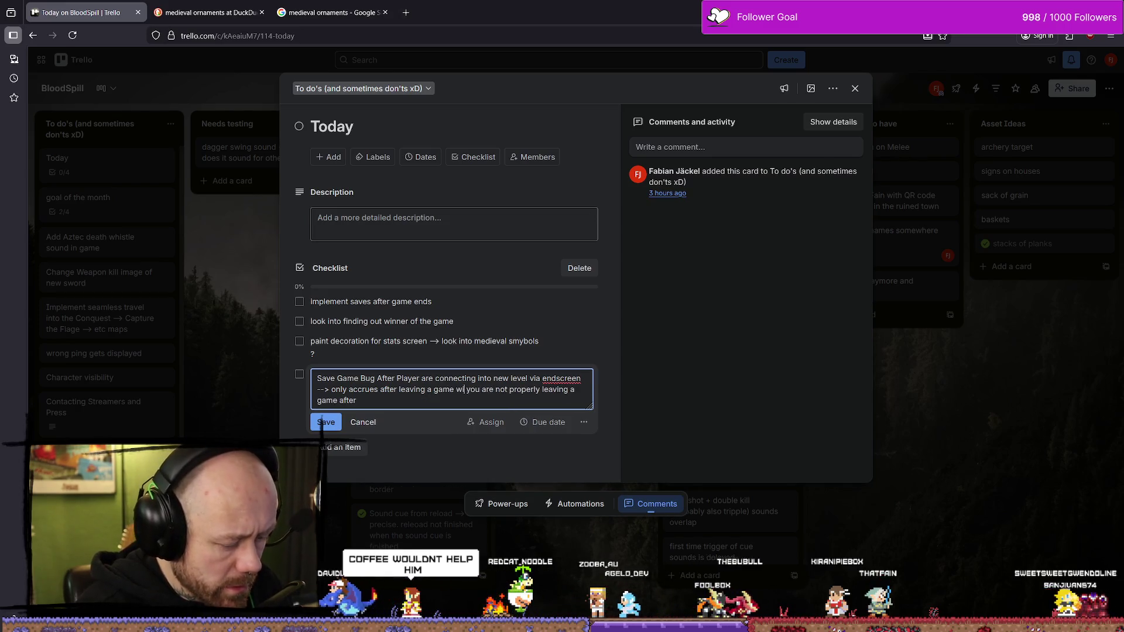
pyautogui.press('BackSpace')
pyautogui.press('BackSpace')
pyautogui.press('BackSpace')
pyautogui.write('th just ')
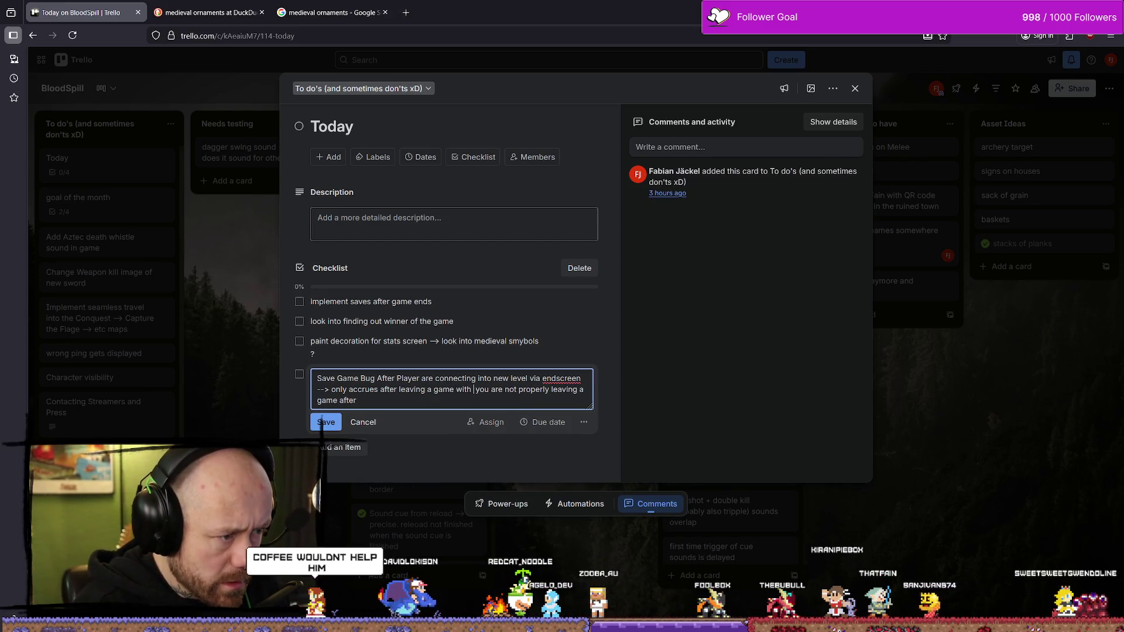
pyautogui.write('1 bl')
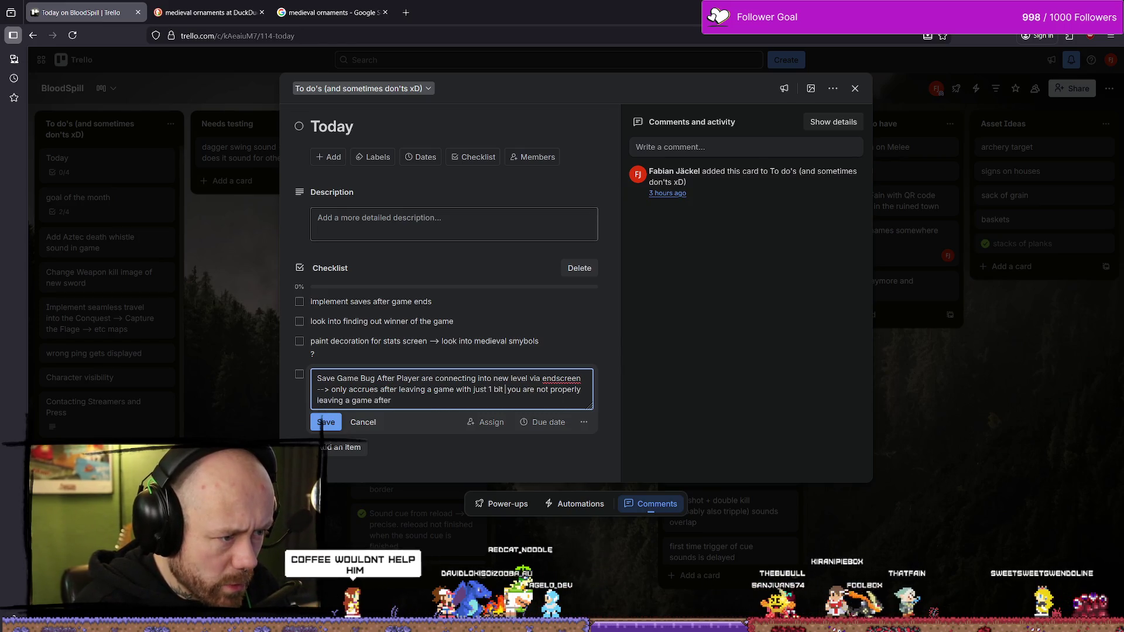
pyautogui.press('BackSpace')
pyautogui.write('ot and')
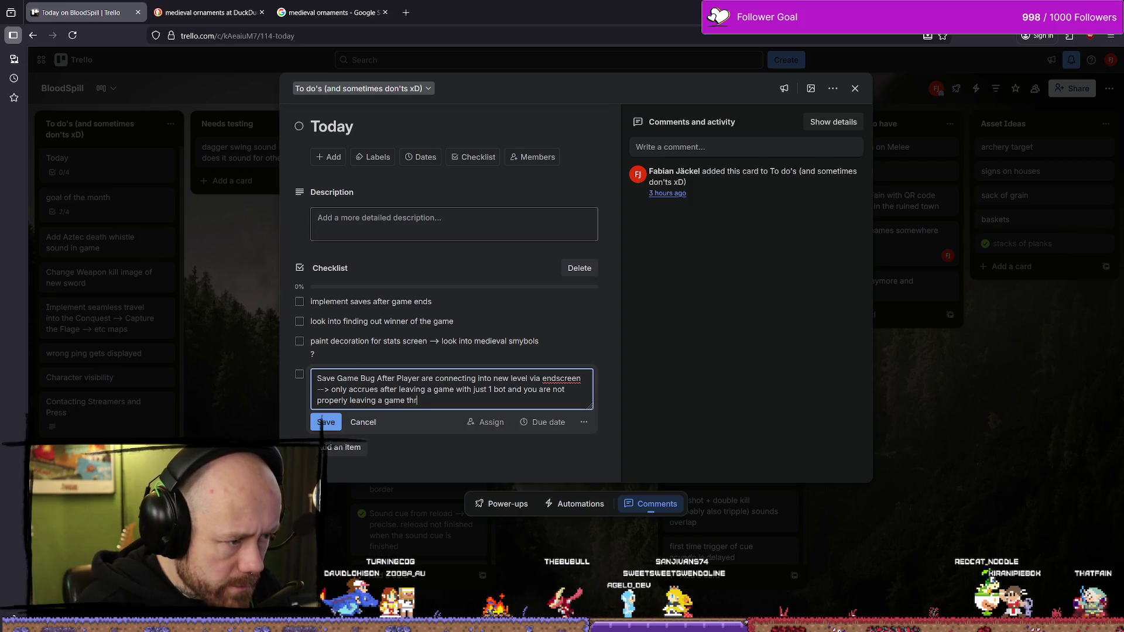
pyautogui.write('te ')
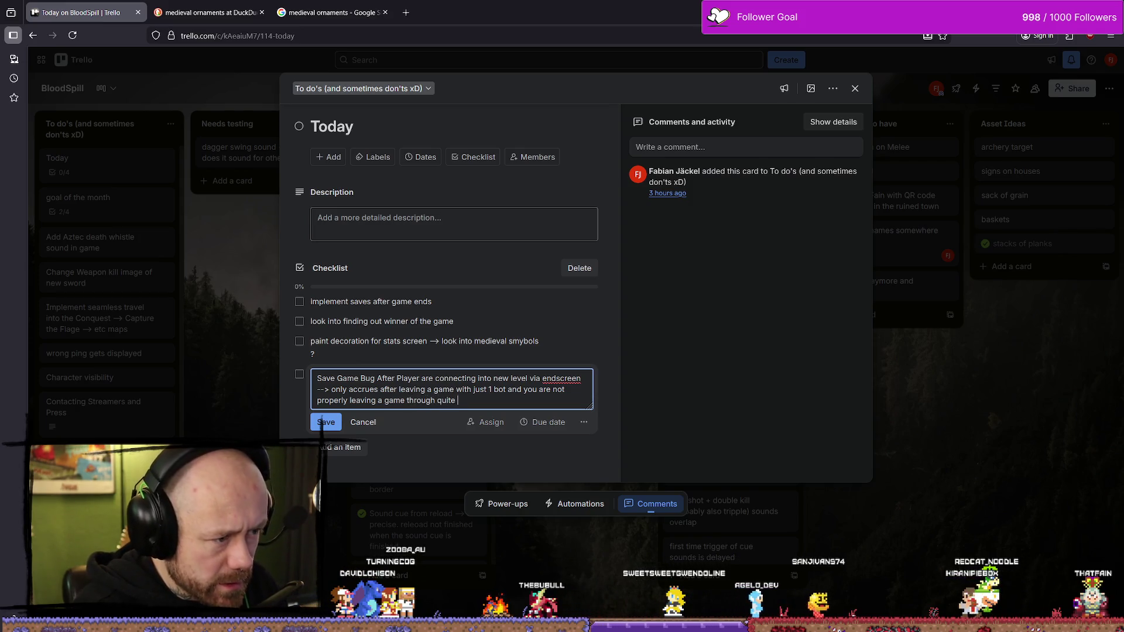
pyautogui.write('and ')
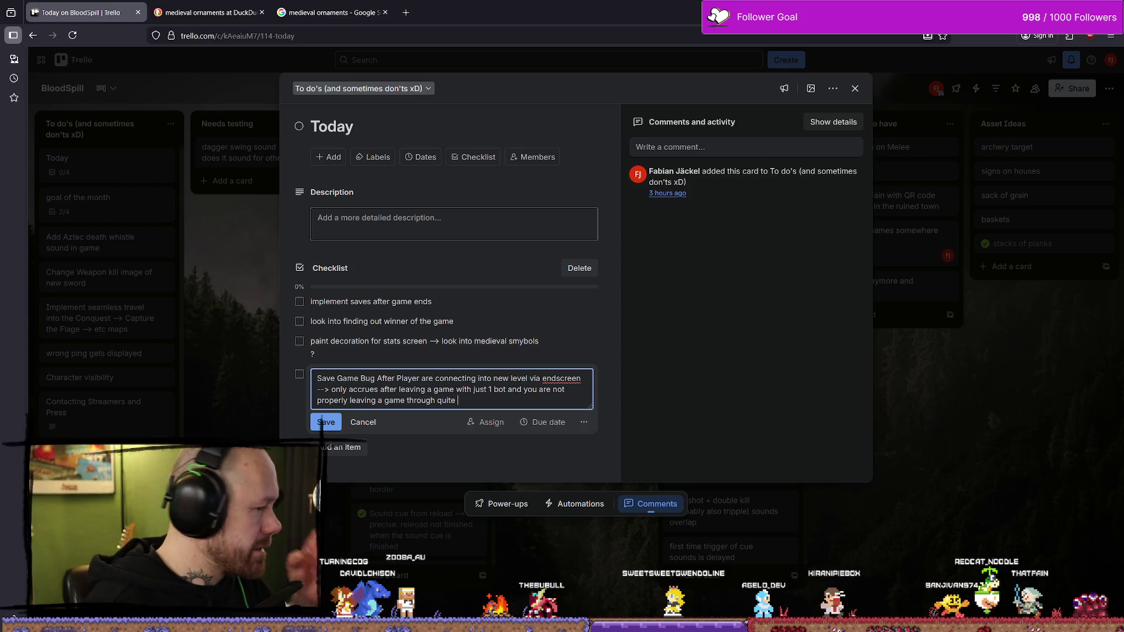
pyautogui.write('just ')
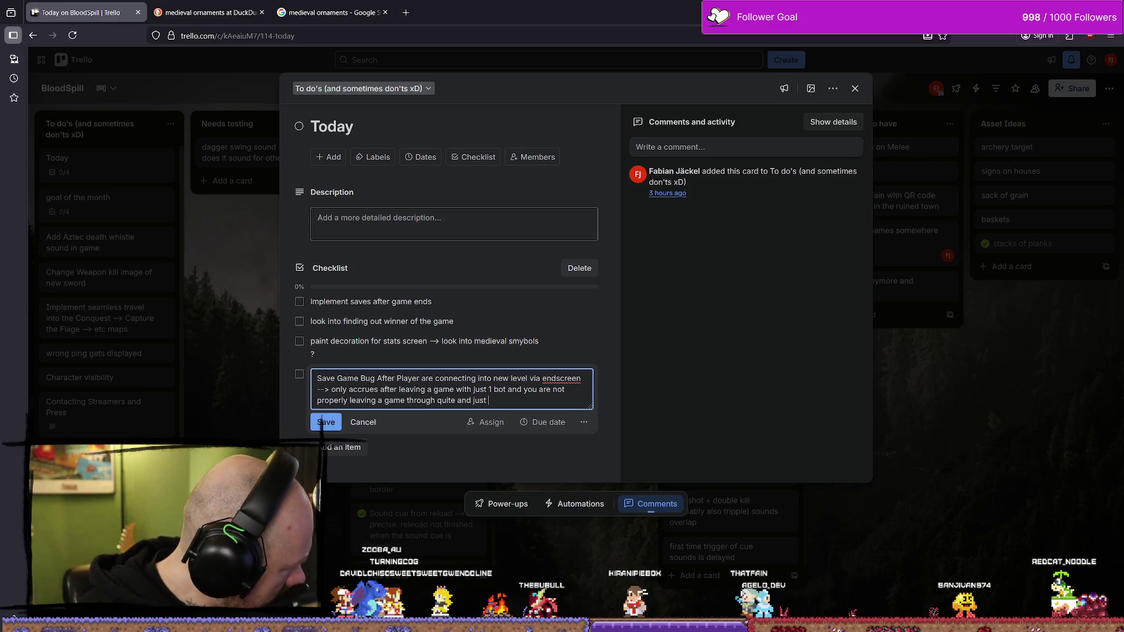
pyautogui.write('alt f4 ing ?')
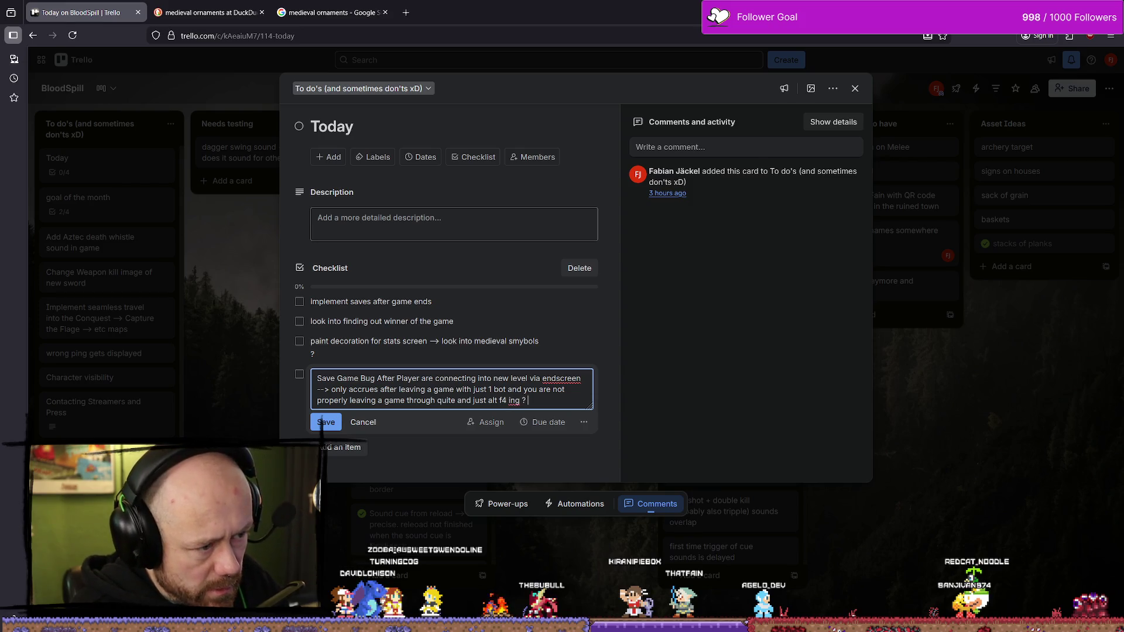
pyautogui.click(321, 423)
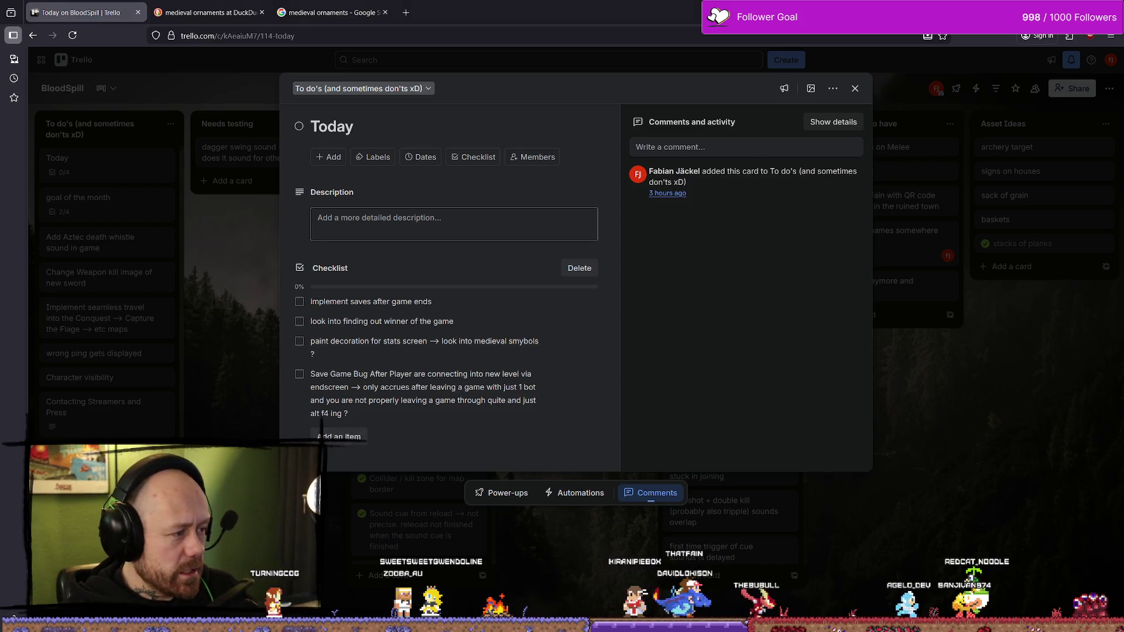
pyautogui.hotkey('alt', 'Tab')
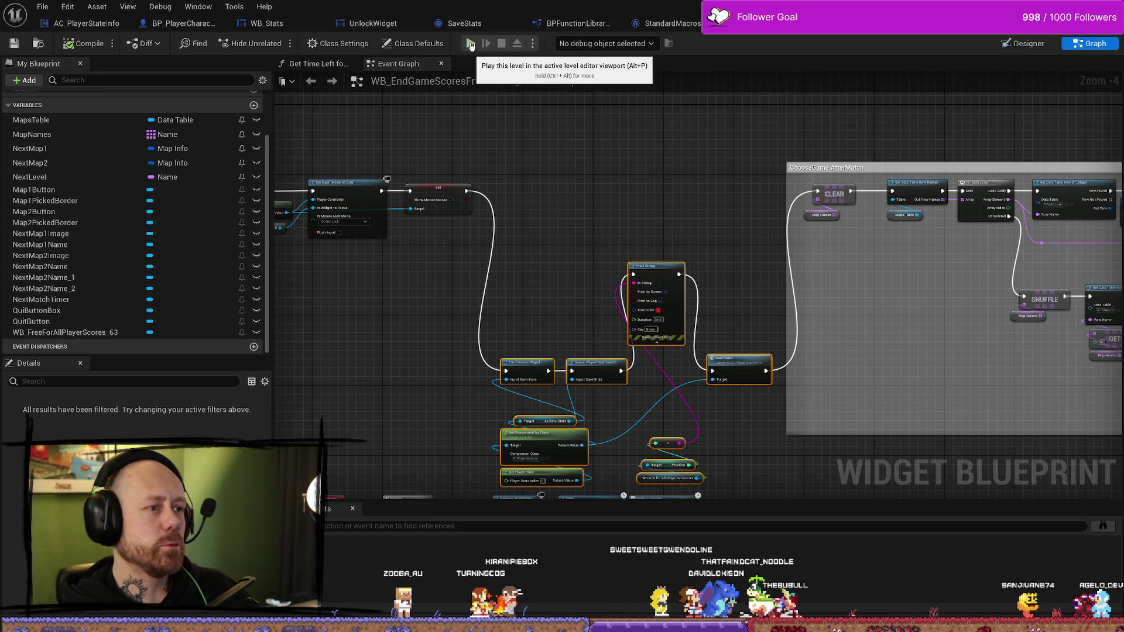
# Start a playtest, glance at Stats, and launch a singleplayer deathmatch on the One V One map
pyautogui.click(470, 44)
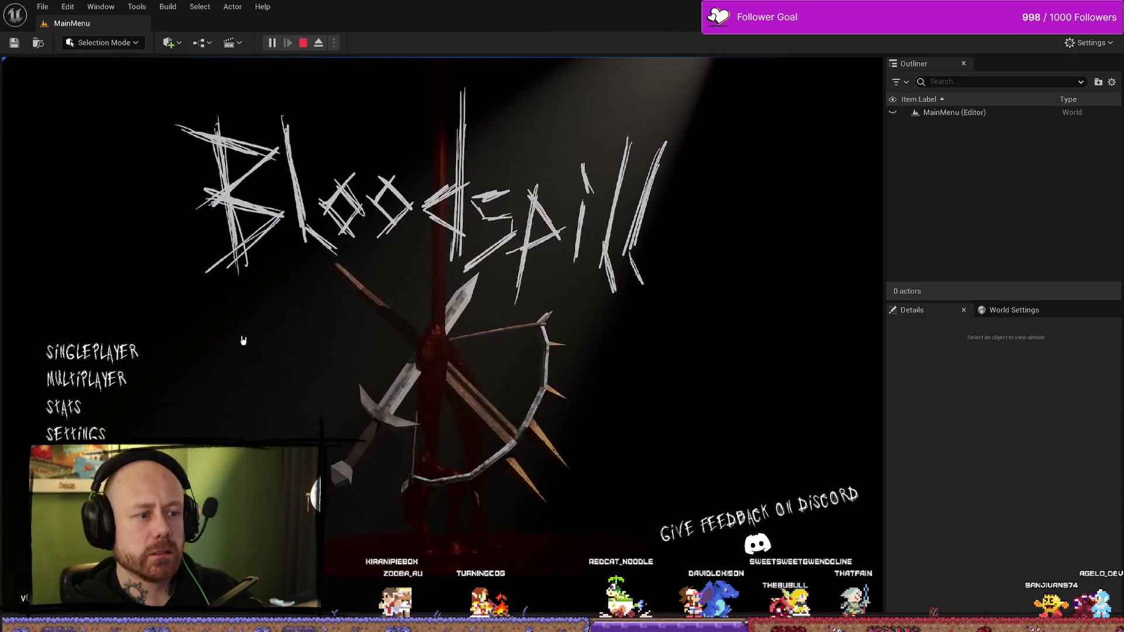
pyautogui.click(82, 409)
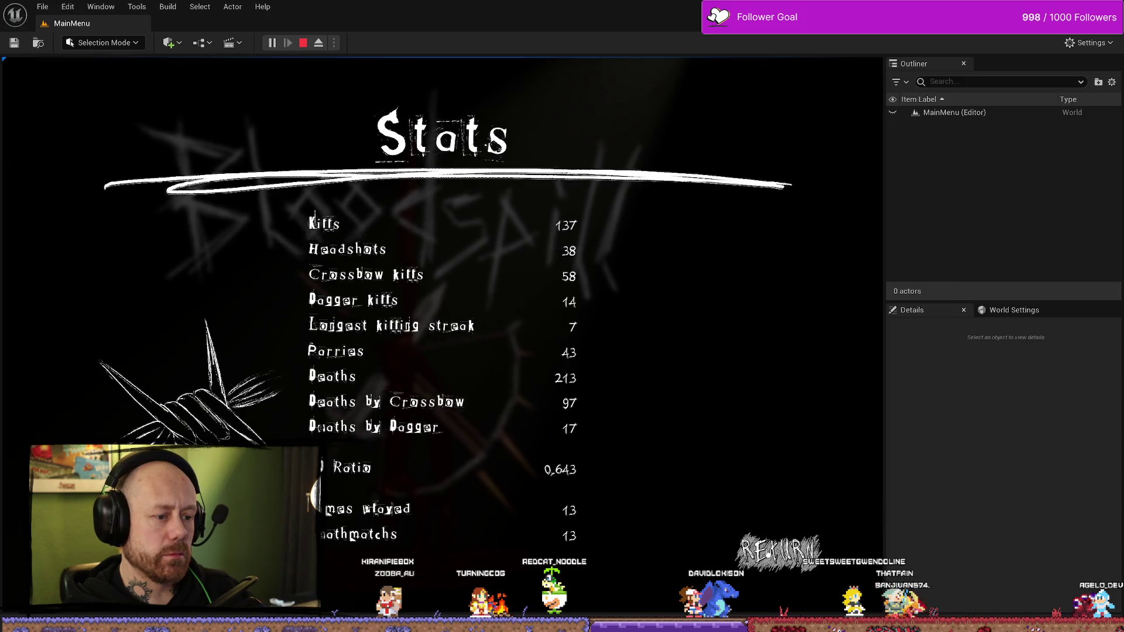
pyautogui.click(778, 550)
pyautogui.click(94, 352)
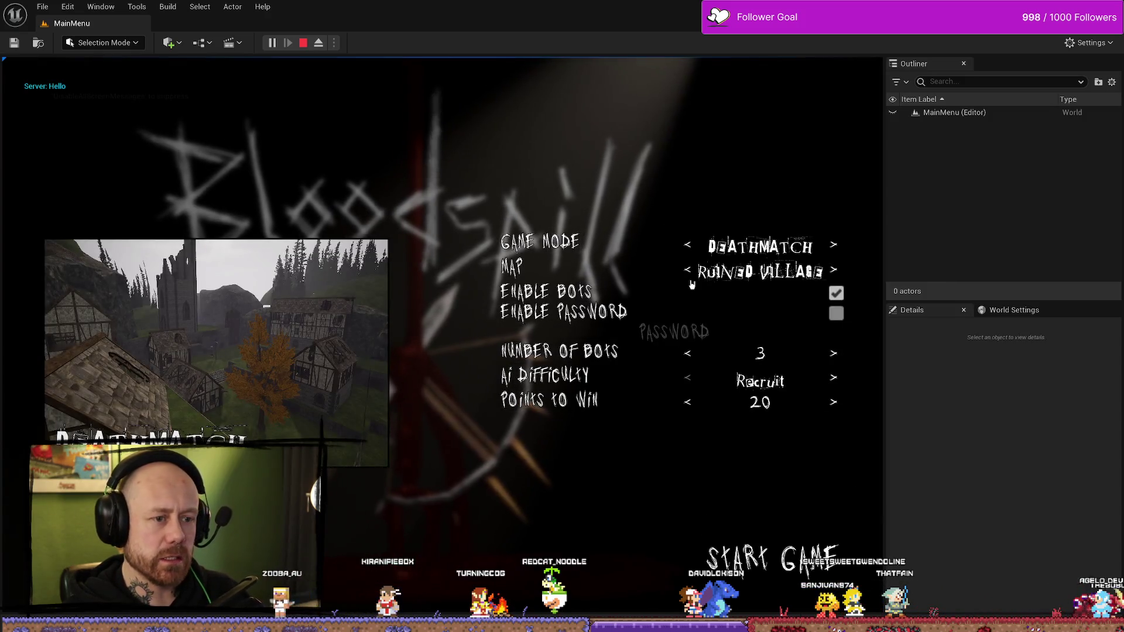
pyautogui.click(689, 270)
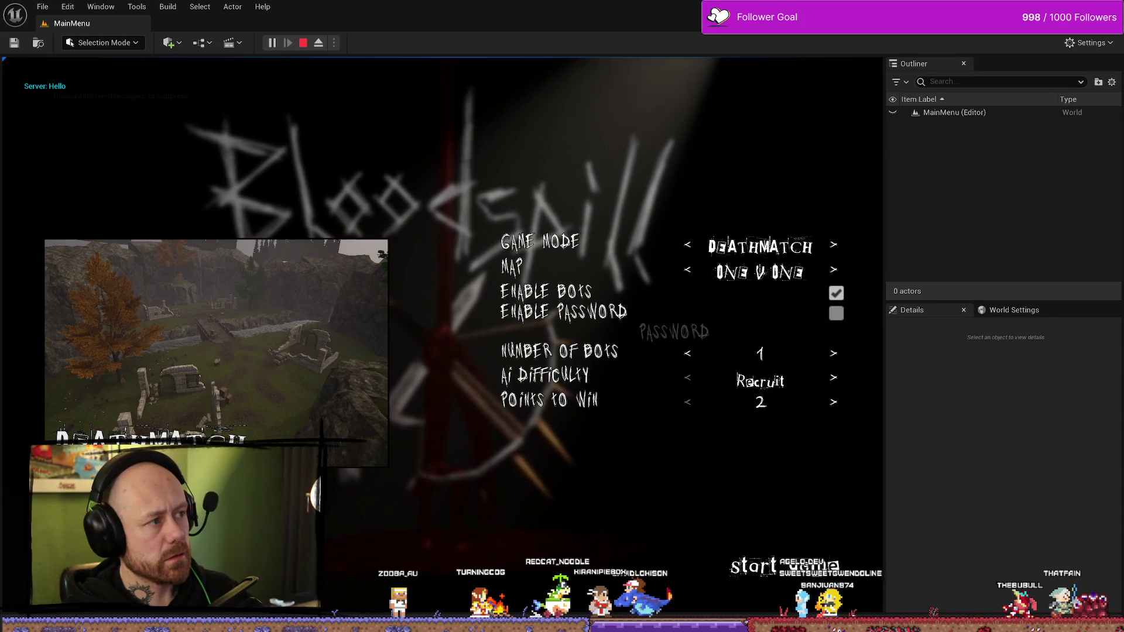
pyautogui.click(800, 553)
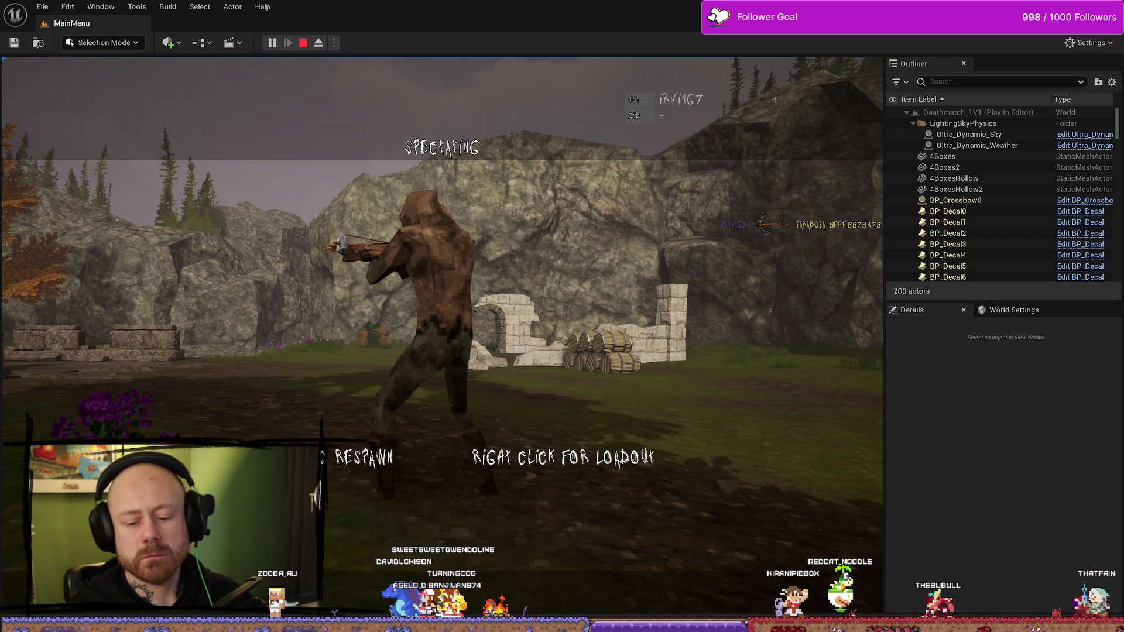
# Respawn, vote for Ruined Village, play that match to its 200–0 end, and quit
pyautogui.click(443, 335)
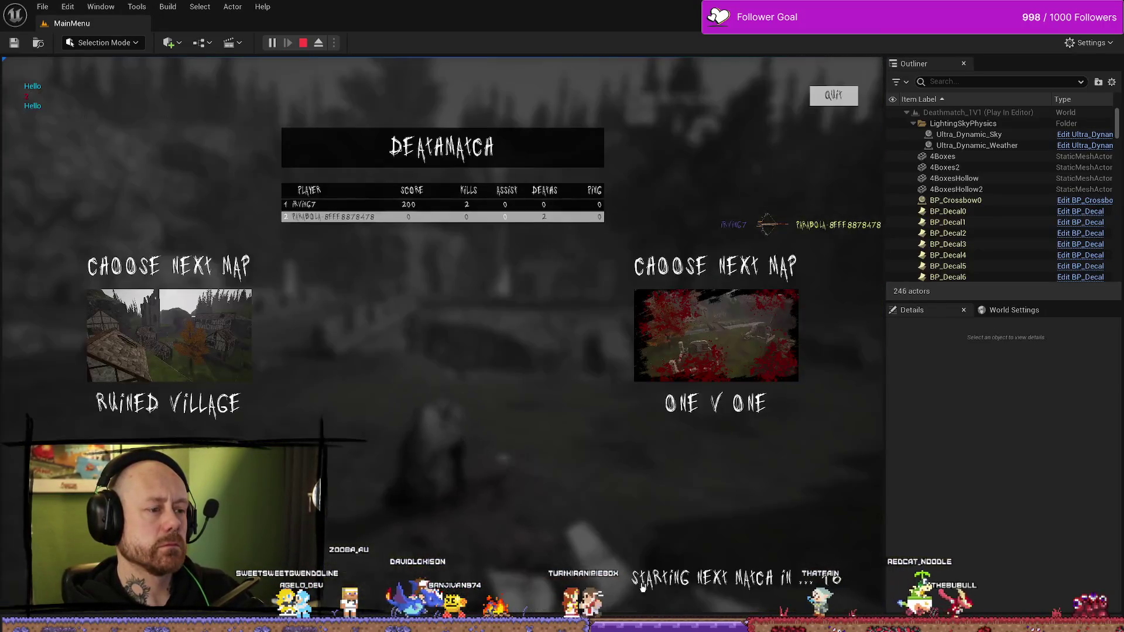
pyautogui.click(260, 352)
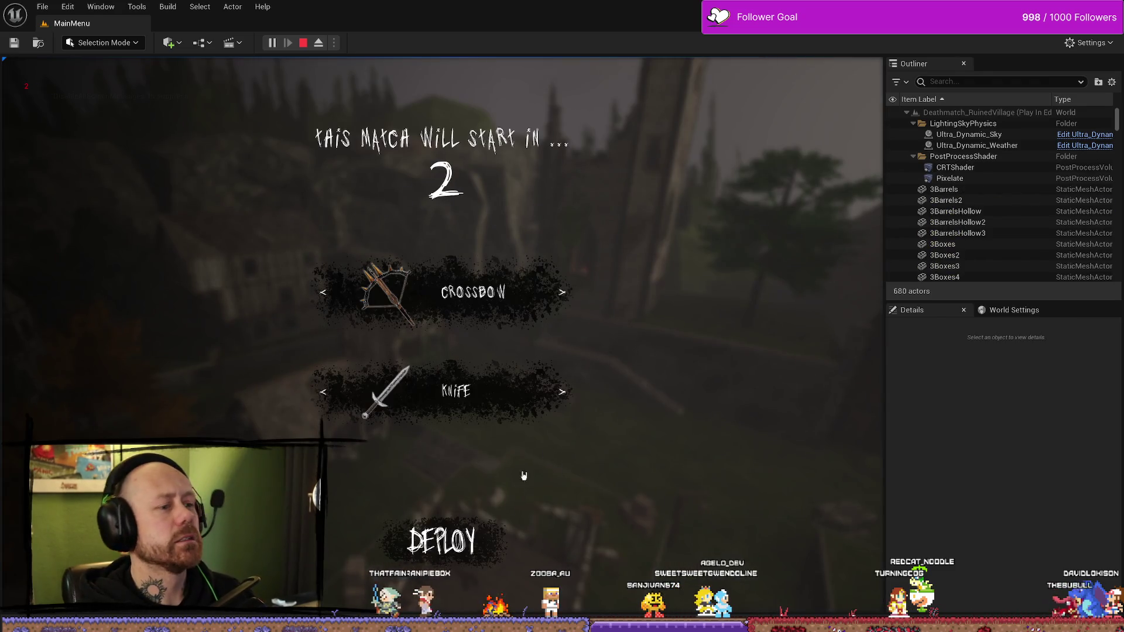
pyautogui.press('w')
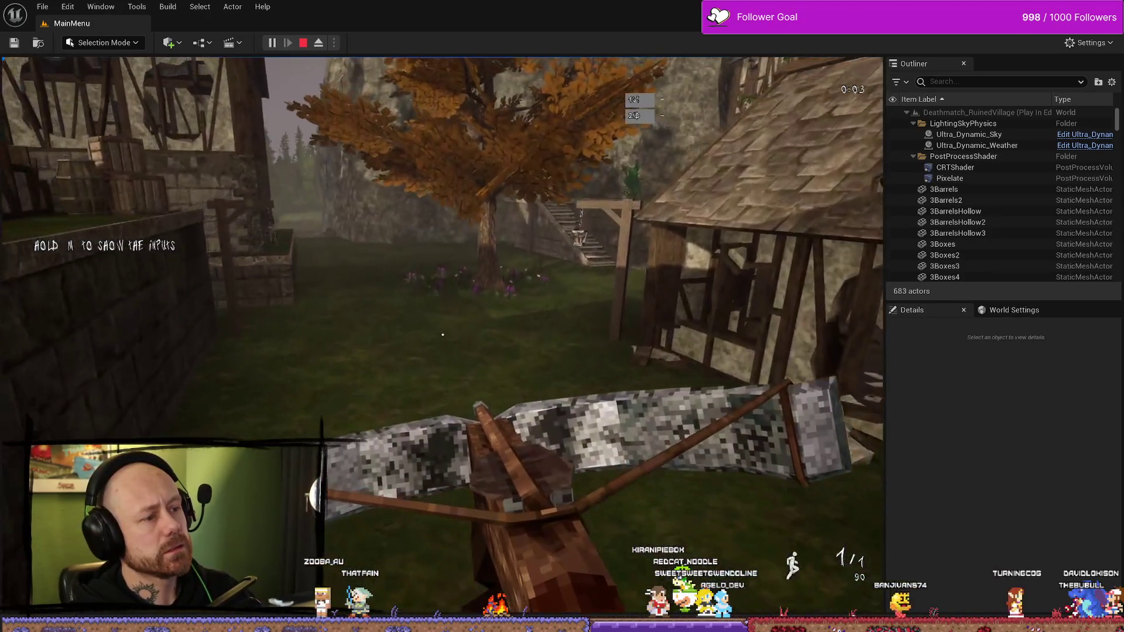
pyautogui.press('c')
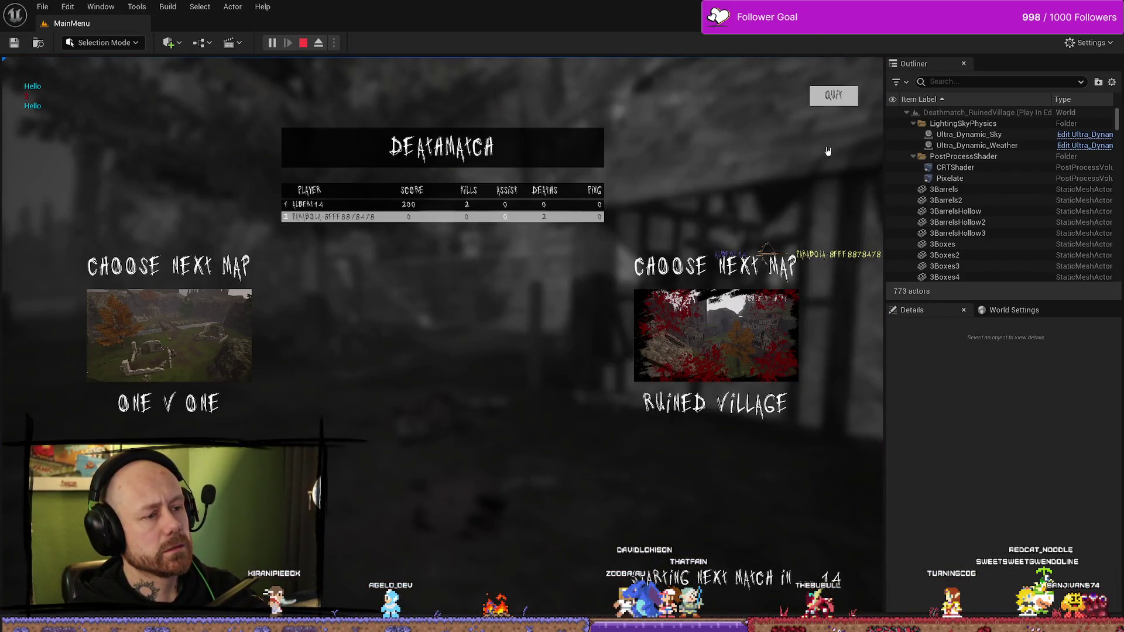
pyautogui.click(834, 97)
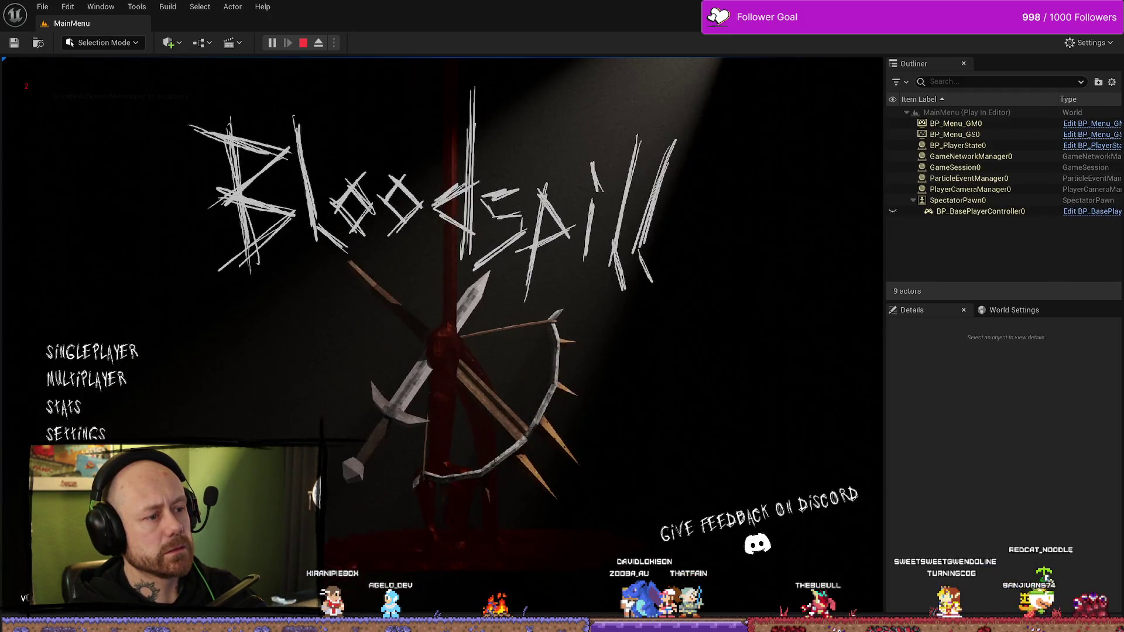
# Check the updated Stats, then stop the playtest to reveal the Message Log of save-stats errors
pyautogui.click(77, 371)
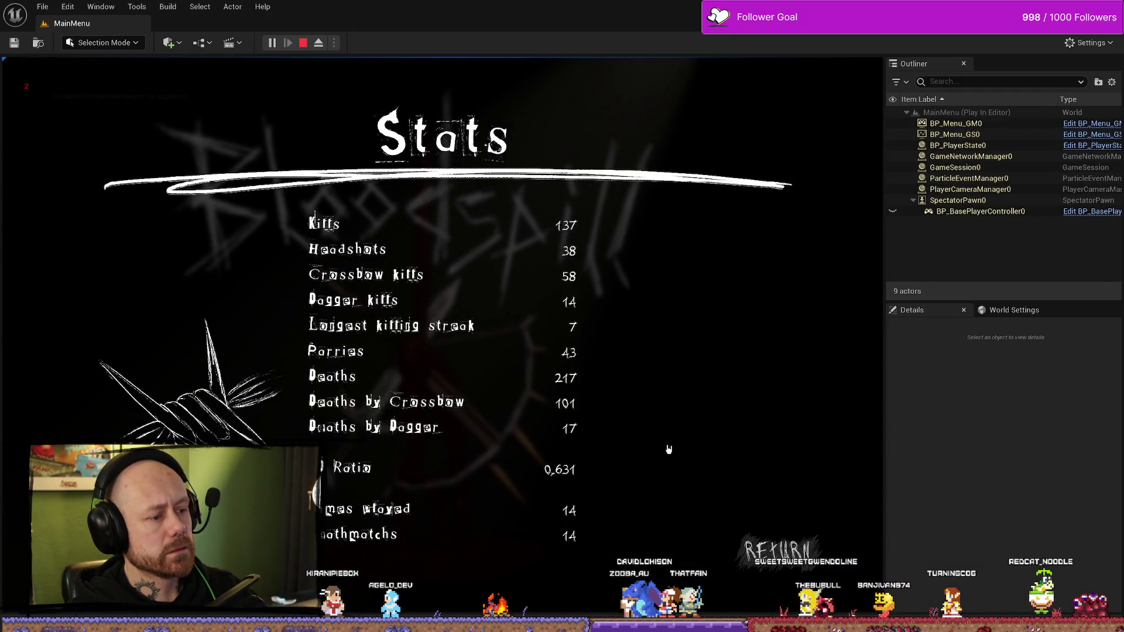
pyautogui.press('Escape')
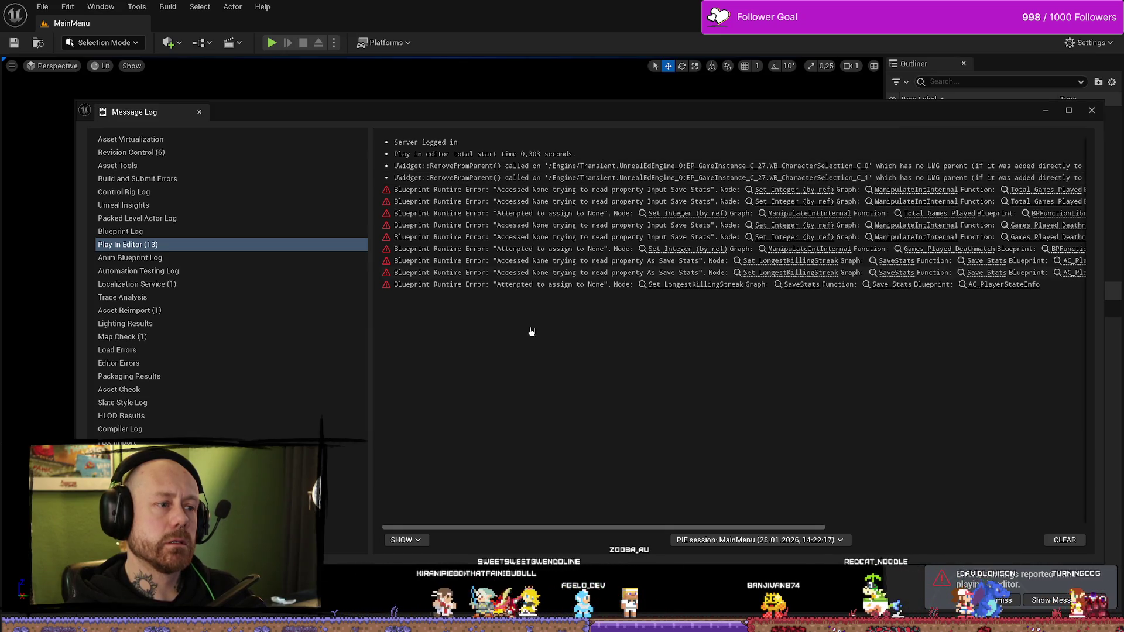
# Inspect the RemoveFromParent warnings in the Message Log, close it, and launch a new playtest with Alt+P
pyautogui.moveTo(590, 528); pyautogui.dragTo(855, 529)
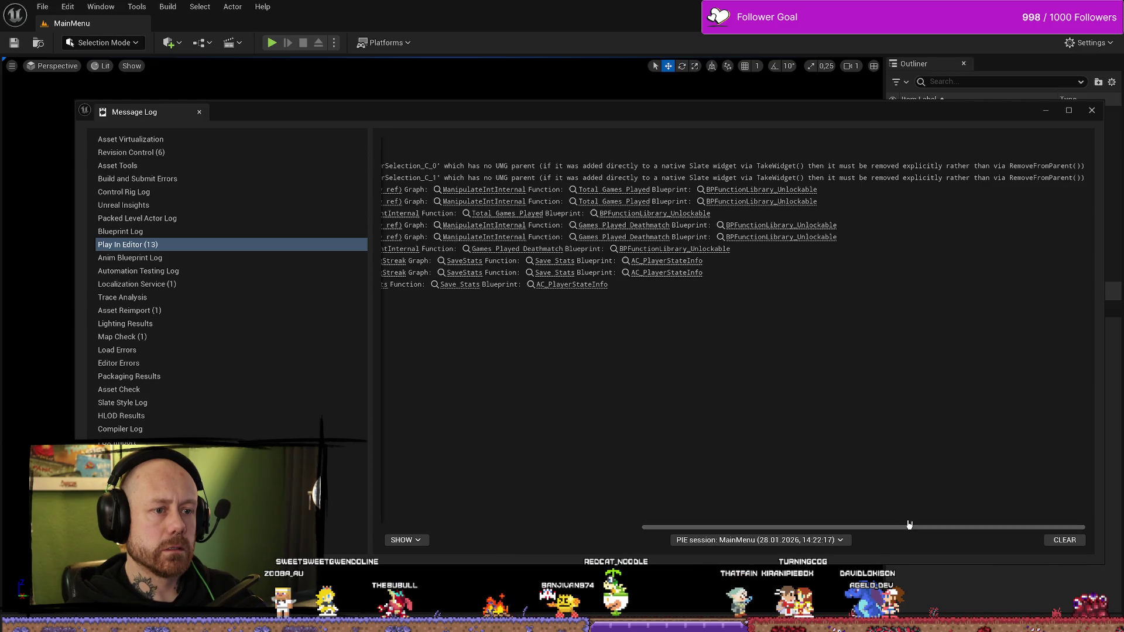
pyautogui.click(782, 177)
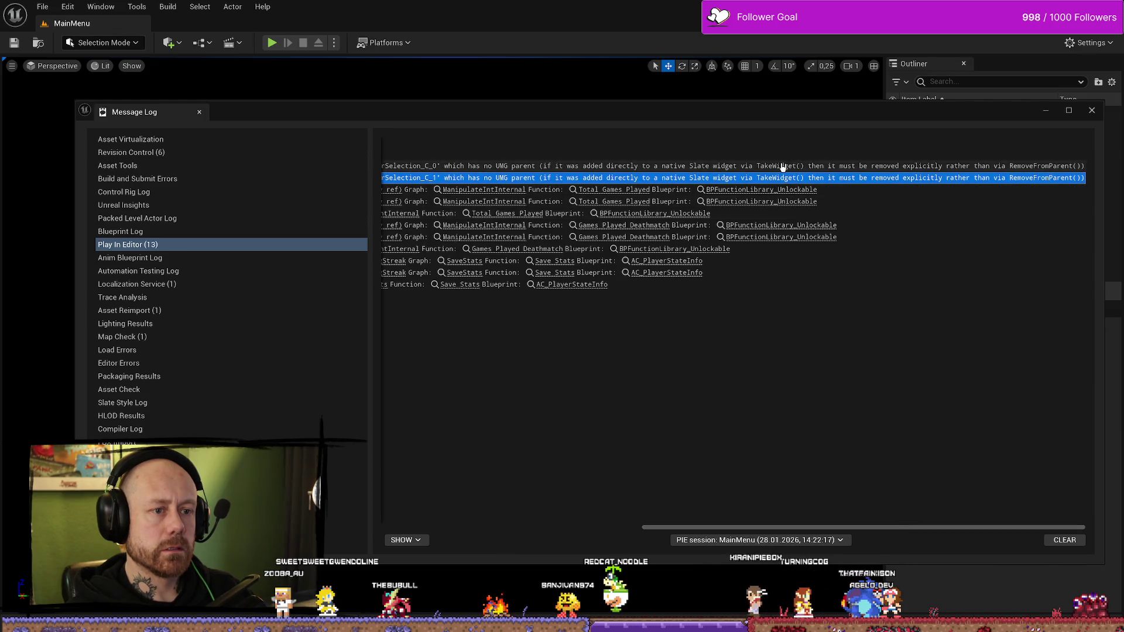
pyautogui.click(782, 166)
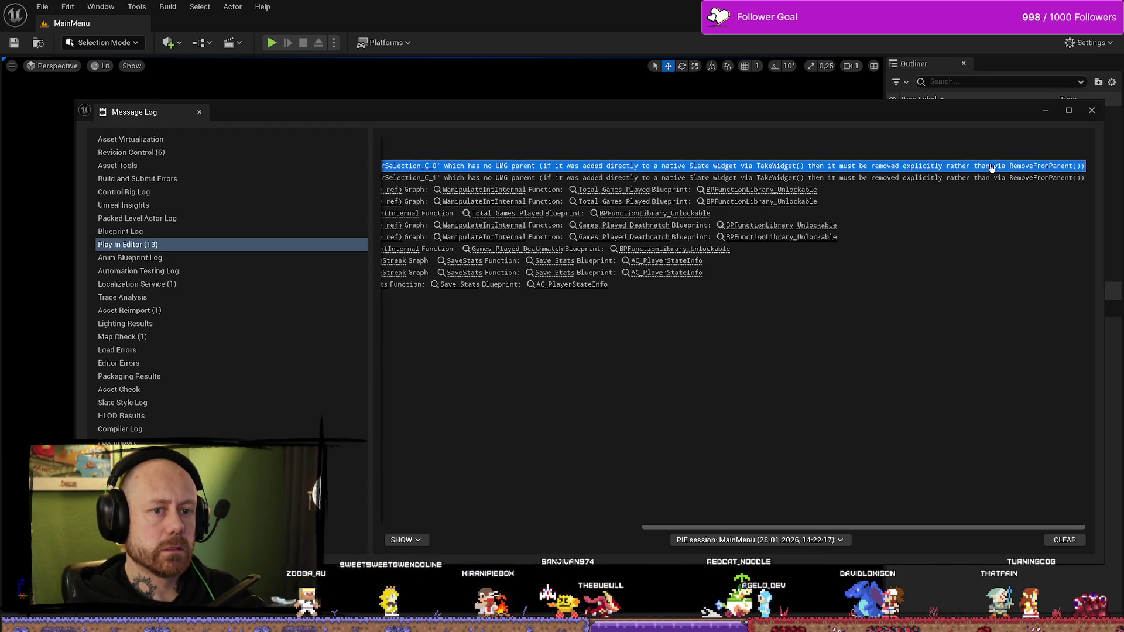
pyautogui.moveTo(852, 530); pyautogui.dragTo(466, 530)
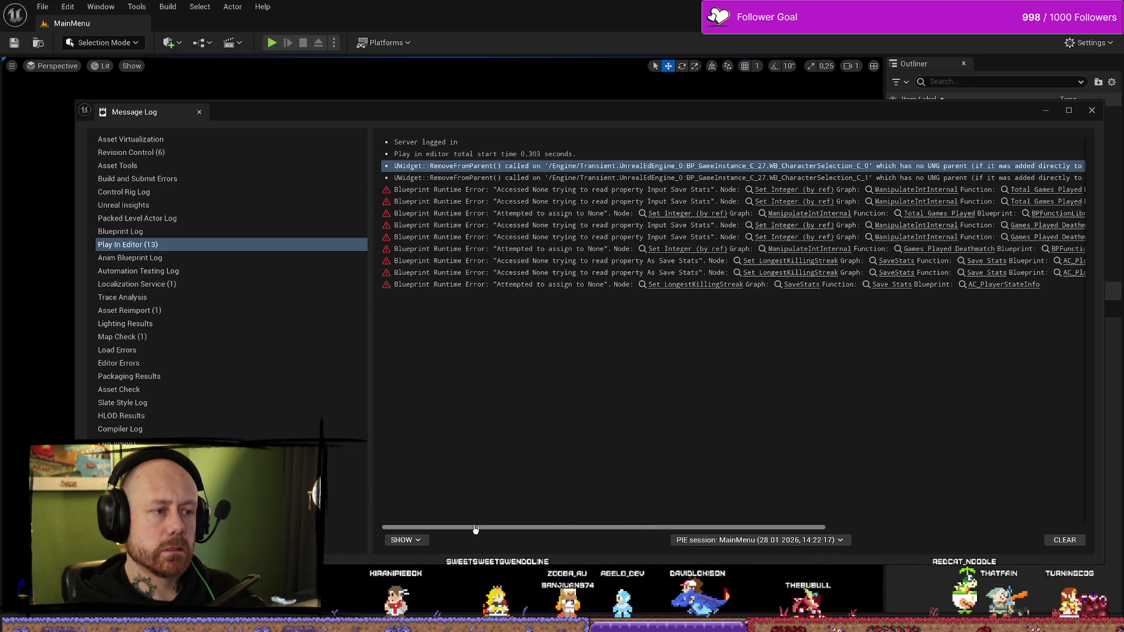
pyautogui.moveTo(525, 530); pyautogui.dragTo(873, 531)
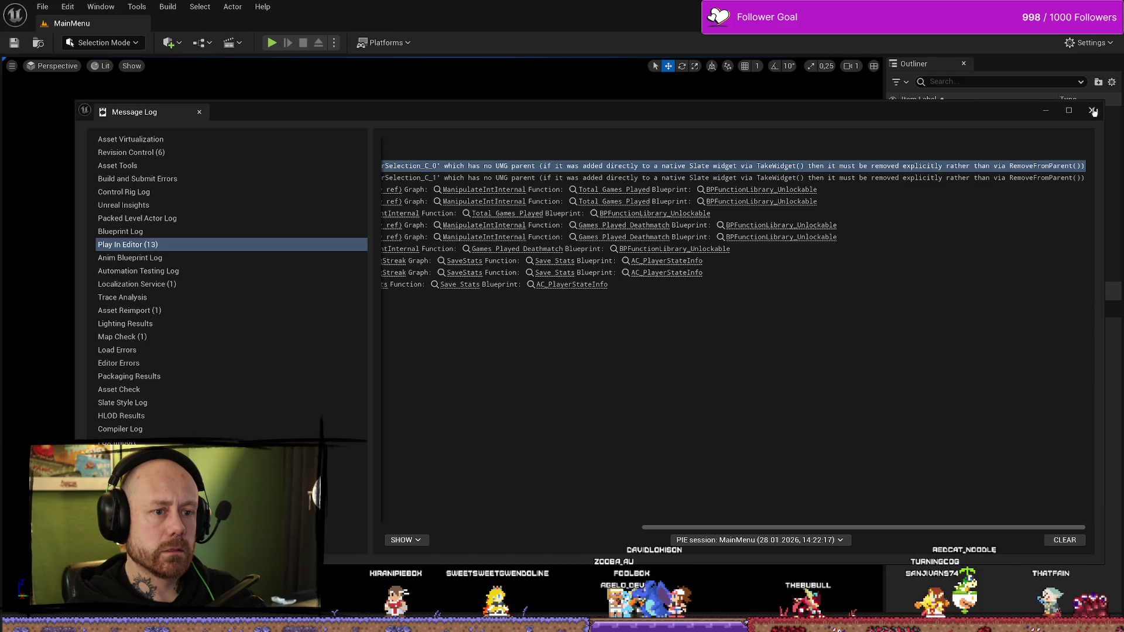
pyautogui.click(1092, 110)
pyautogui.hotkey('alt', 'p')
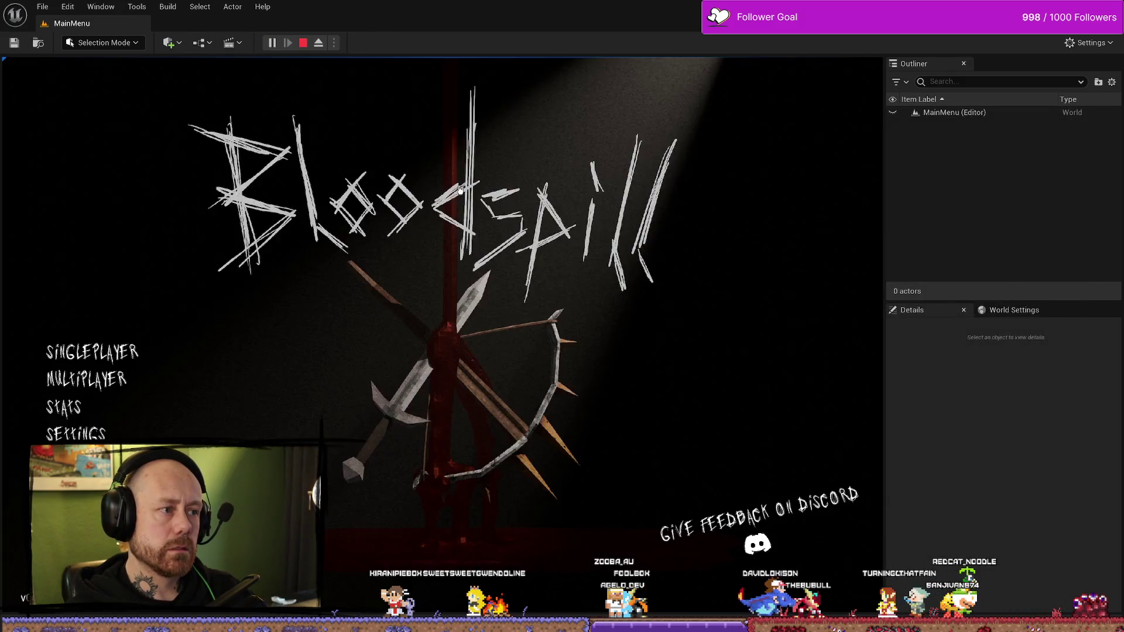
# Start a singleplayer One V One match with points to win lowered to 2 and deploy
pyautogui.click(127, 345)
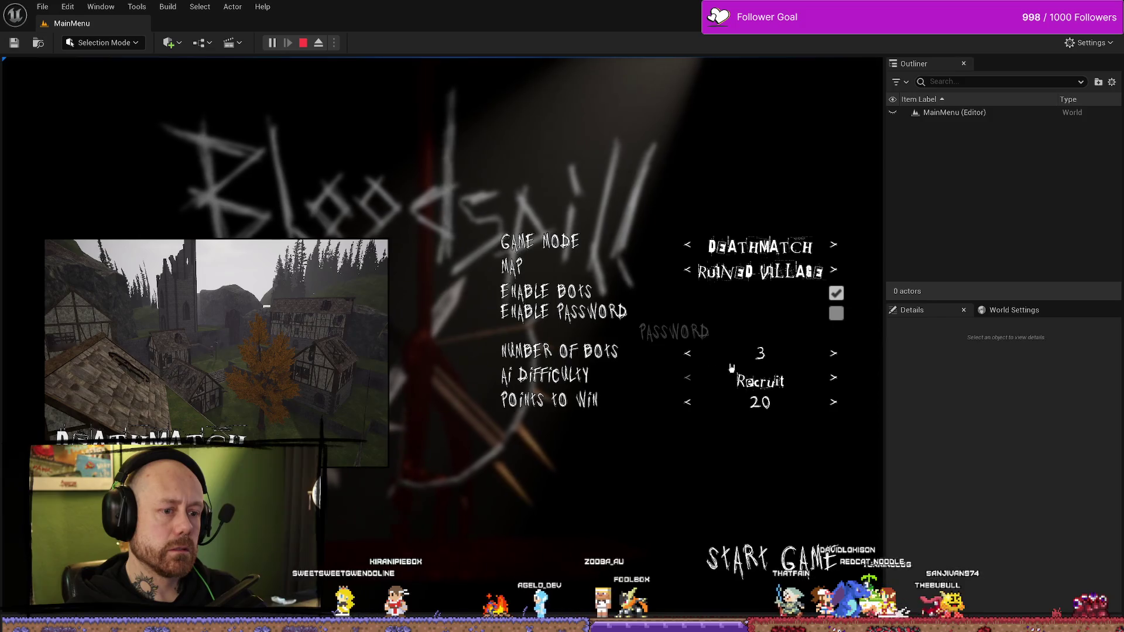
pyautogui.click(688, 273)
pyautogui.click(684, 403)
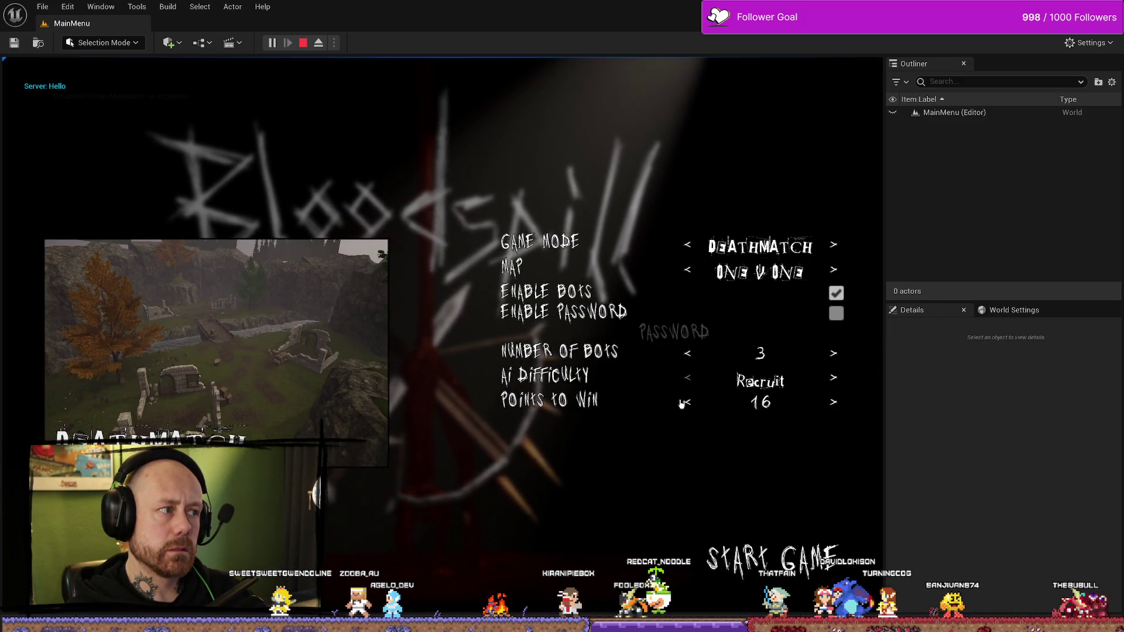
pyautogui.click(682, 403)
pyautogui.click(683, 403)
pyautogui.click(683, 403)
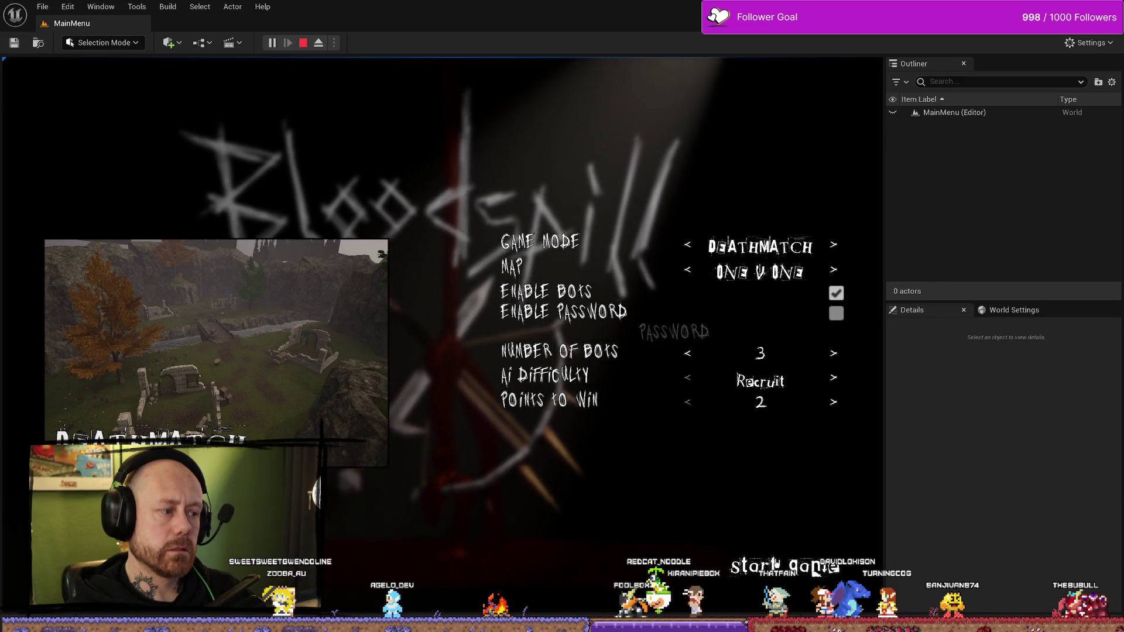
pyautogui.click(777, 565)
pyautogui.click(442, 539)
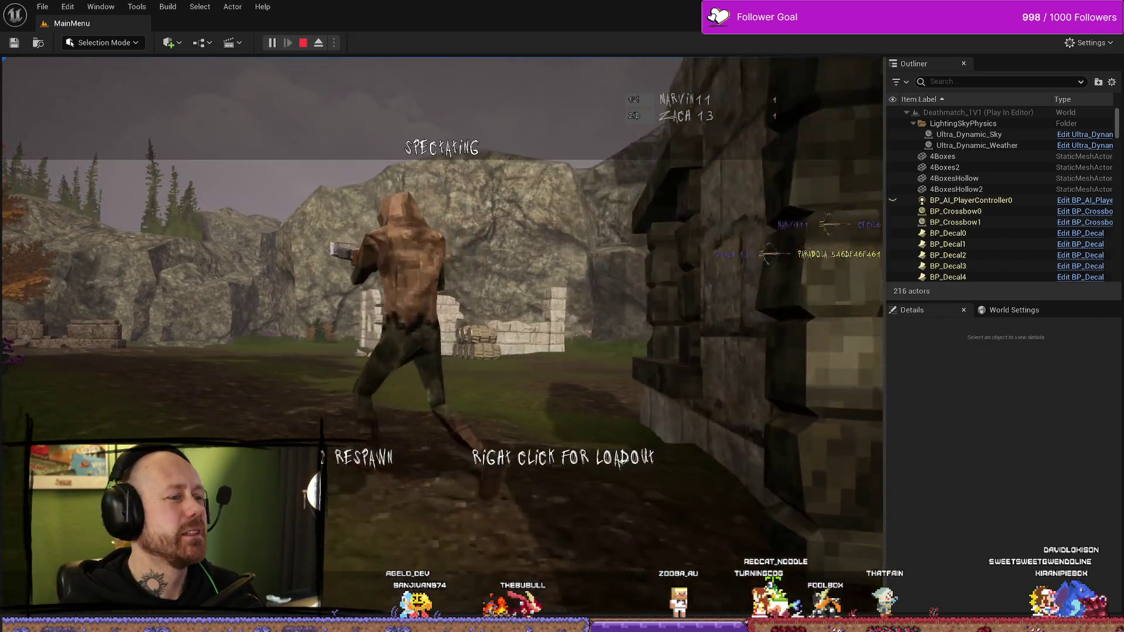
# Respawn, finish the match, and open Stats showing 137 kills, 219 deaths, 14 matches
pyautogui.click(443, 334)
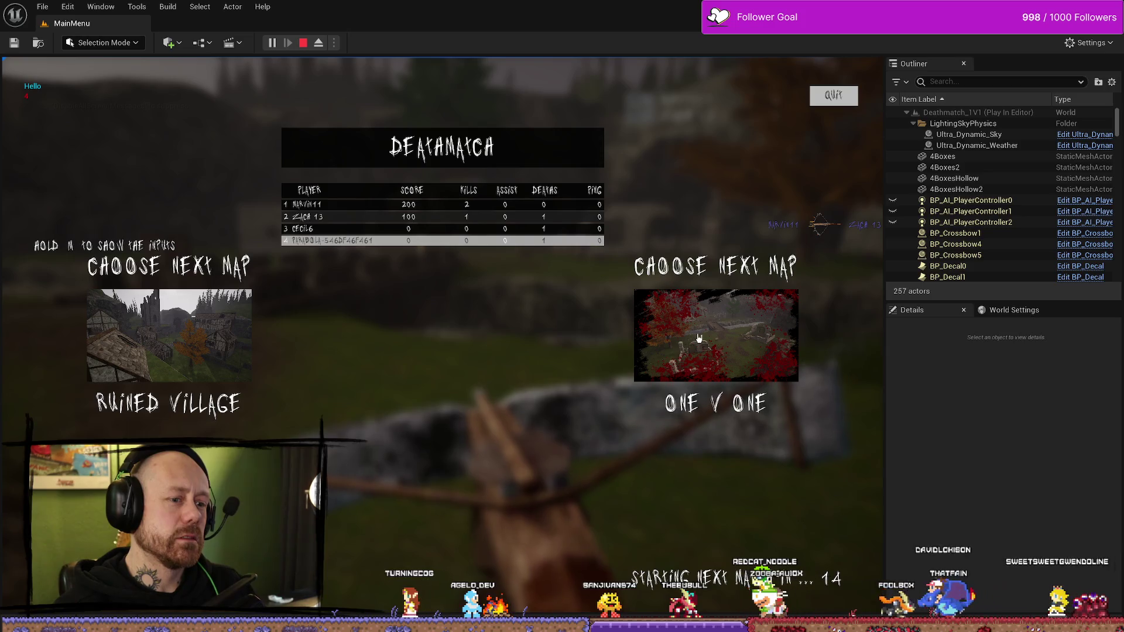
pyautogui.click(839, 99)
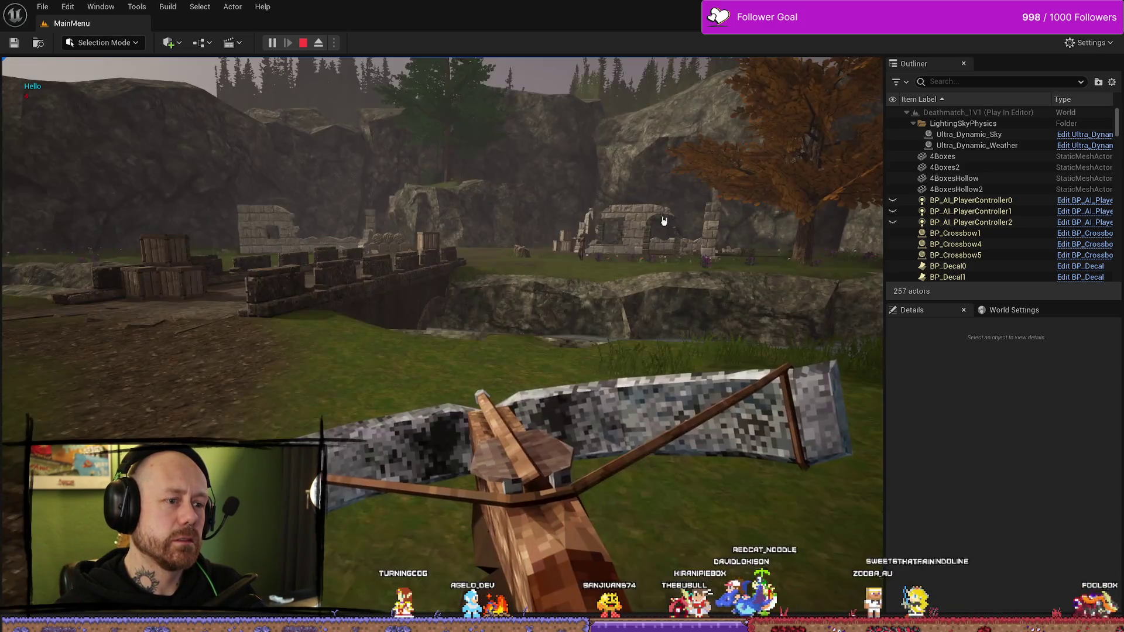
pyautogui.click(259, 414)
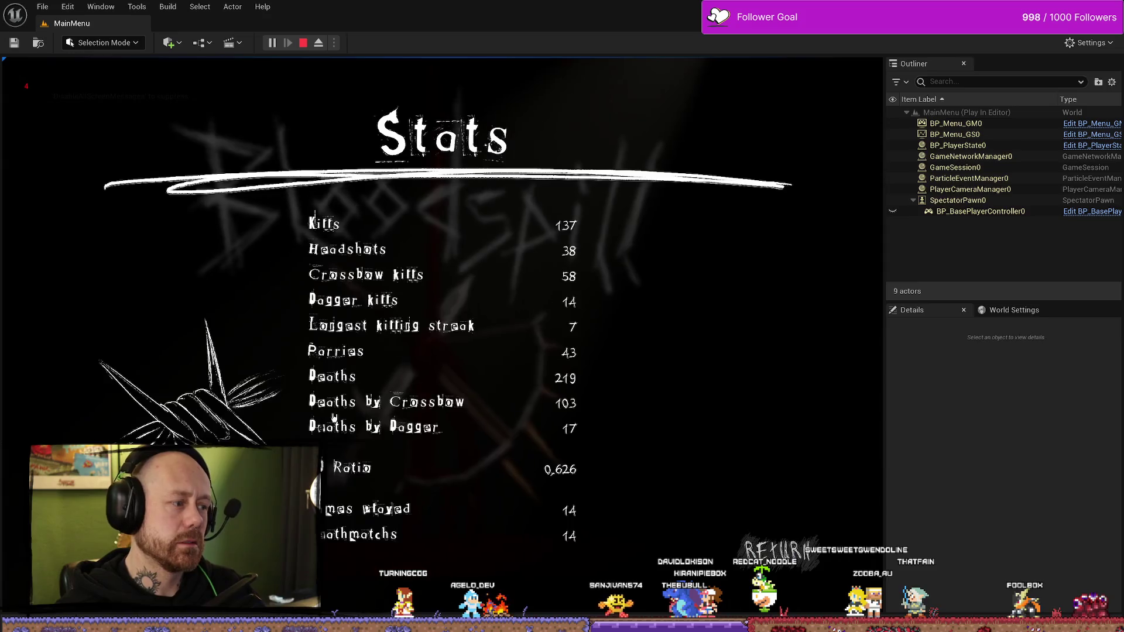
# Stop the Play In Editor session and close the runtime error Message Log with Alt+F4
pyautogui.press('Escape')
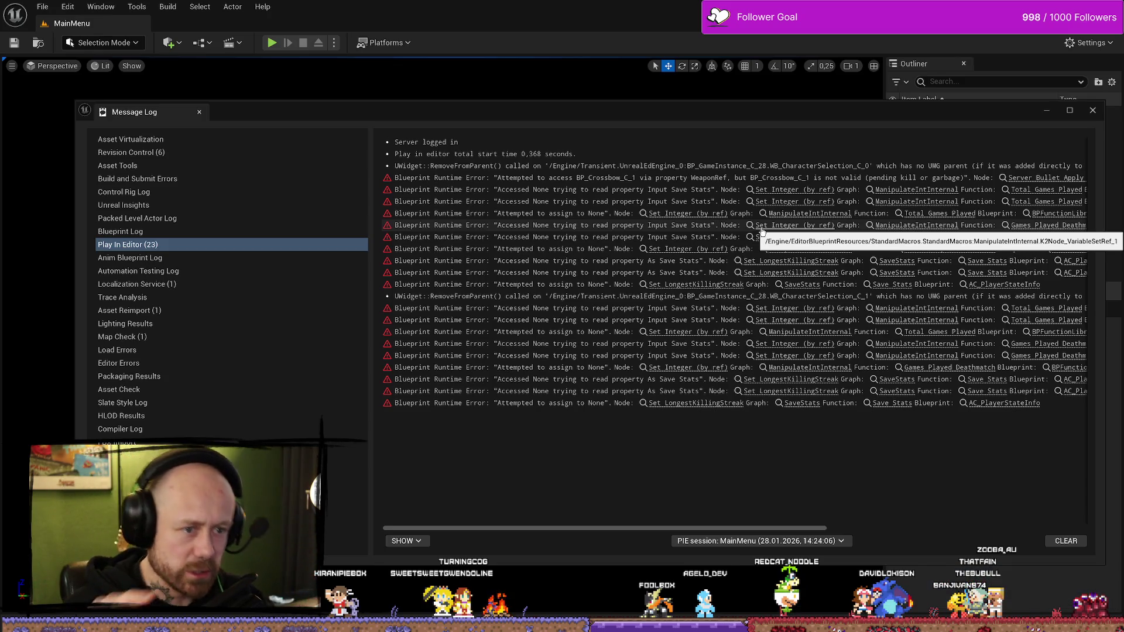
pyautogui.hotkey('alt', 'F4')
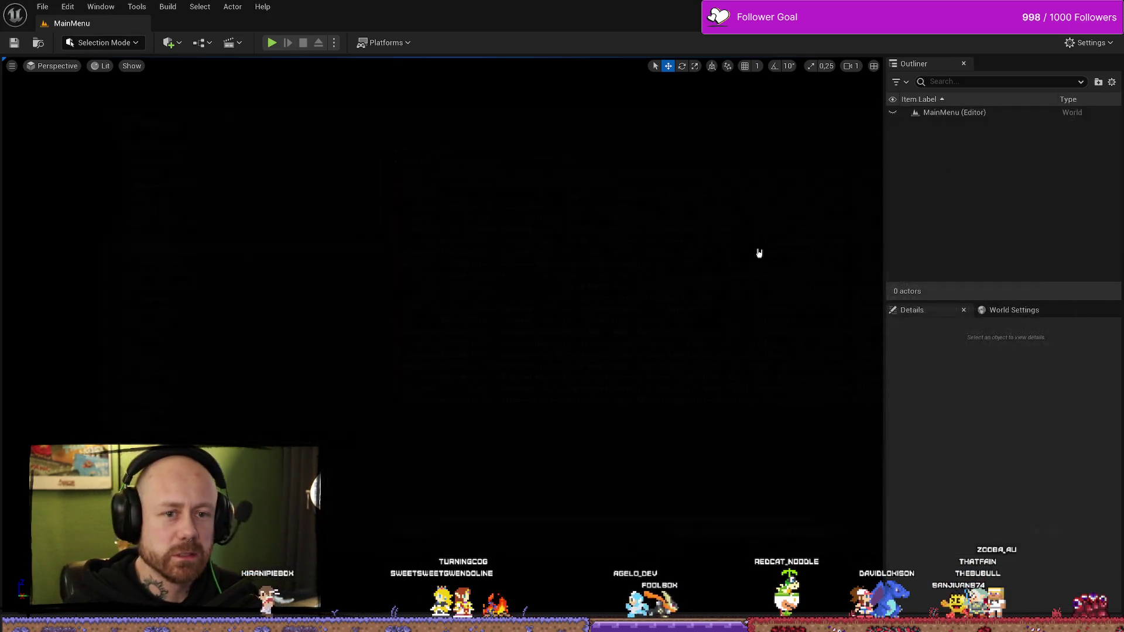
pyautogui.hotkey('ctrl', 'space')
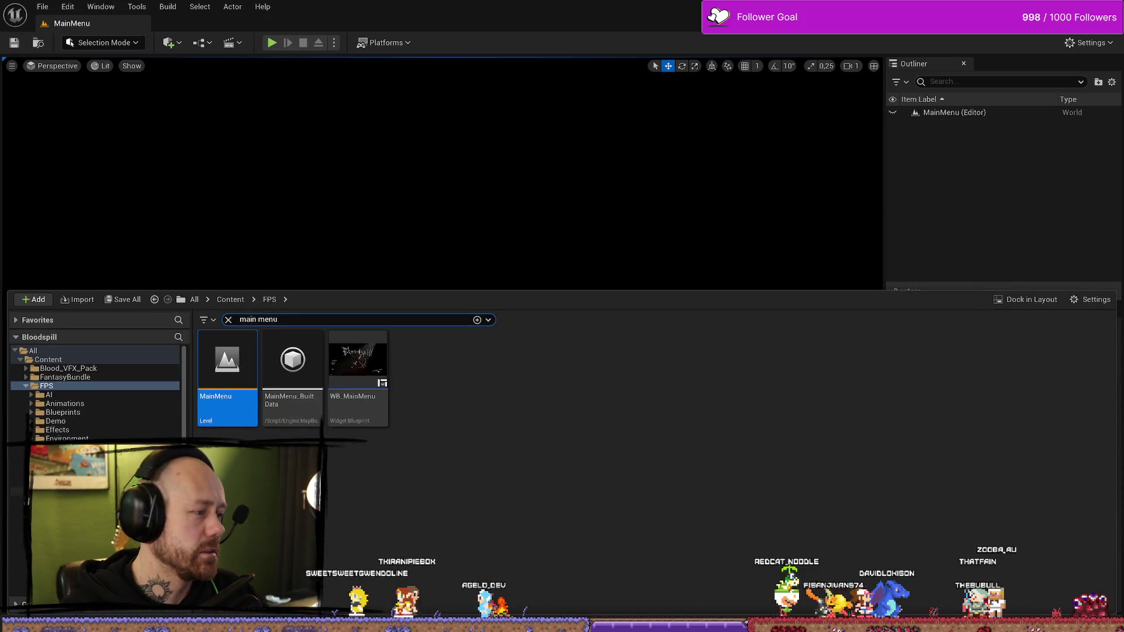
pyautogui.hotkey('alt', 'Tab')
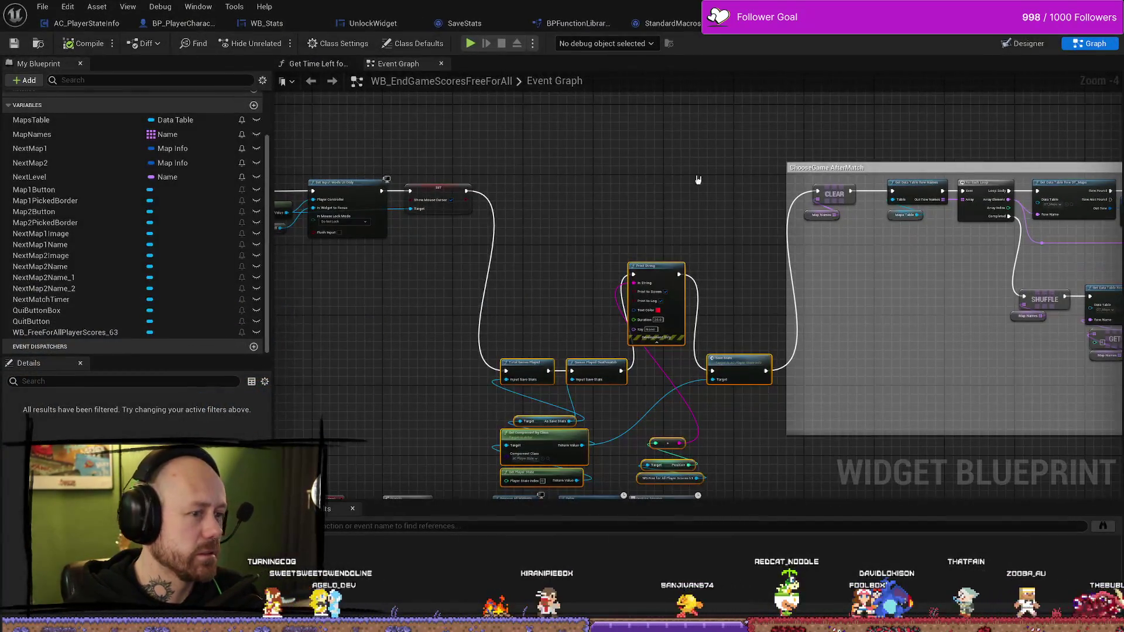
pyautogui.scroll(2, 614, 246)
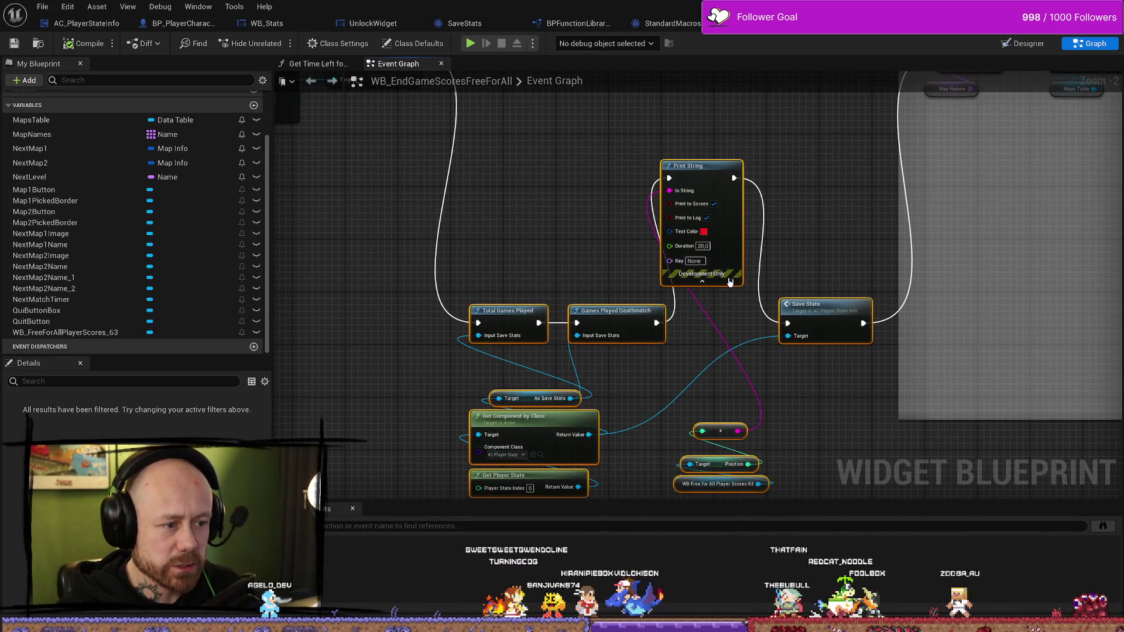
pyautogui.moveTo(425, 293); pyautogui.dragTo(958, 294)
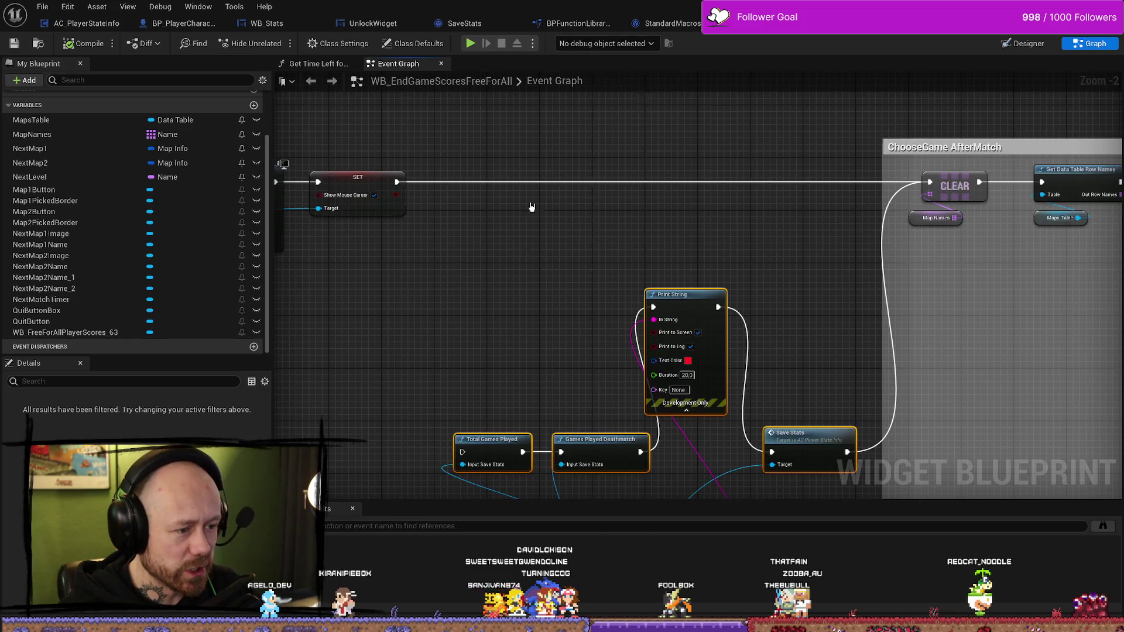
pyautogui.moveTo(562, 429); pyautogui.dragTo(557, 190)
pyautogui.moveTo(673, 269)
pyautogui.mouseDown()
pyautogui.moveTo(667, 383)
pyautogui.moveTo(665, 271)
pyautogui.mouseUp()
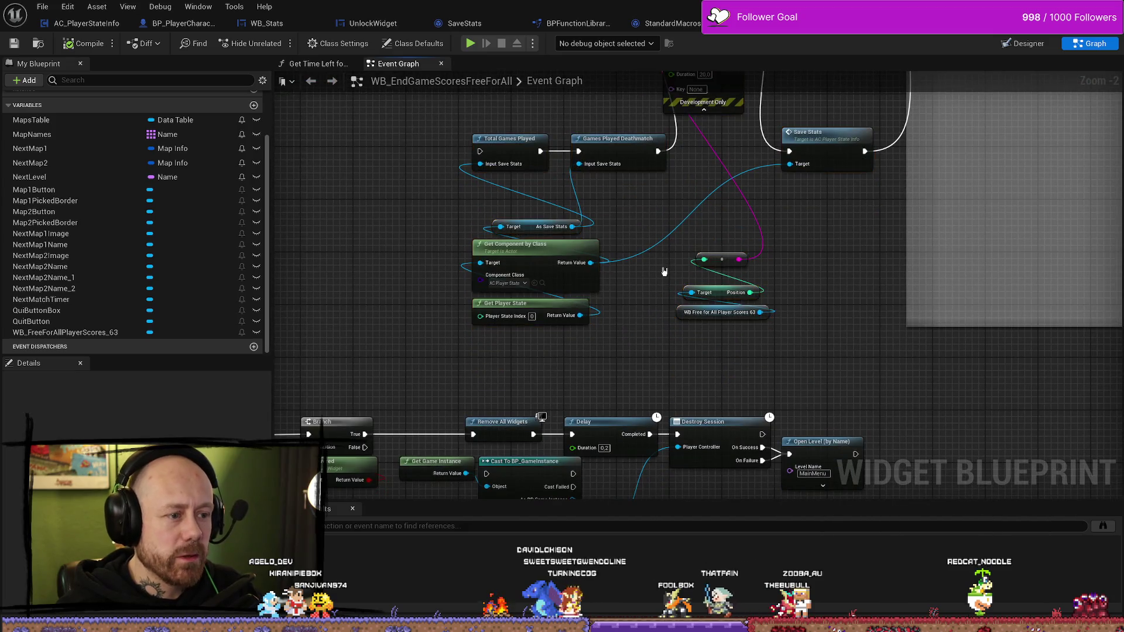
pyautogui.moveTo(490, 320); pyautogui.dragTo(492, 322)
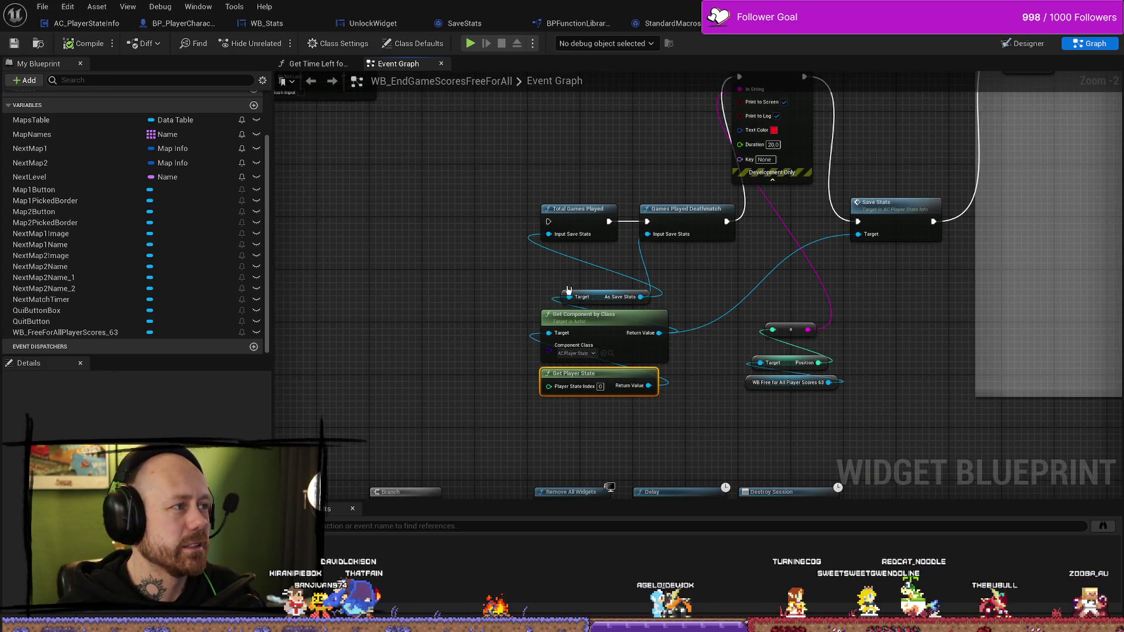
pyautogui.rightClick(634, 130)
pyautogui.click(615, 138)
pyautogui.moveTo(616, 139); pyautogui.dragTo(596, 221)
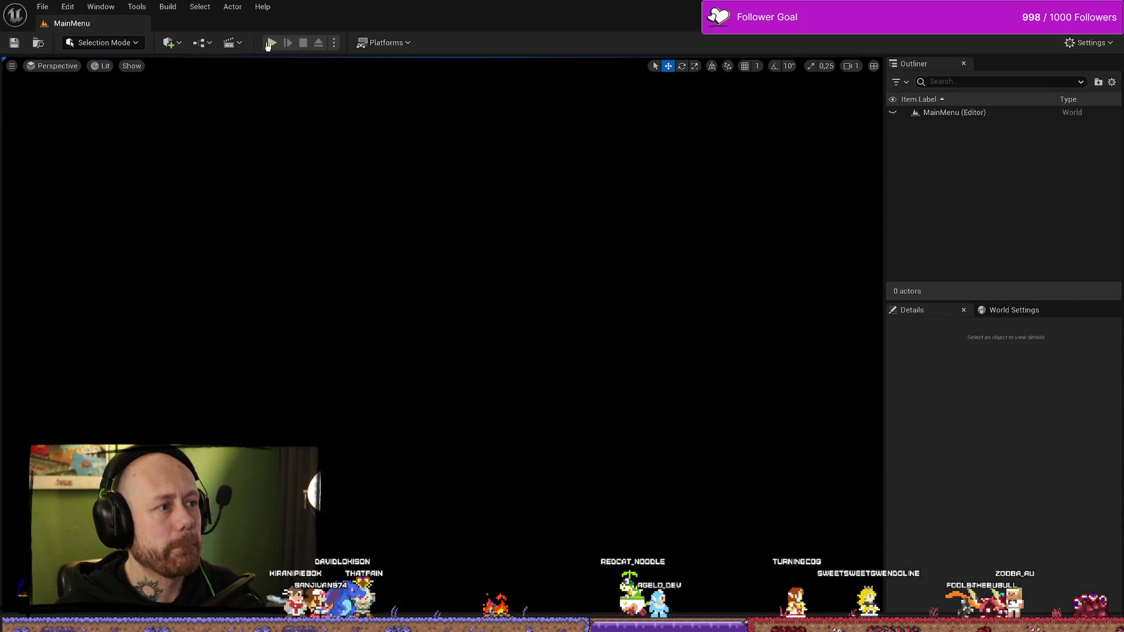
# Start a playtest, lower points to win to 2, and check the Stats screen
pyautogui.click(271, 43)
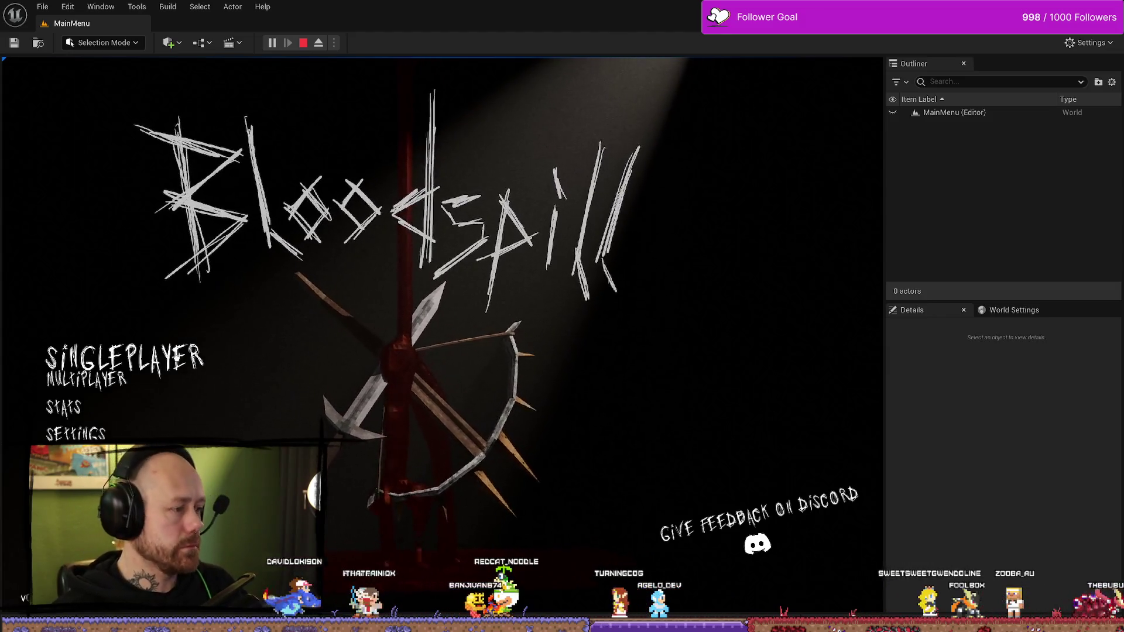
pyautogui.click(180, 360)
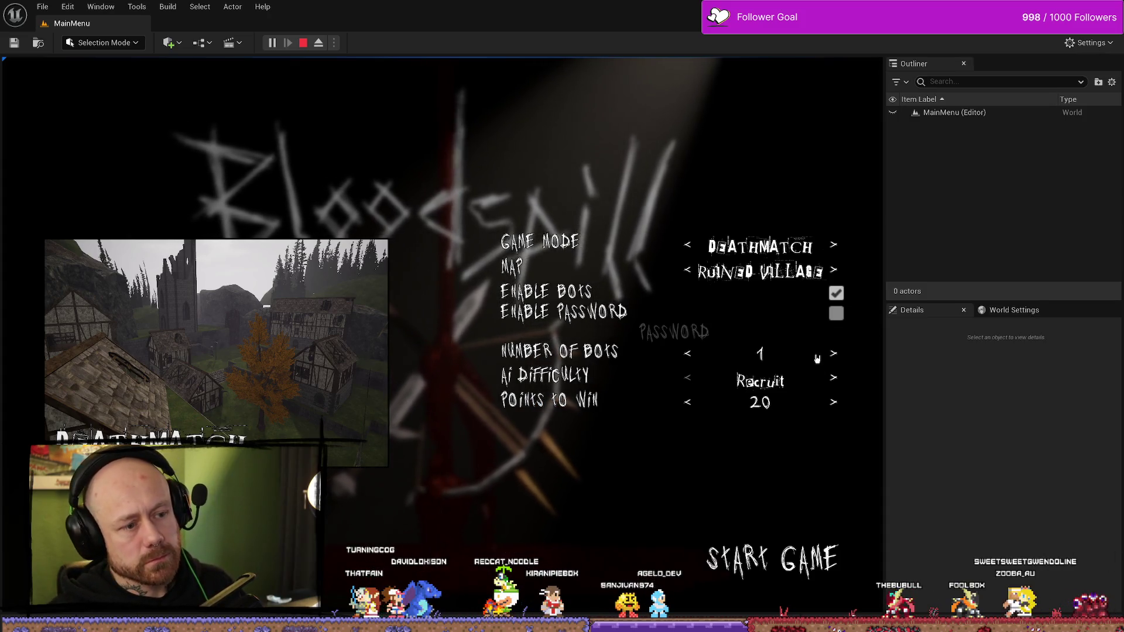
pyautogui.click(689, 404)
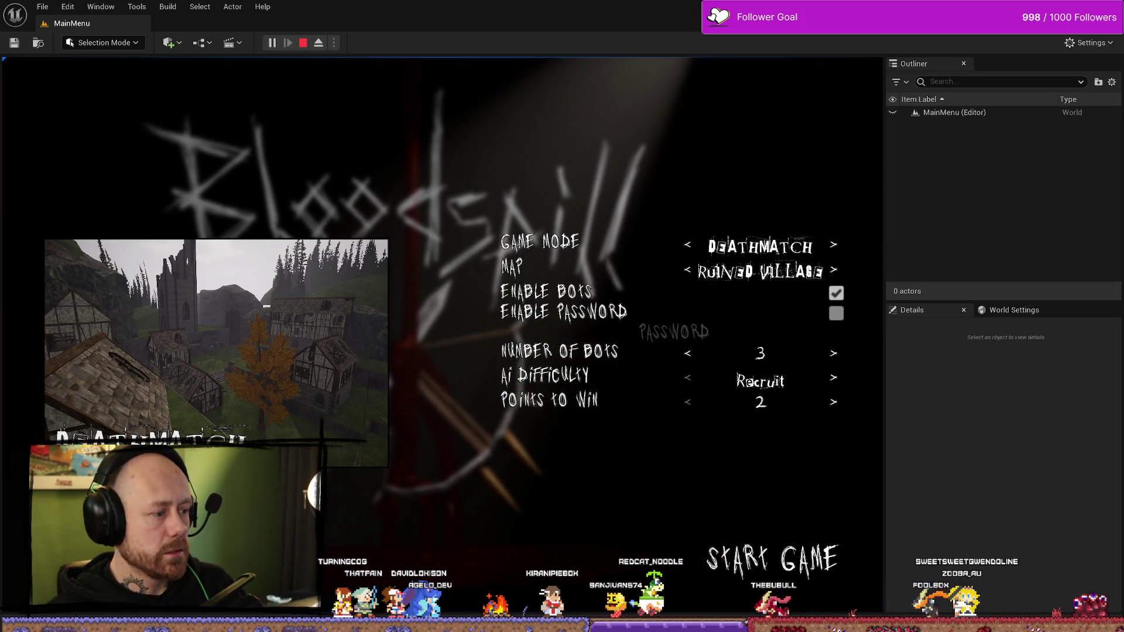
pyautogui.press('Escape')
pyautogui.click(93, 421)
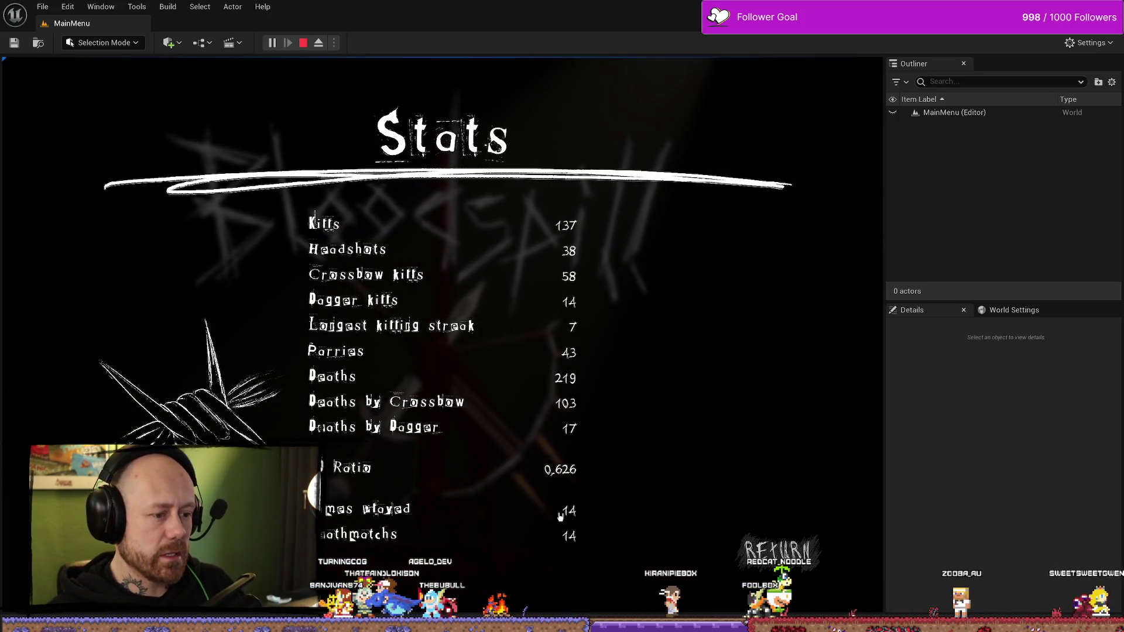
pyautogui.press('Escape')
# Choose the One V One map in singleplayer setup and start the deathmatch
pyautogui.click(88, 354)
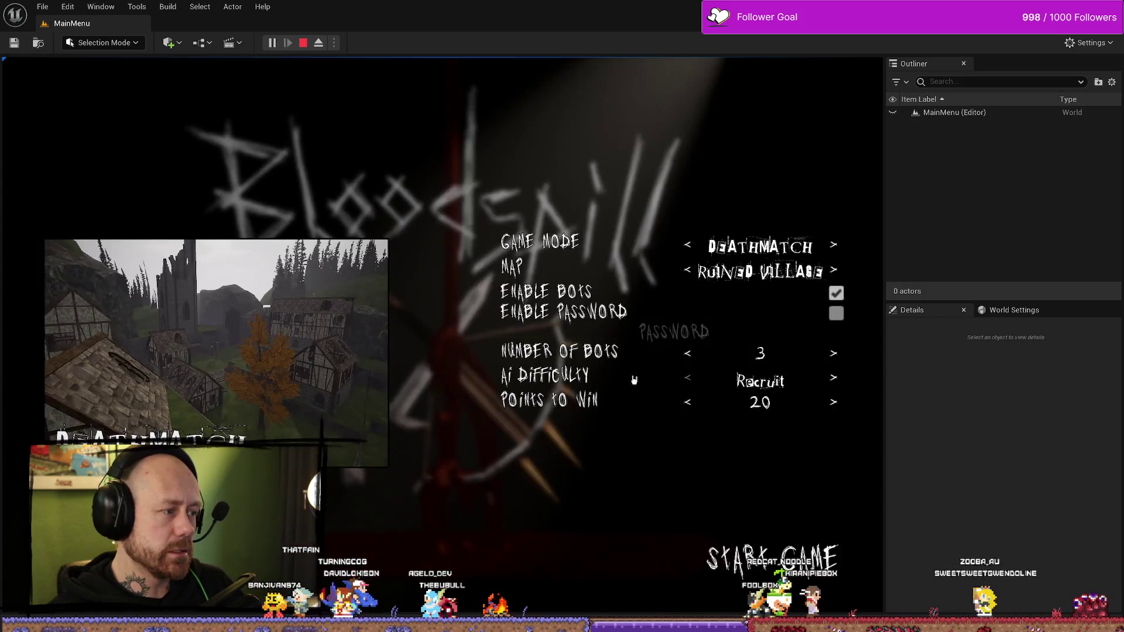
pyautogui.click(691, 272)
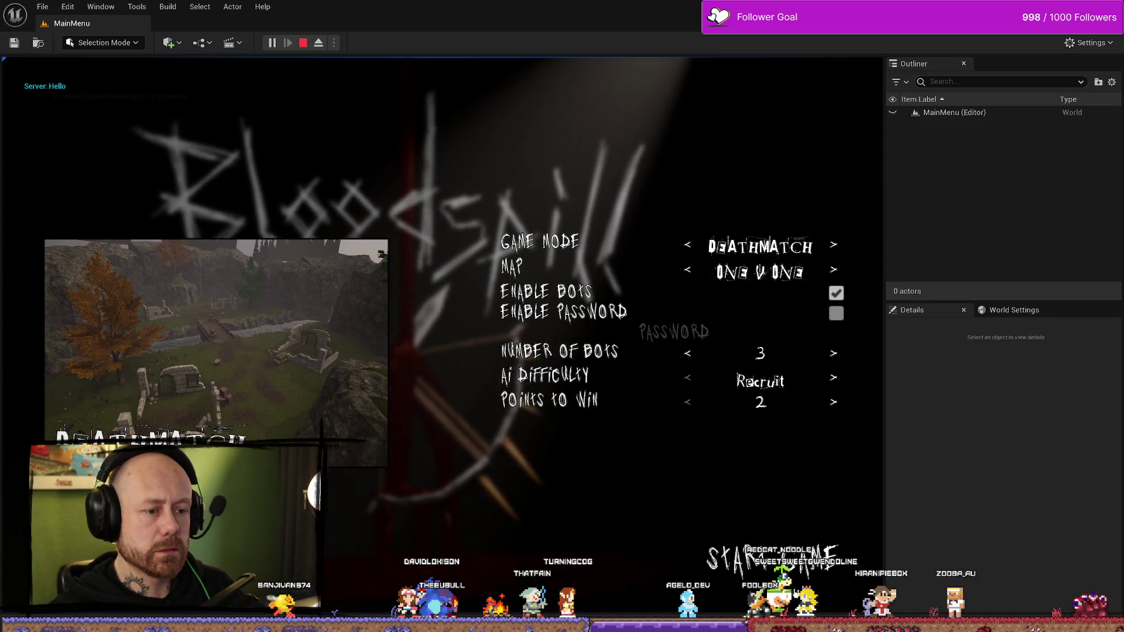
pyautogui.click(814, 570)
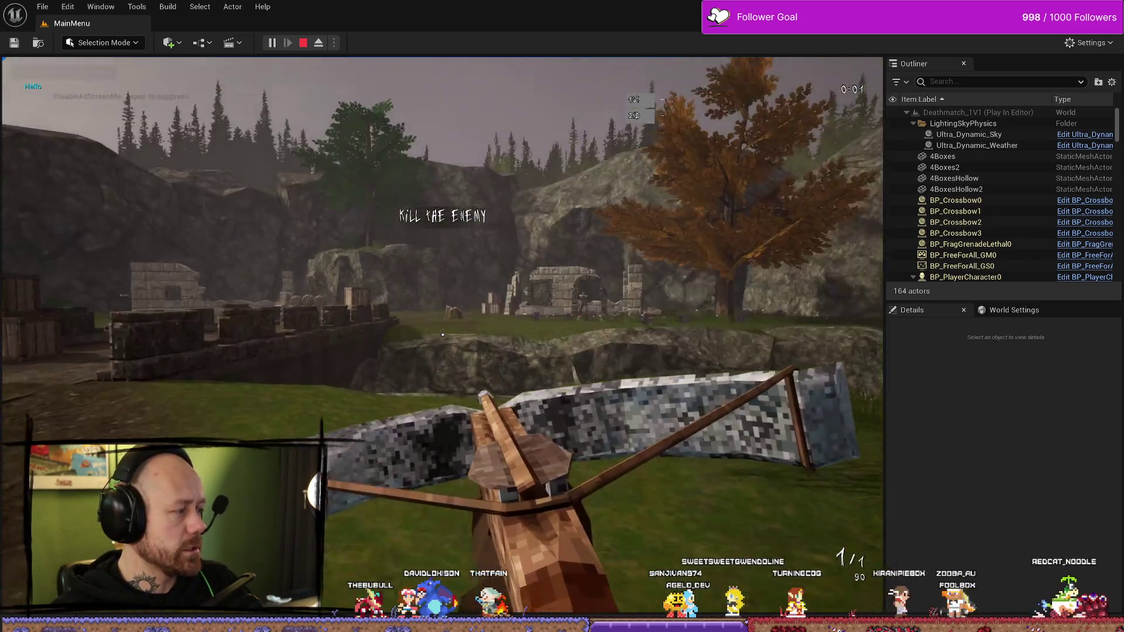
# Play the round, respawn with the crossbow, vote for the next map, then quit the match
pyautogui.press('w')
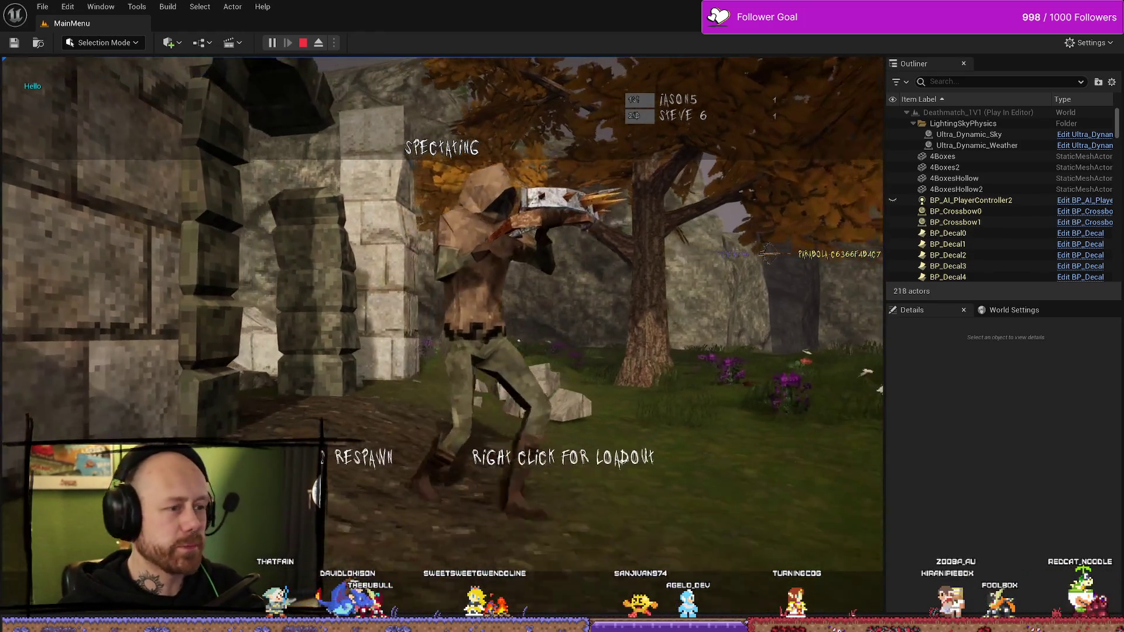
pyautogui.click(442, 335)
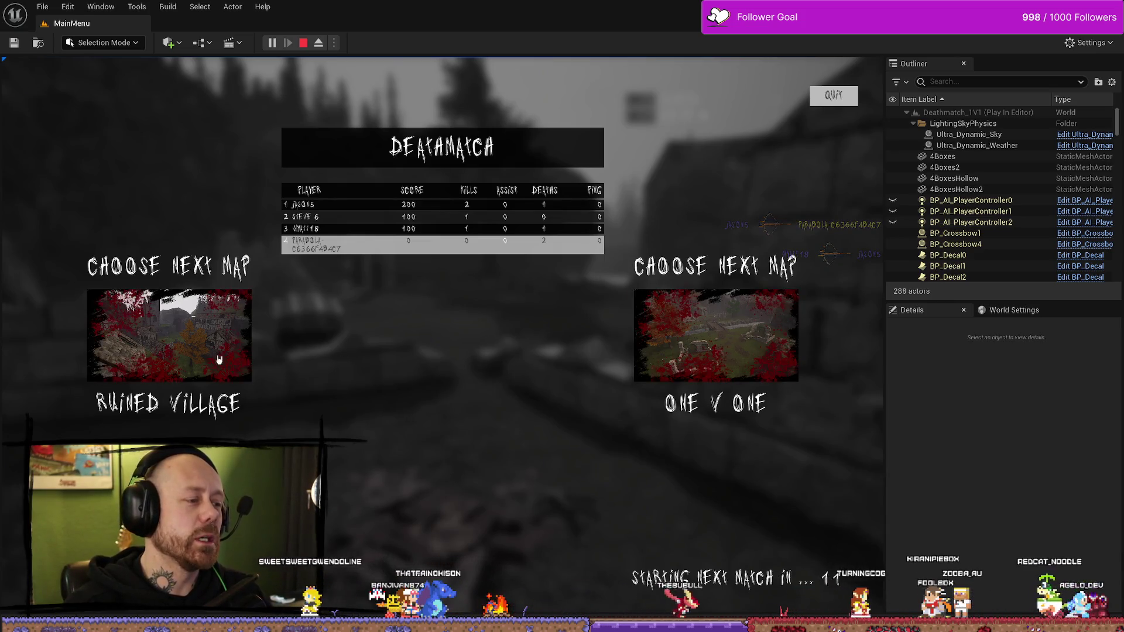
pyautogui.click(780, 347)
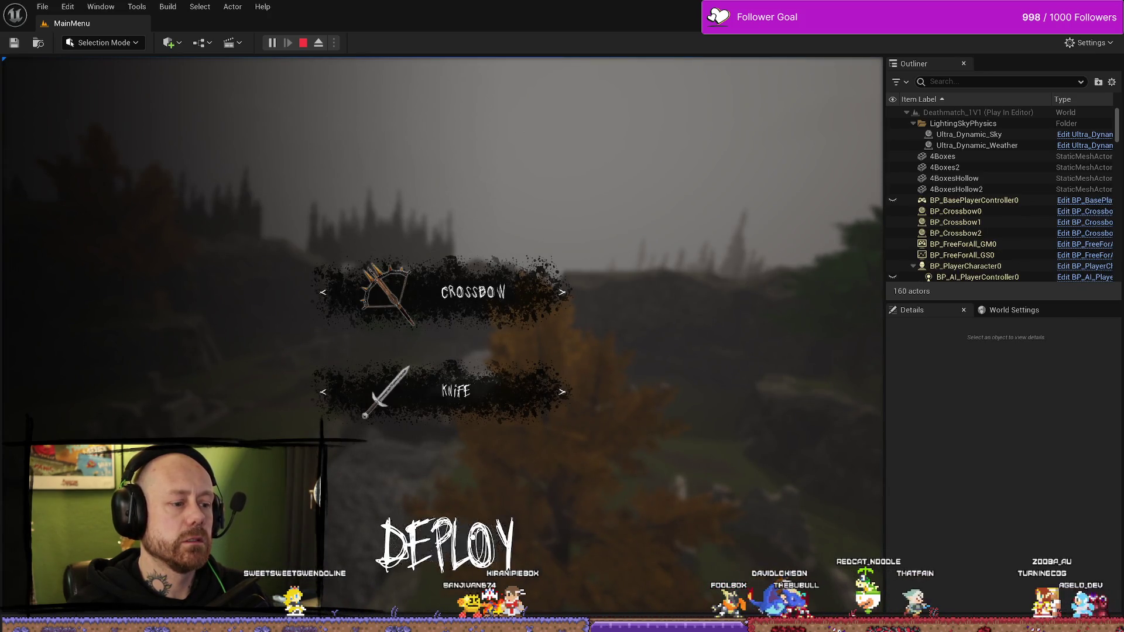
pyautogui.press('w')
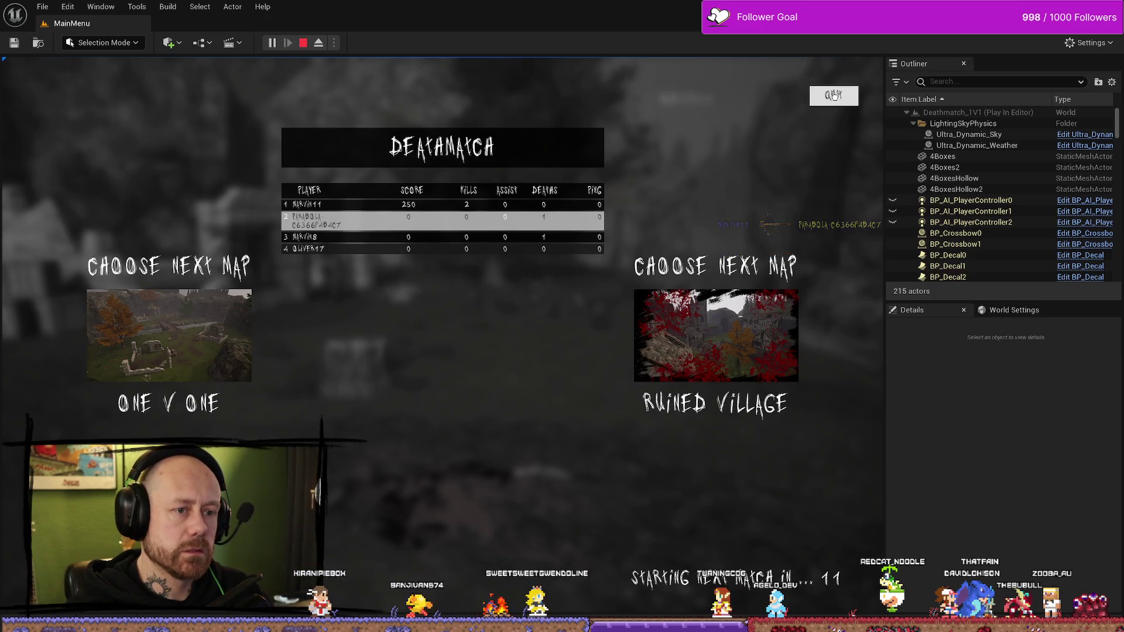
pyautogui.click(834, 96)
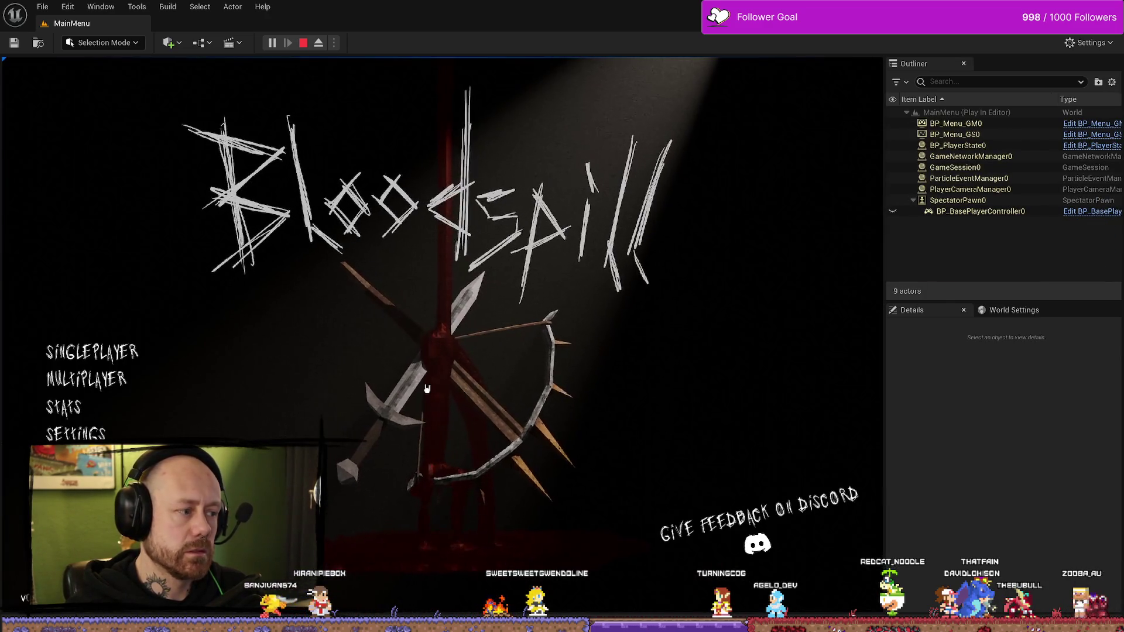
# Check the Stats screen showing 222 deaths, then stop the play-in-editor session
pyautogui.click(85, 412)
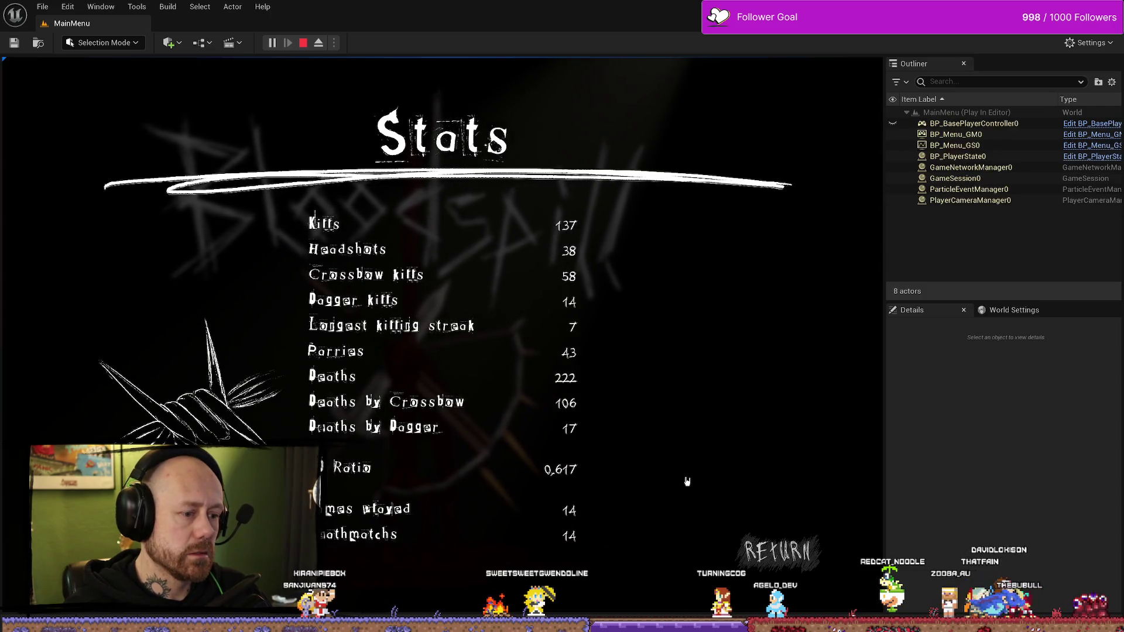
pyautogui.press('Escape')
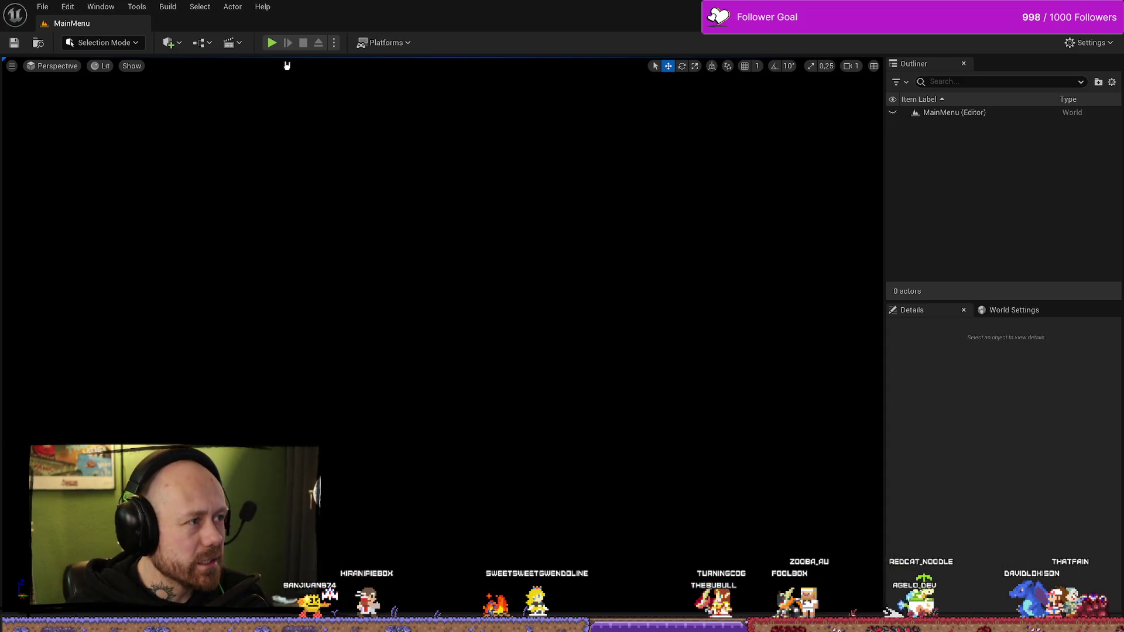
# Relaunch and start a singleplayer One V One deathmatch with 2 points to win
pyautogui.click(271, 42)
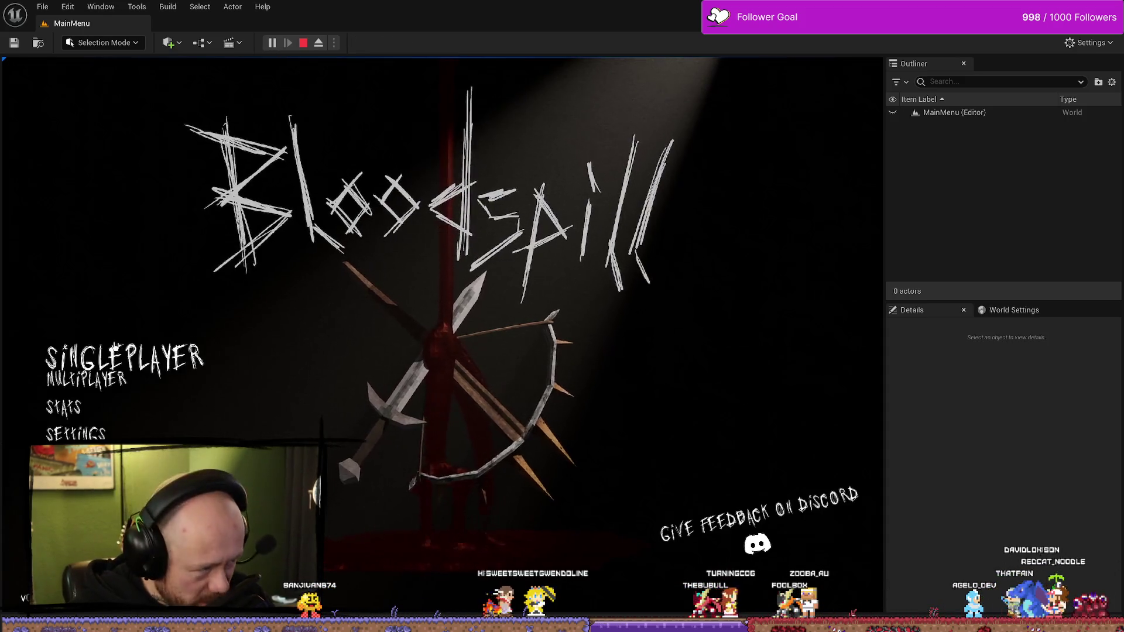
pyautogui.click(124, 357)
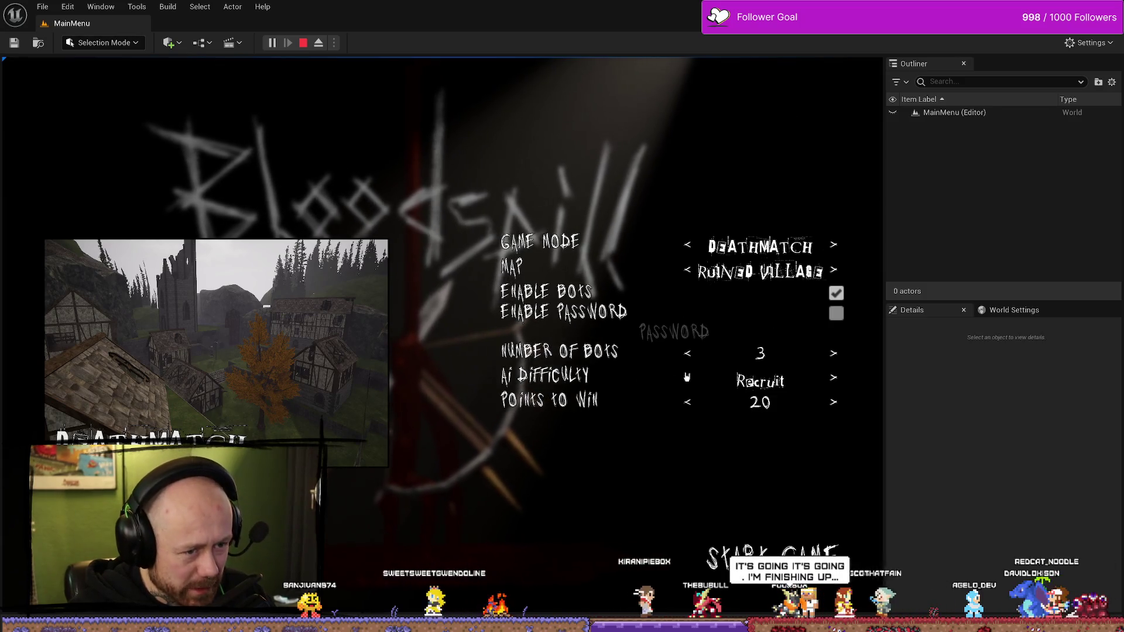
pyautogui.click(688, 402)
pyautogui.click(687, 402)
pyautogui.click(687, 402)
pyautogui.click(688, 402)
pyautogui.click(688, 402)
pyautogui.click(691, 403)
pyautogui.click(690, 403)
pyautogui.click(694, 404)
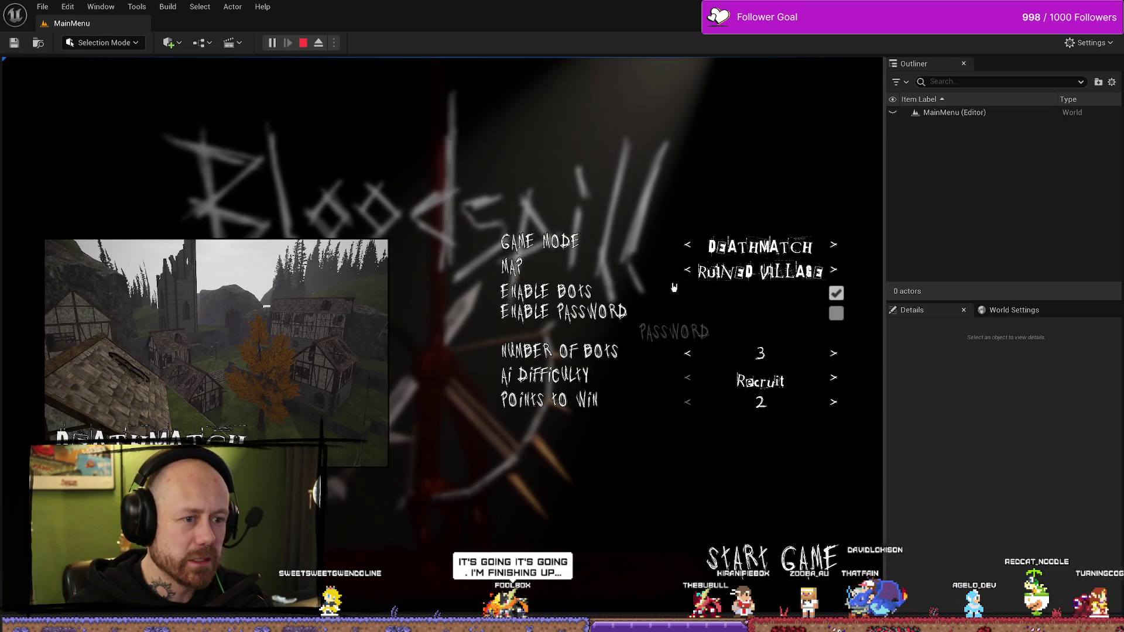
pyautogui.click(690, 272)
pyautogui.click(785, 563)
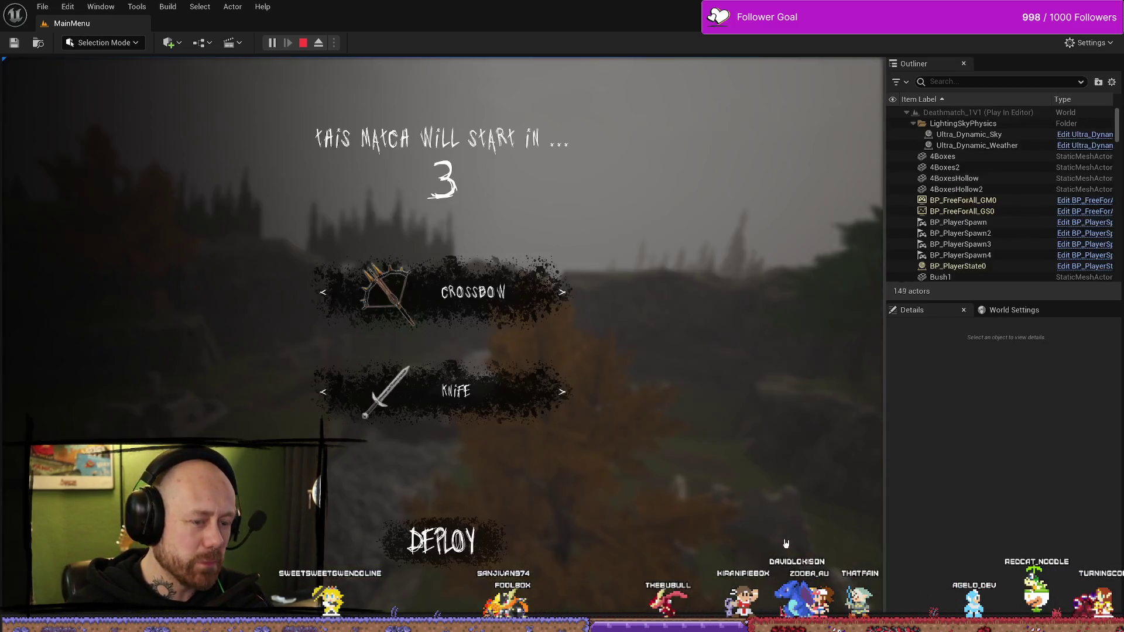